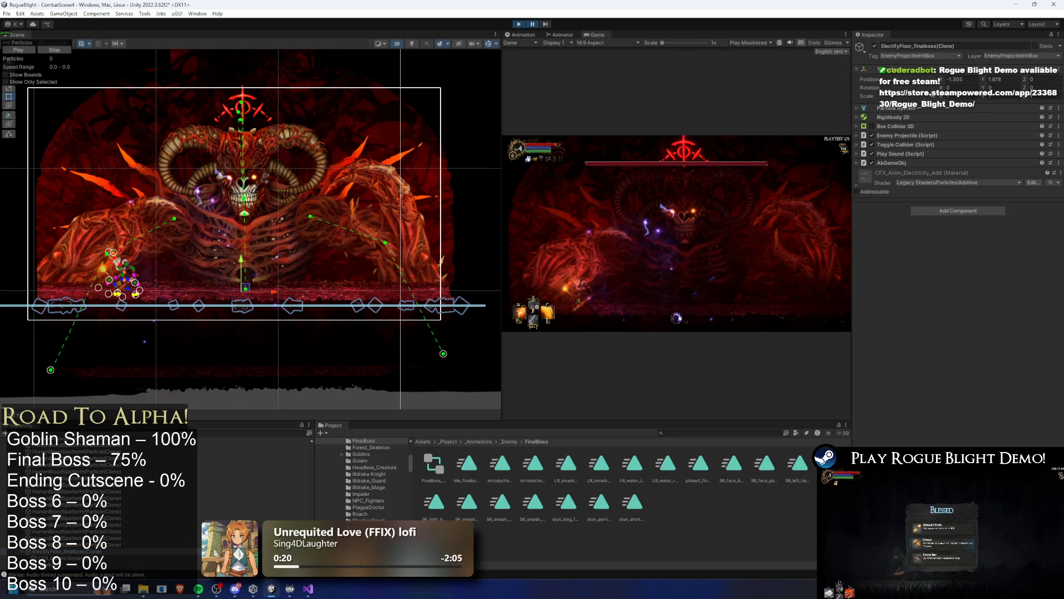
Stop the playtest and open the FinalBoss prefab found by searching 'final boss prefab'.
left_click(521, 24)
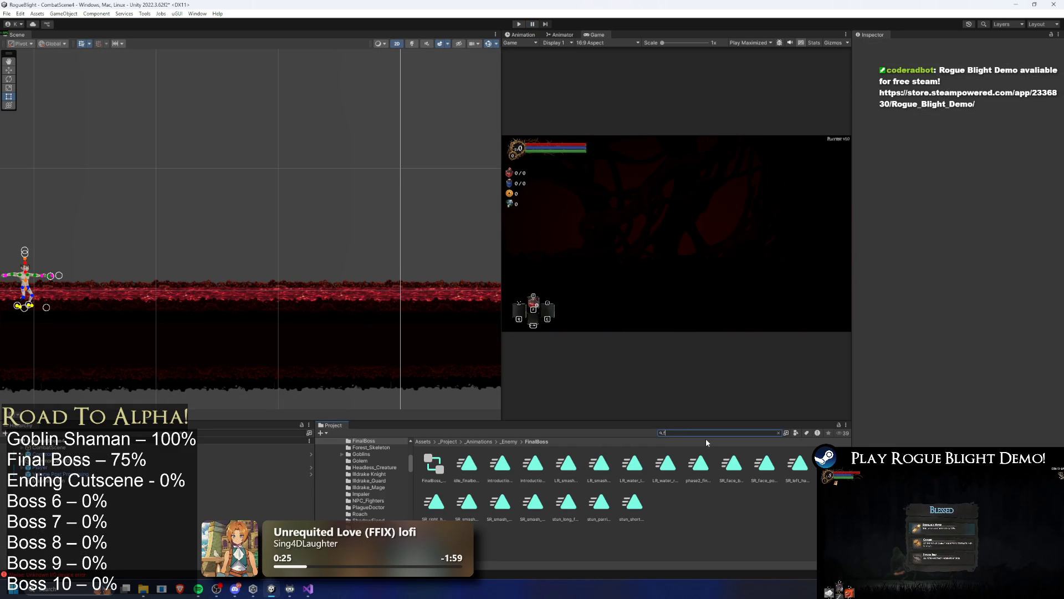
type("inal boss pre")
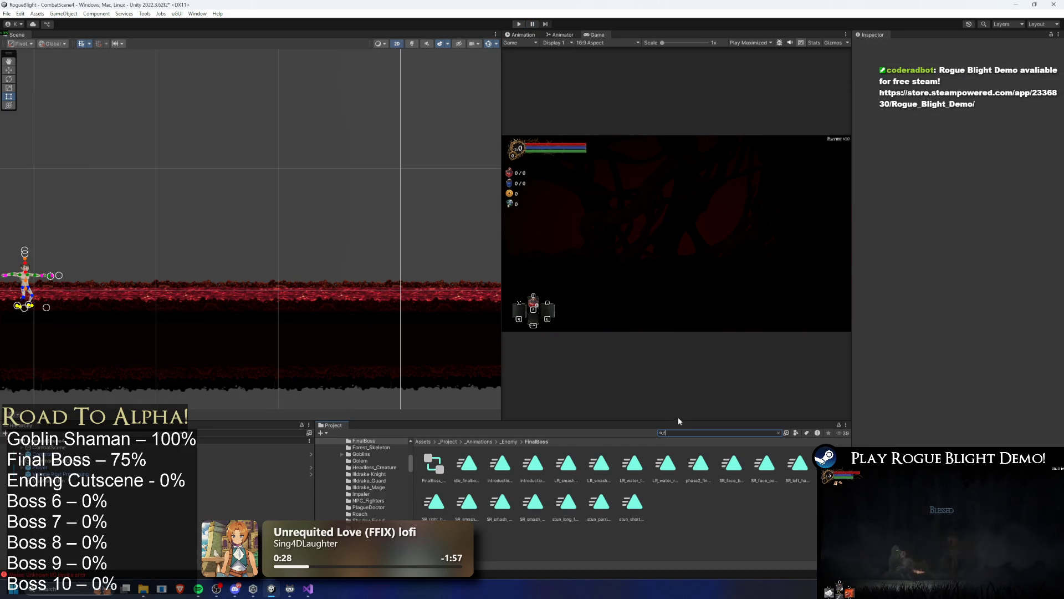
type("fa")
double_click(433, 465)
Scroll the Inspector to 26 Electrify Floor, then ignore the modification warning to resume play.
scroll(975, 338, "down", 20)
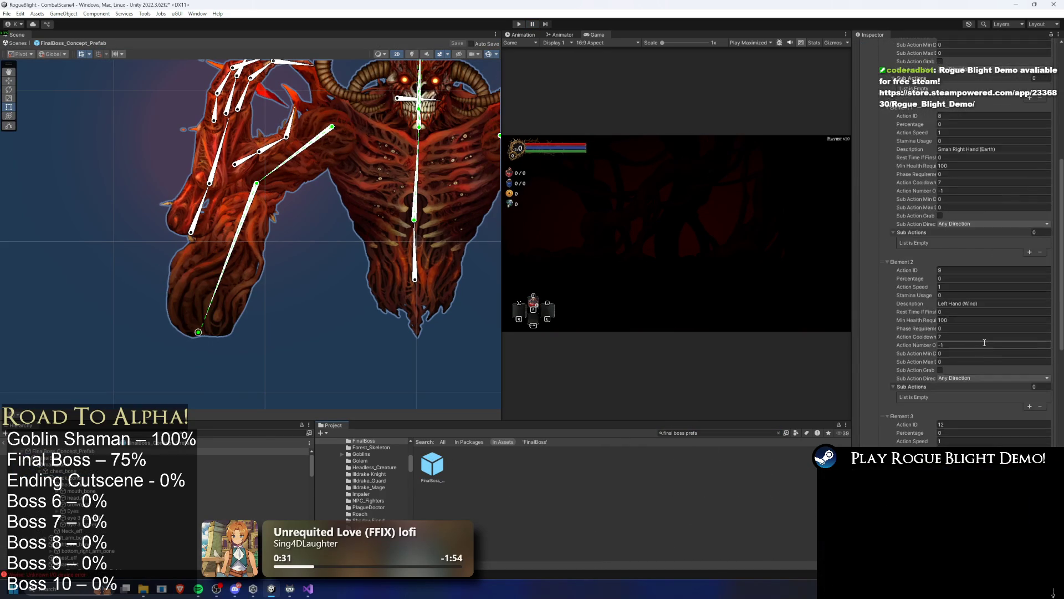
scroll(993, 351, "down", 10)
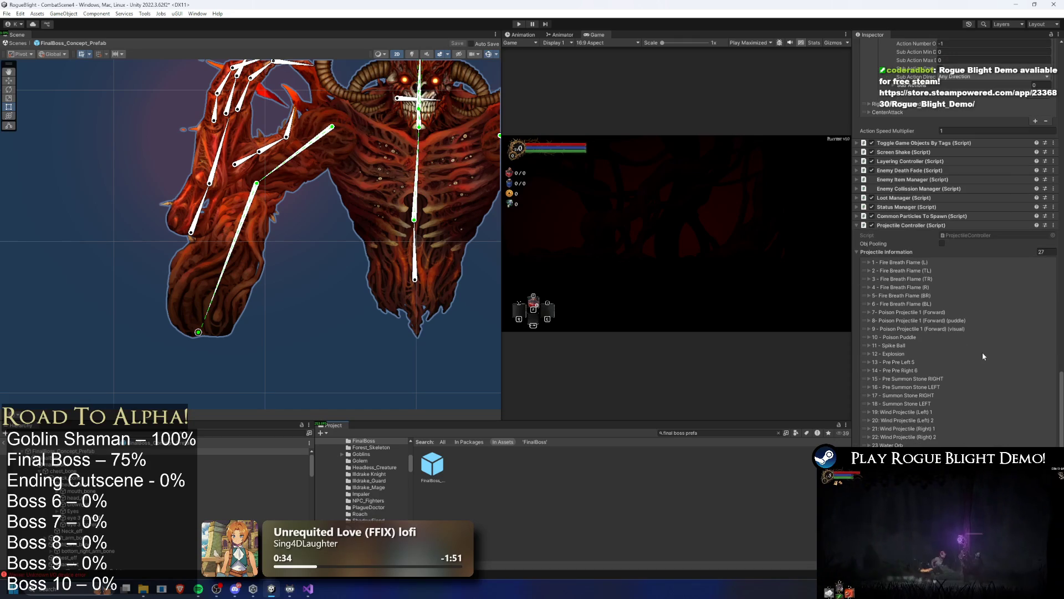
scroll(1009, 400, "down", 15)
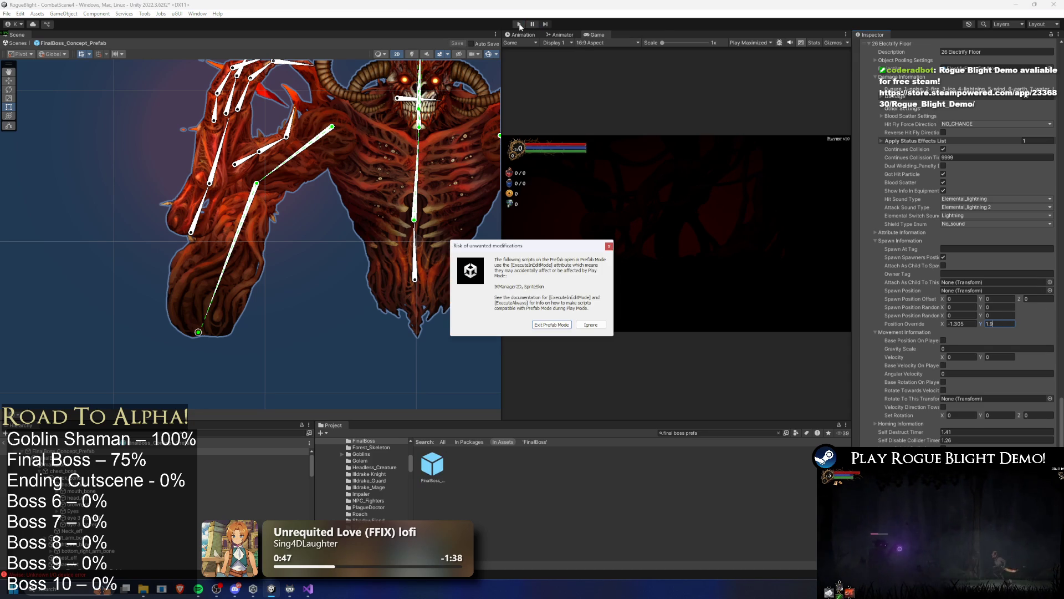
left_click(591, 324)
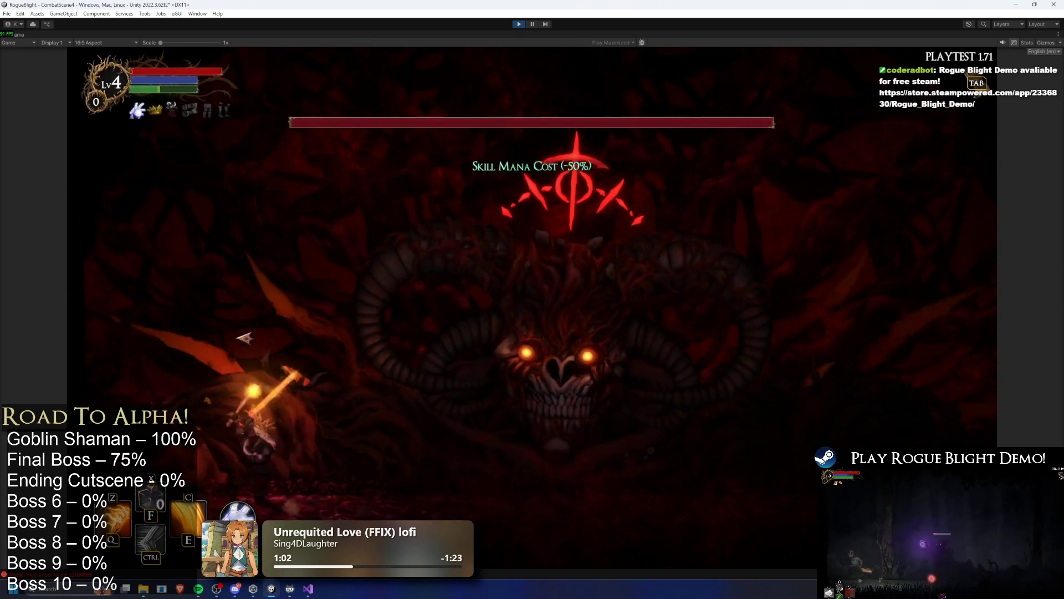
Attack the boss with the fire skill and repeated strikes, then pause mid-fight.
key("c")
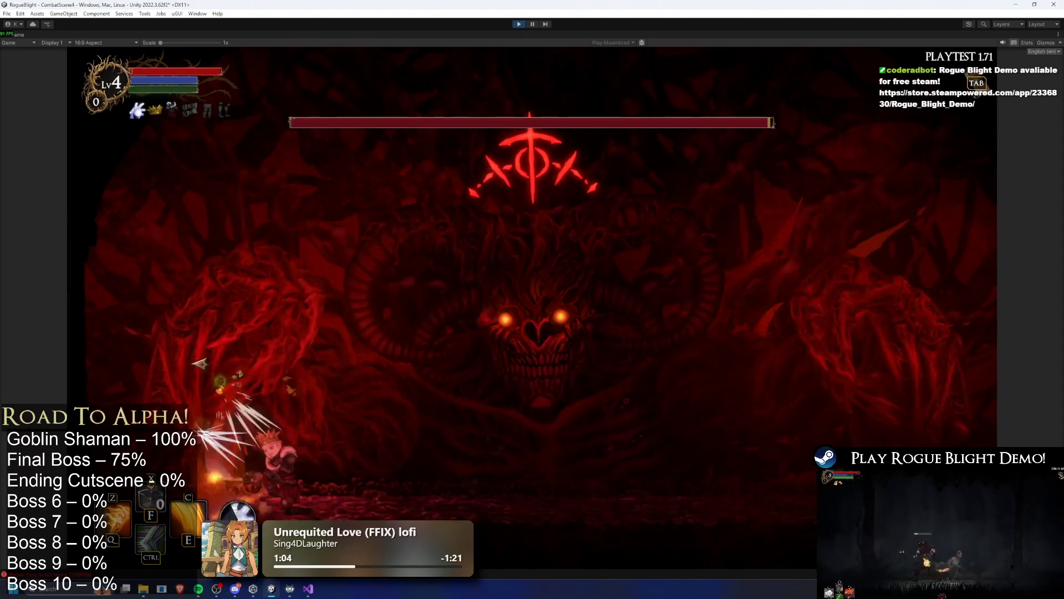
left_click(206, 359)
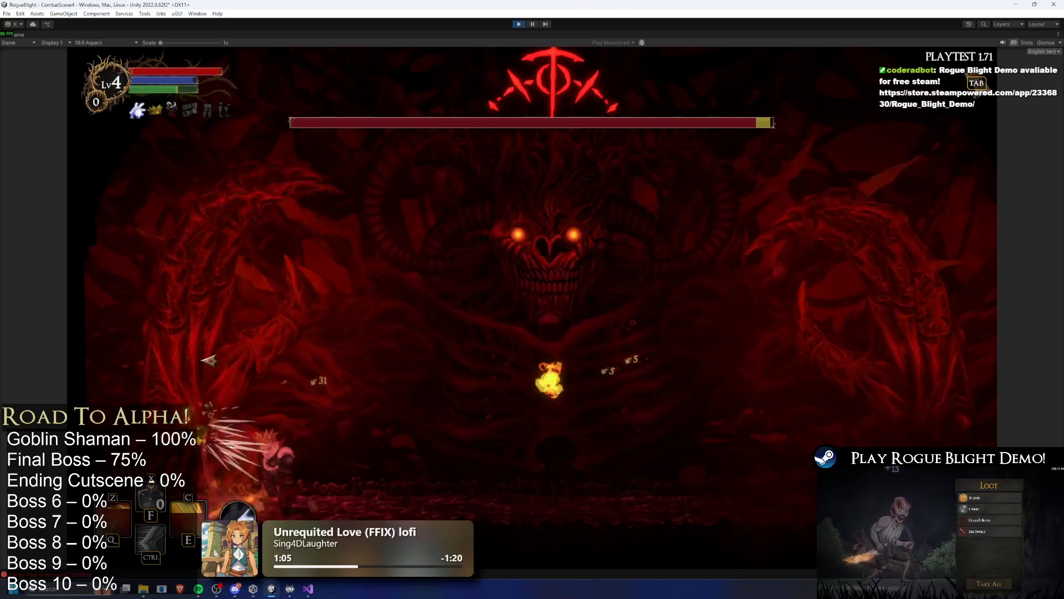
left_click(214, 360)
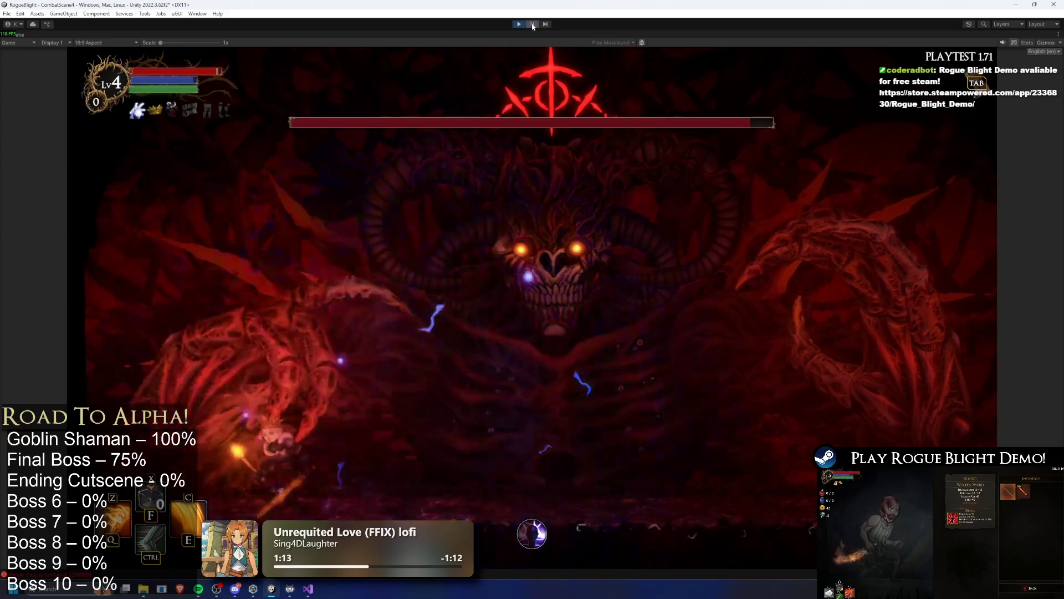
left_click(533, 26)
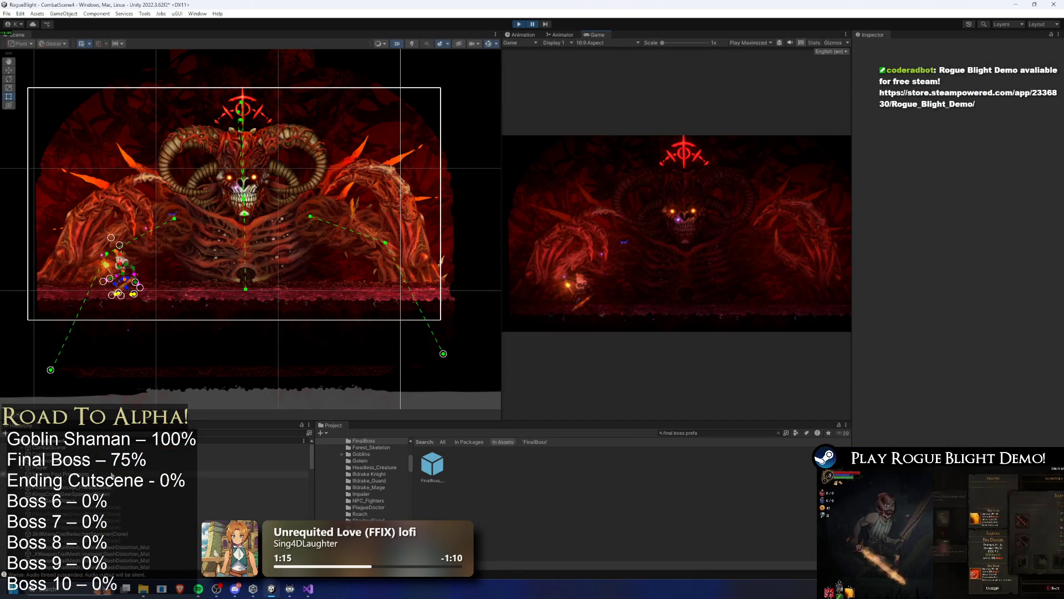
Find and select ElectifyFloor_finalboss(Clone) through an 'elect' Hierarchy search.
left_click(215, 434)
type("elect")
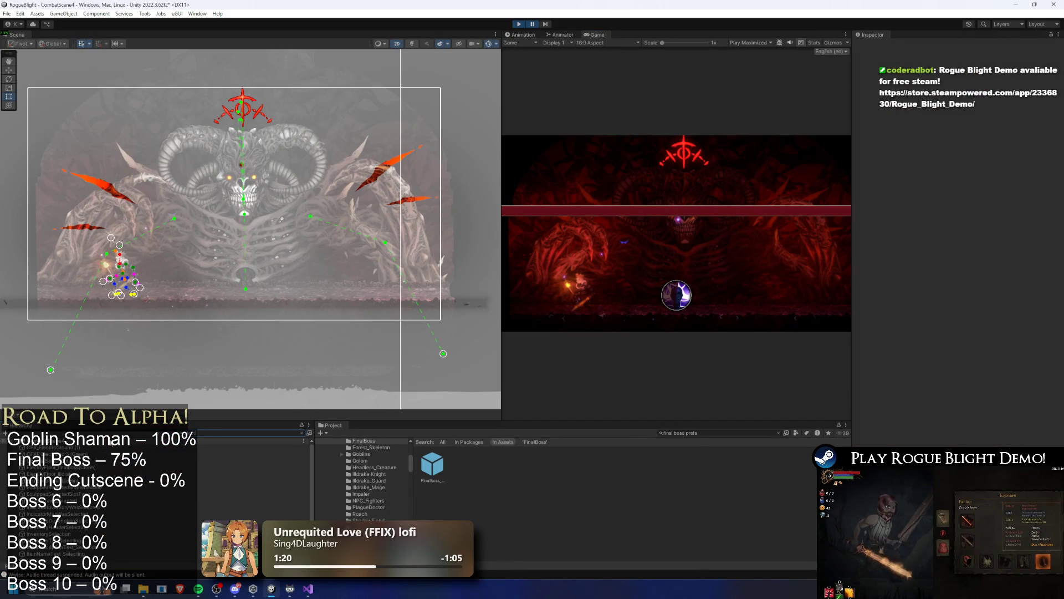
left_click(104, 447)
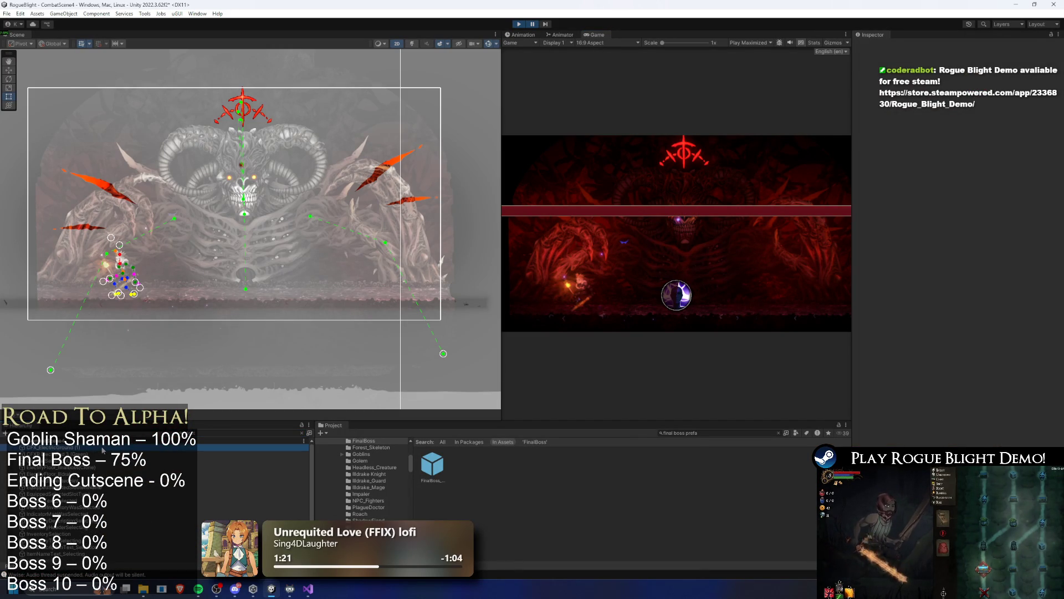
left_click(143, 474)
left_click(302, 433)
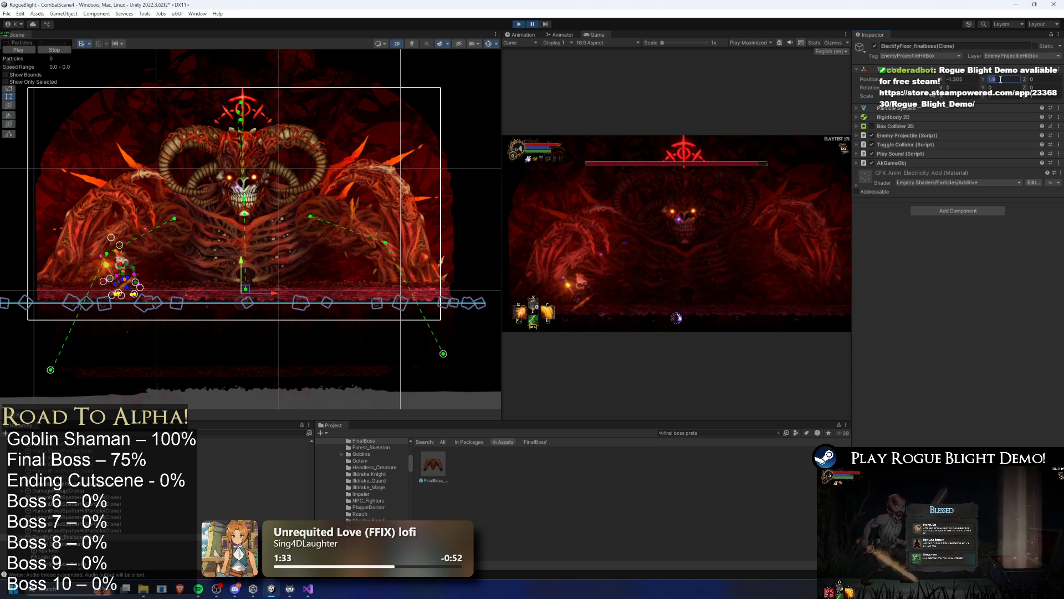
Set the clone's Transform Position Y to 2 and exit play mode.
type("2")
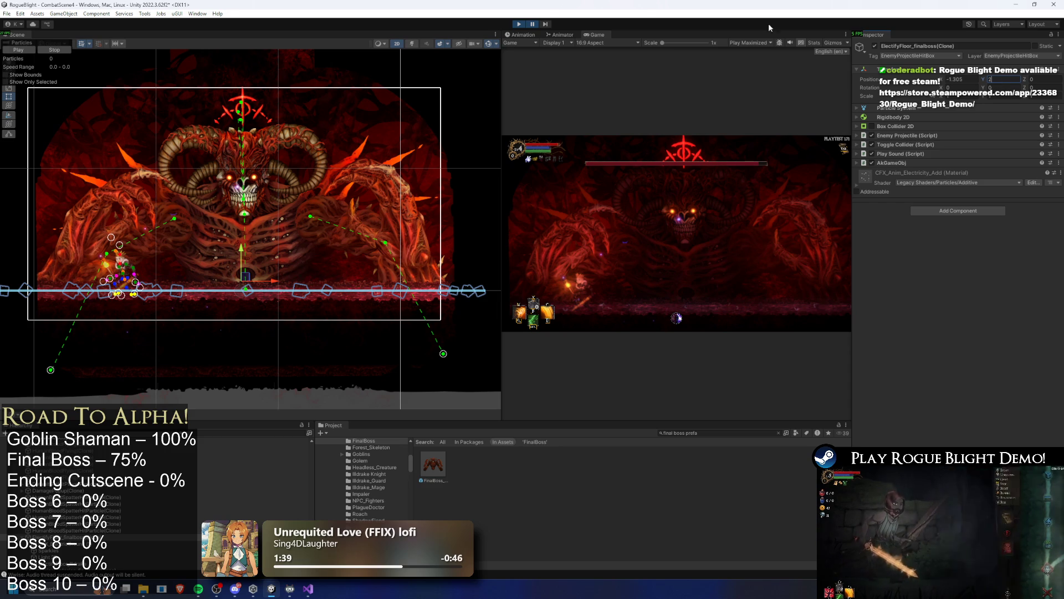
key("Return")
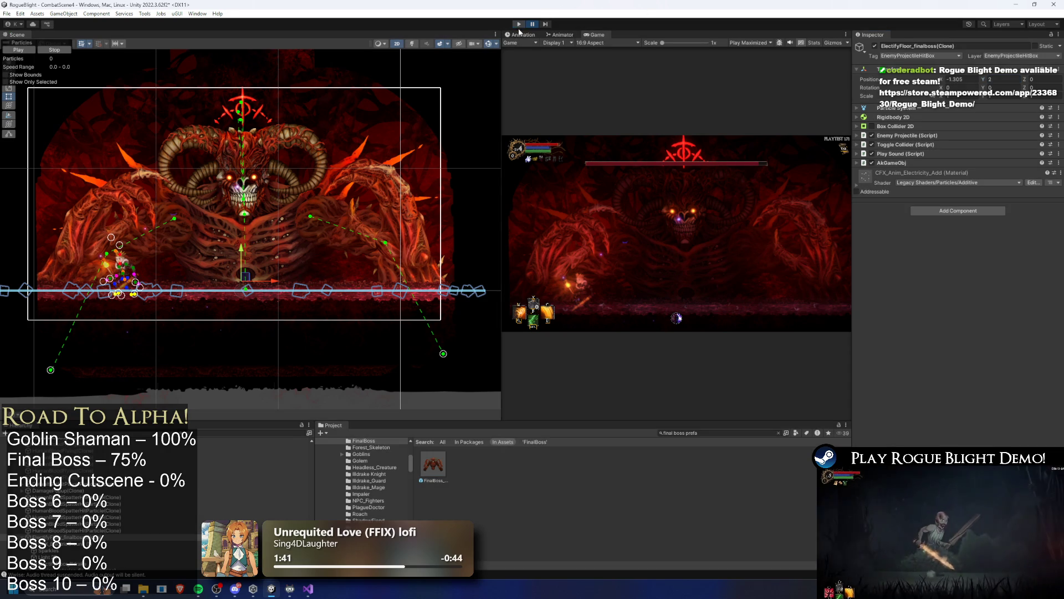
key("ctrl+p")
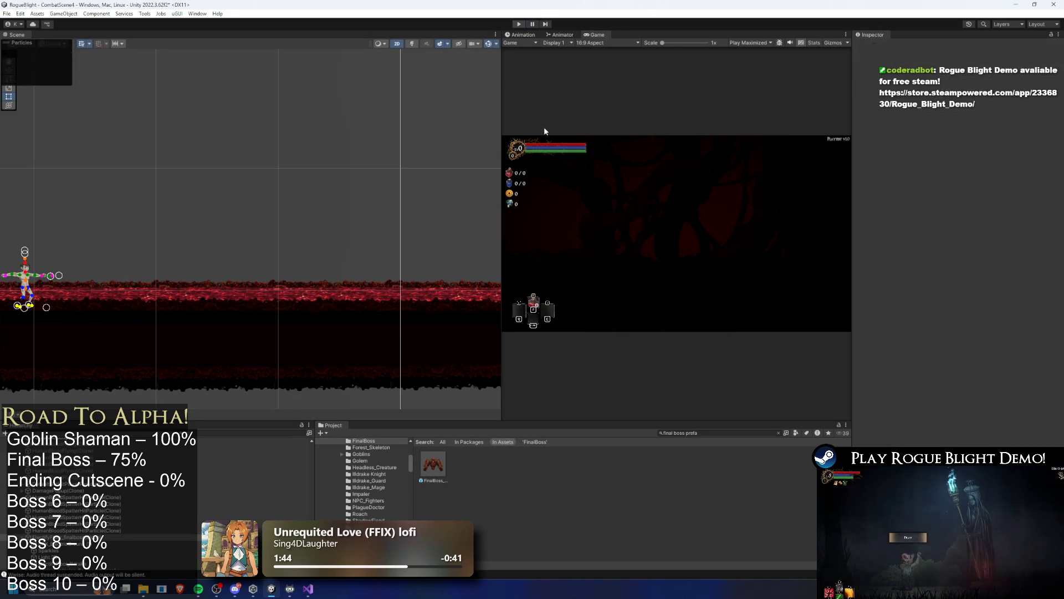
Set the FinalBoss prefab's ElectrifyFloor Position Override Y to 2, then start a new playtest.
left_click(433, 466)
scroll(976, 263, "down", 15)
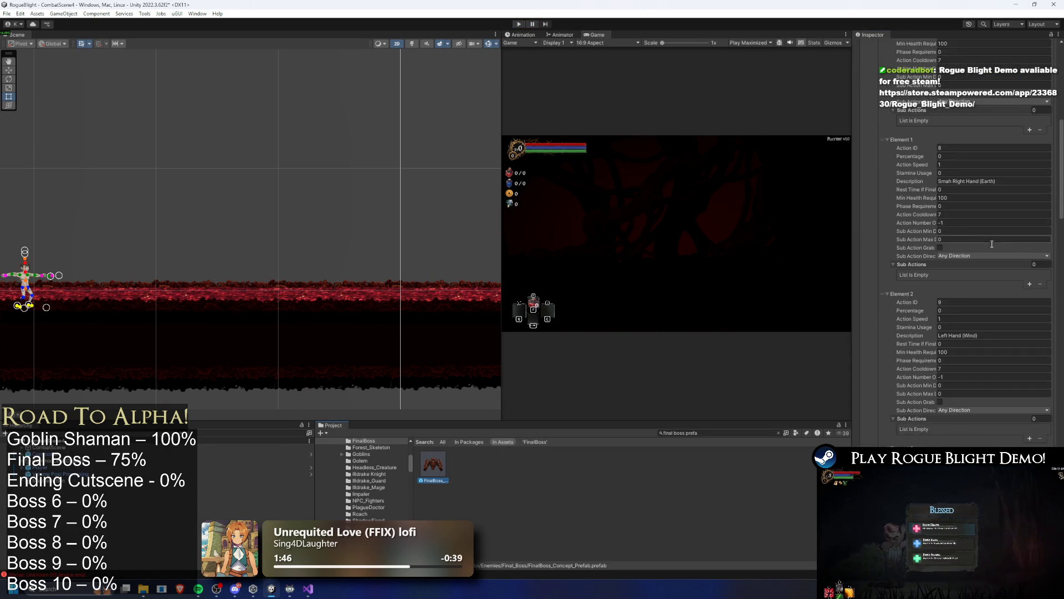
scroll(967, 244, "up", 5)
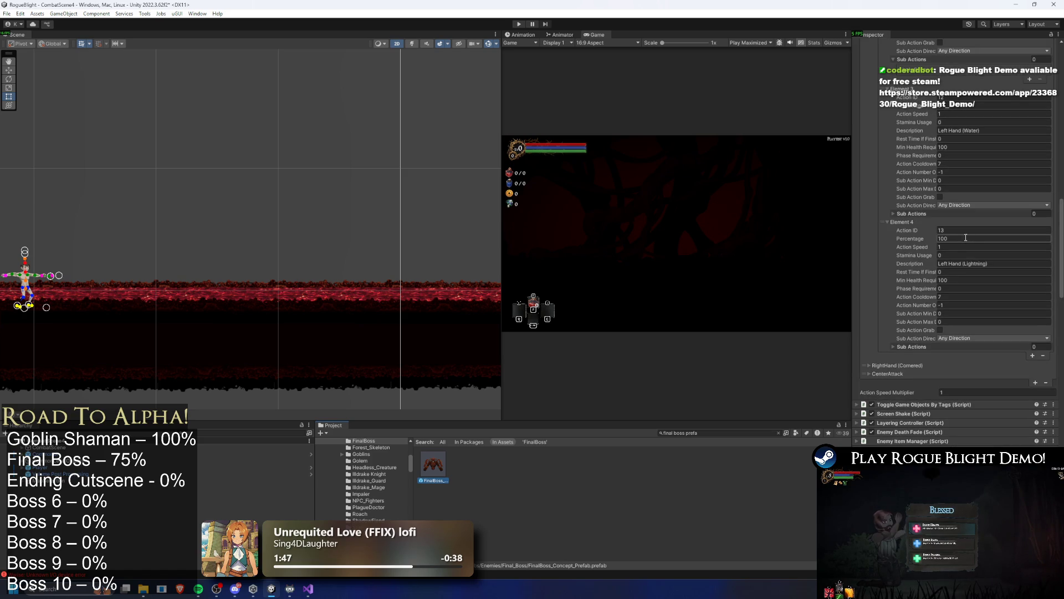
scroll(976, 277, "down", 15)
left_click(997, 316)
key("Return")
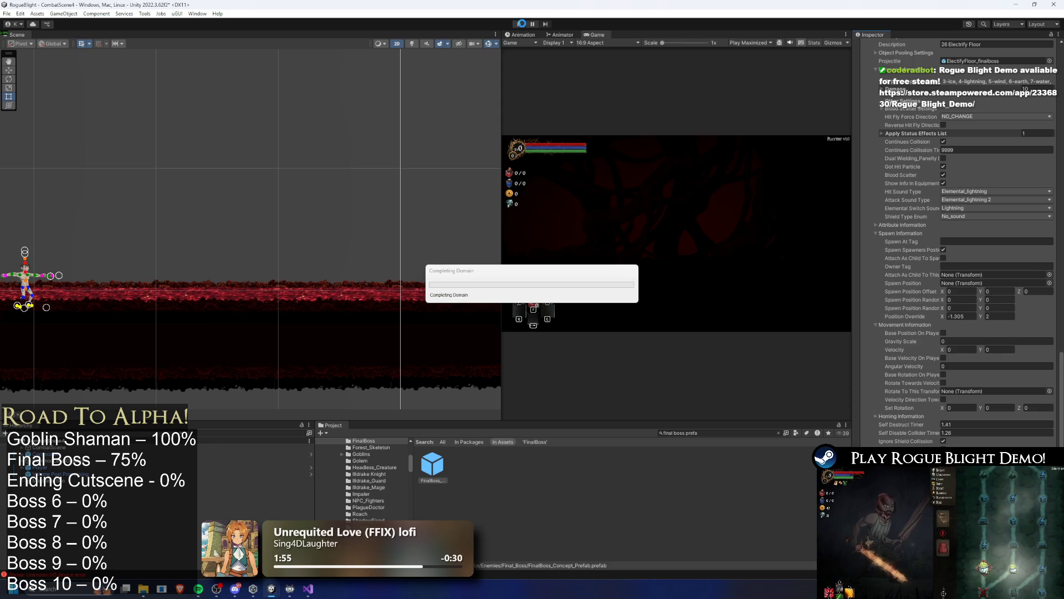
left_click(520, 24)
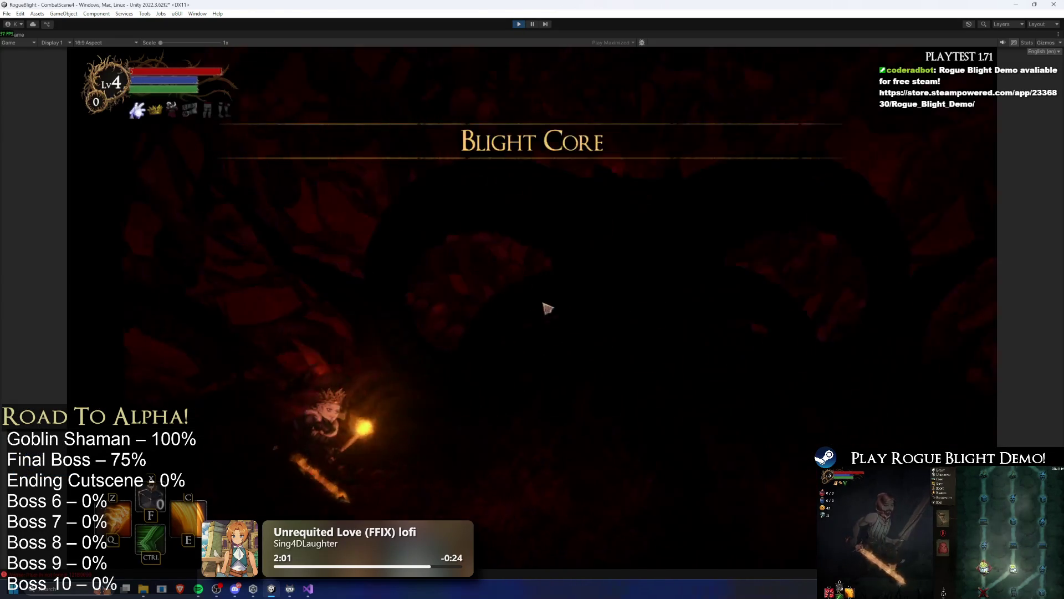
Enter the arena and fight the boss with fire skills, jumps and slashes.
key("ctrl")
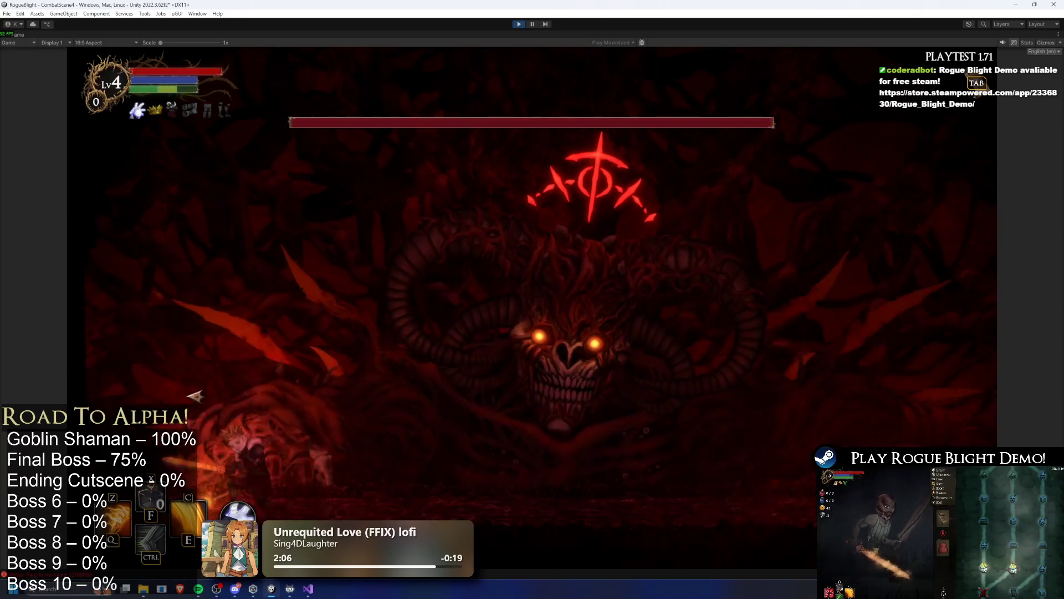
key("c")
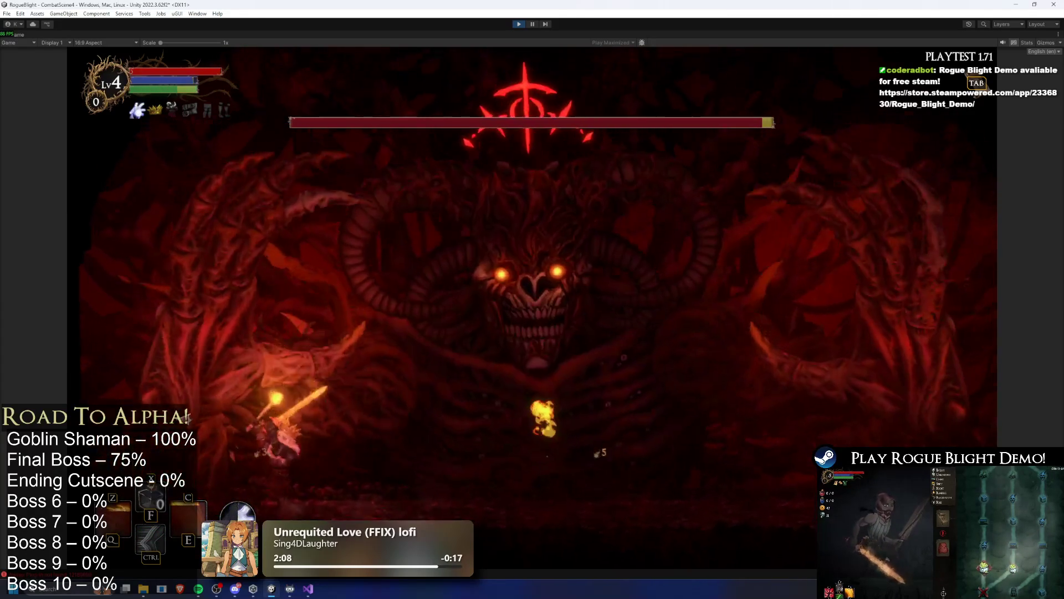
key("d")
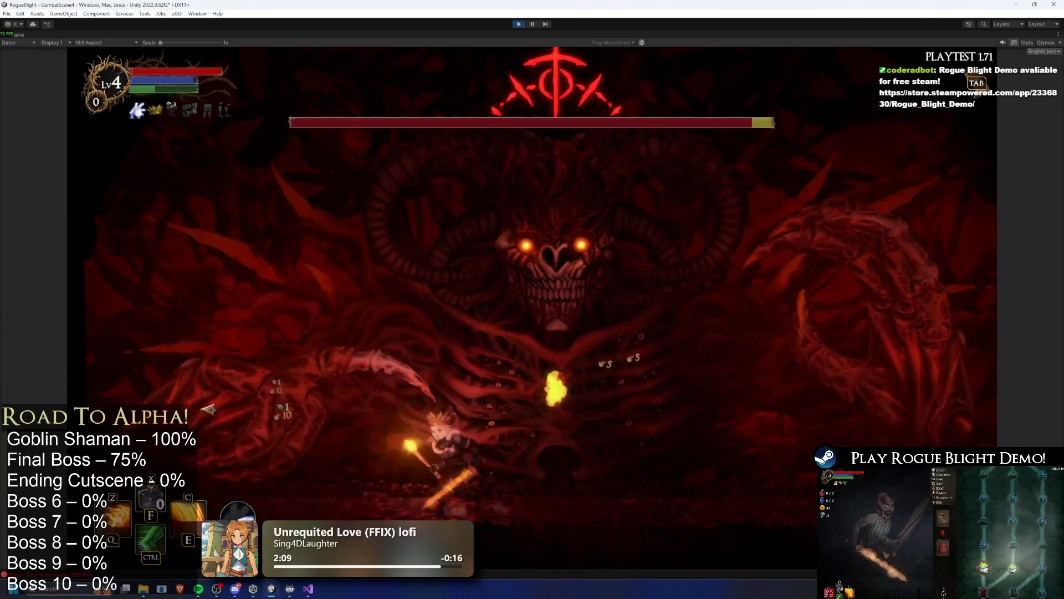
key("a")
key("space")
key("a")
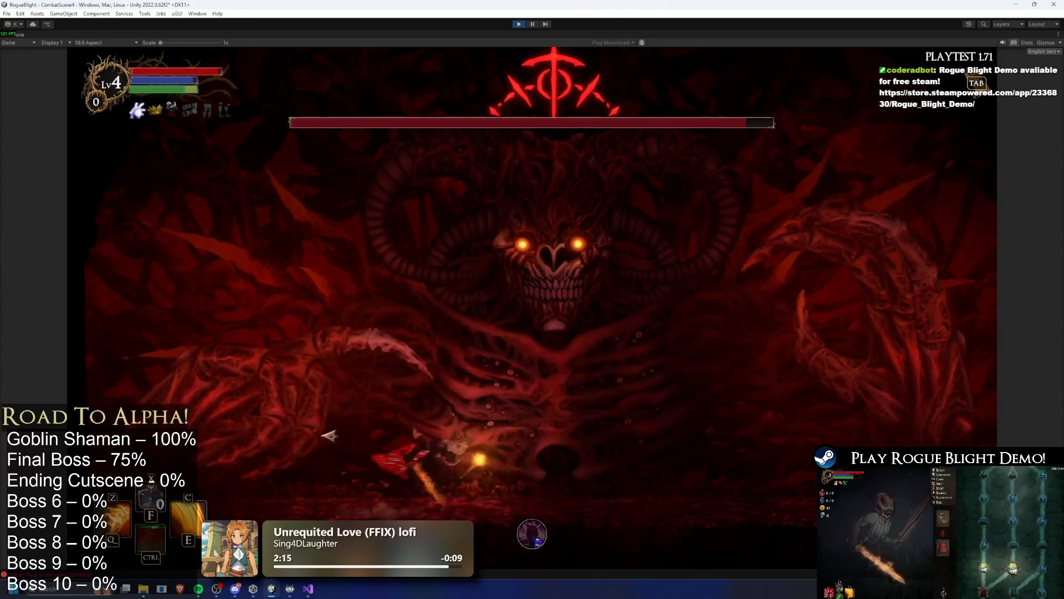
key("space")
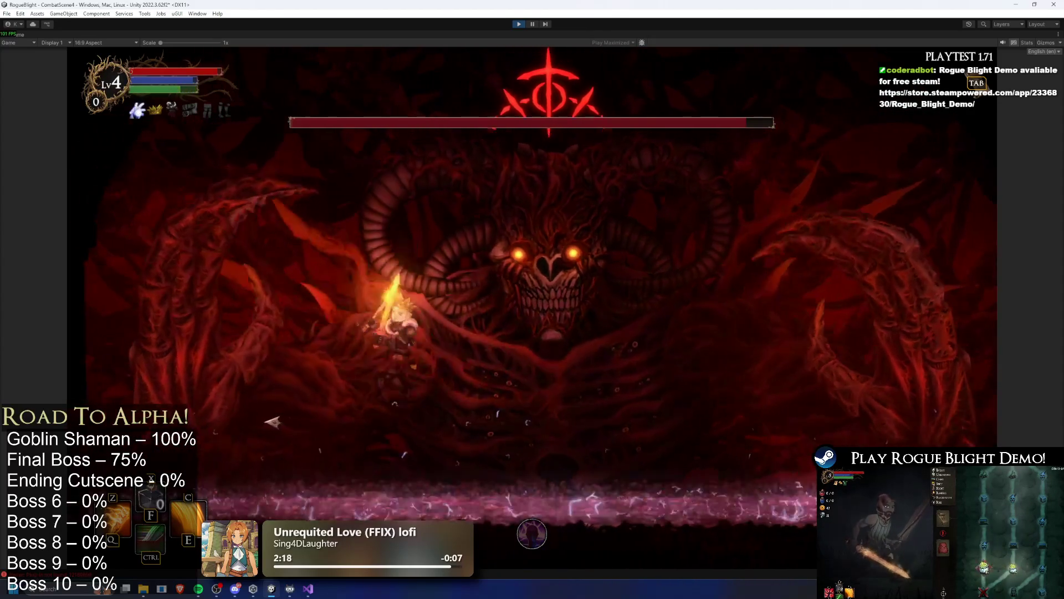
key("a")
key("a")
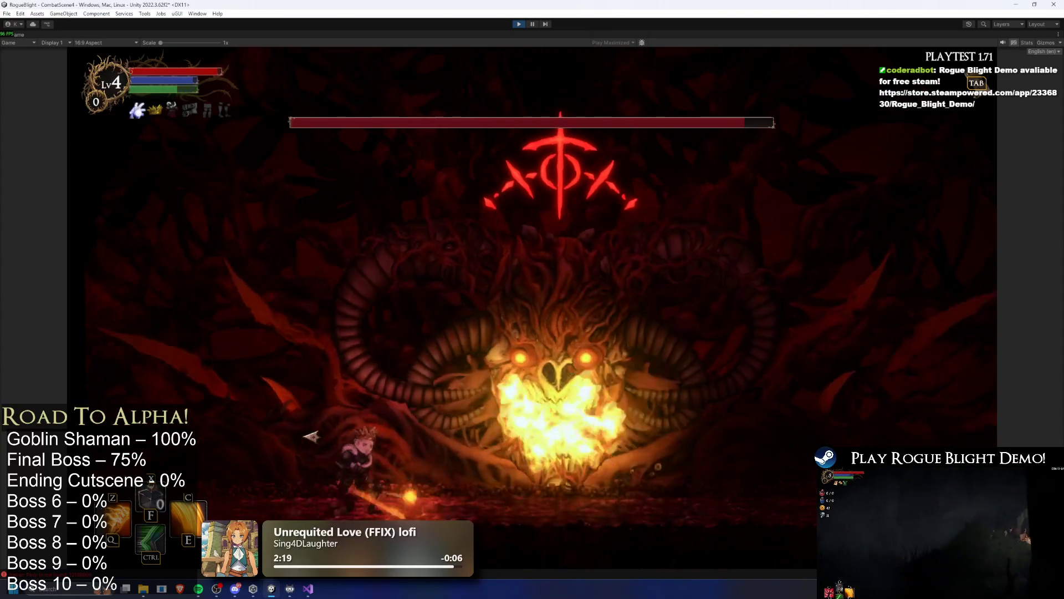
key("x")
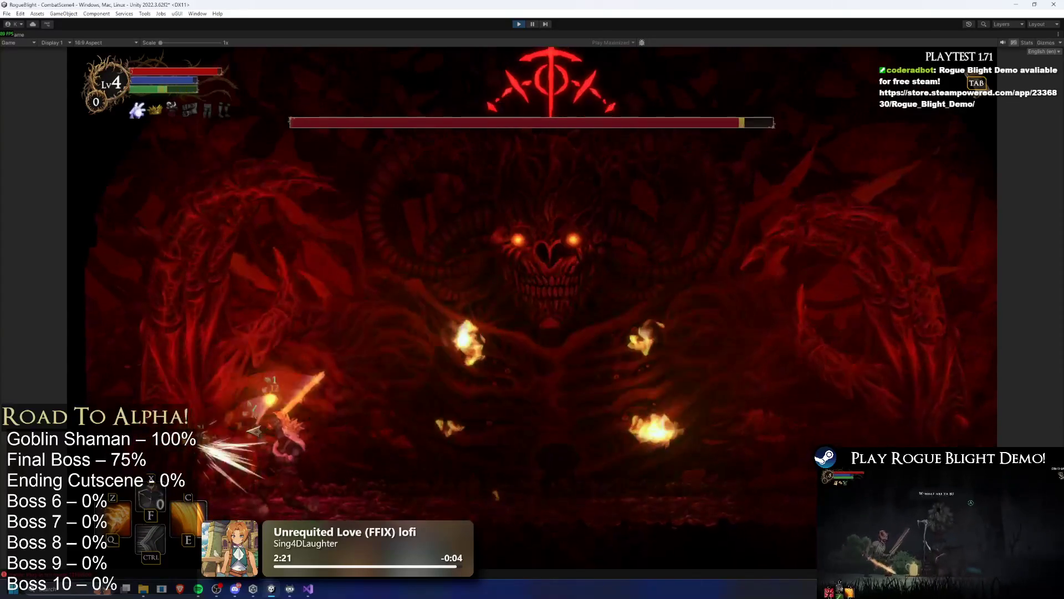
key("d")
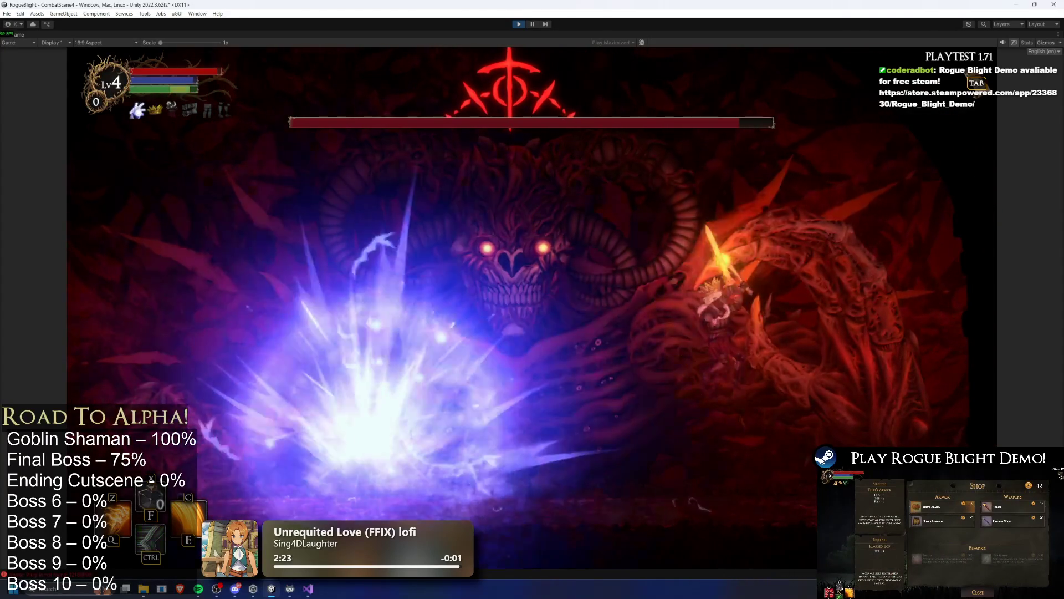
key("a")
key("x")
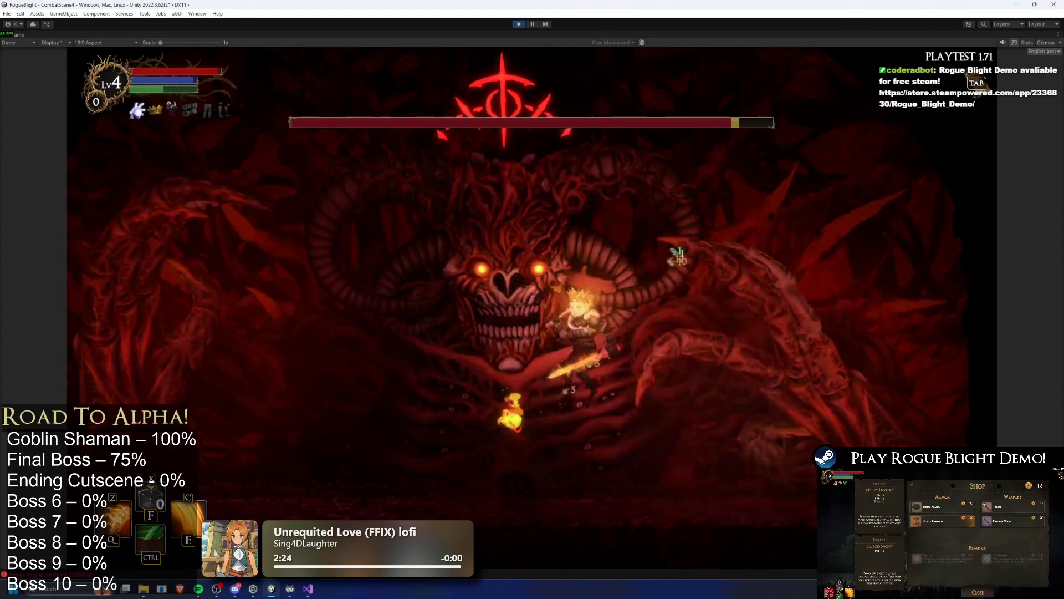
key("a")
key("x")
key("a")
key("x")
Keep dashing, dodging and striking the boss across the arena, then end play mode.
key("d")
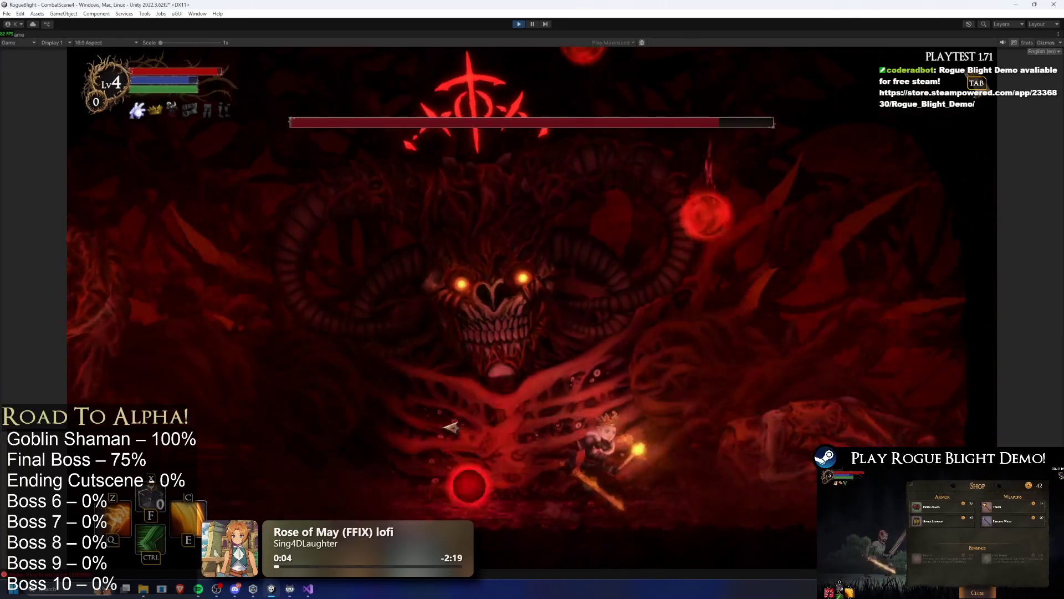
key("a")
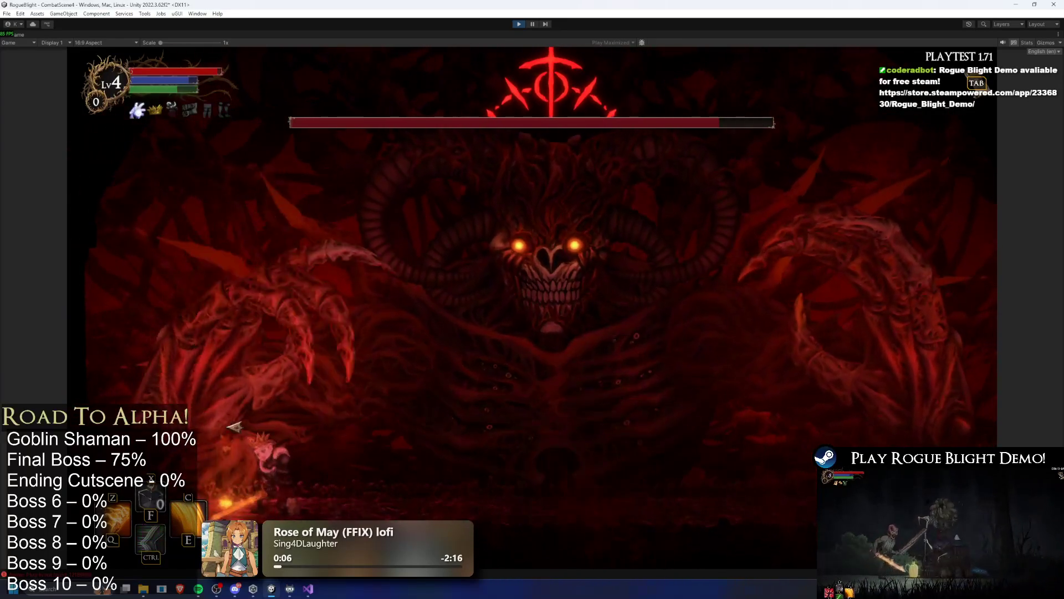
key("d")
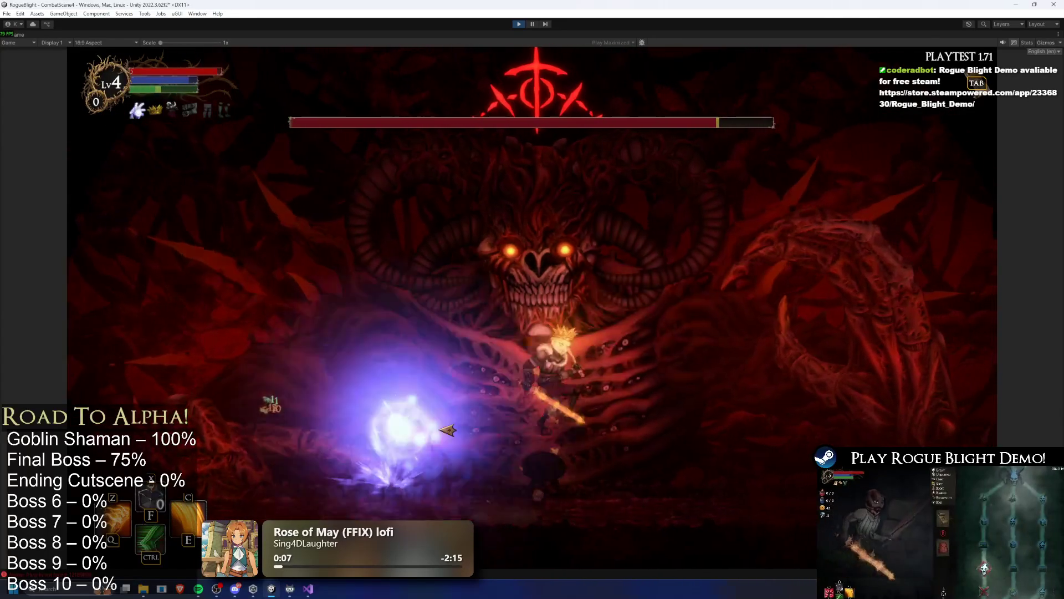
key("x")
key("a")
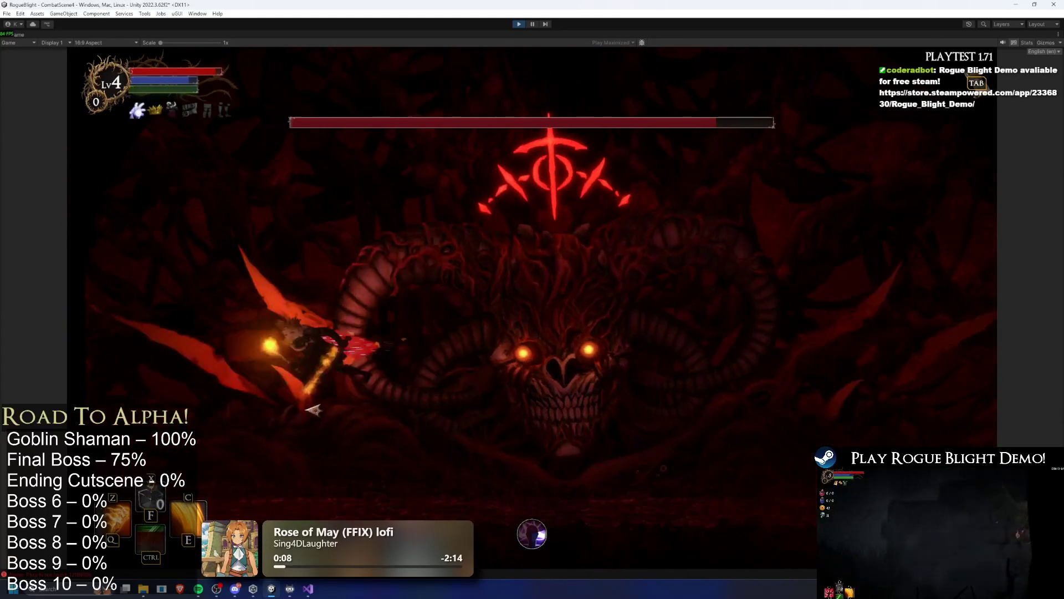
key("d")
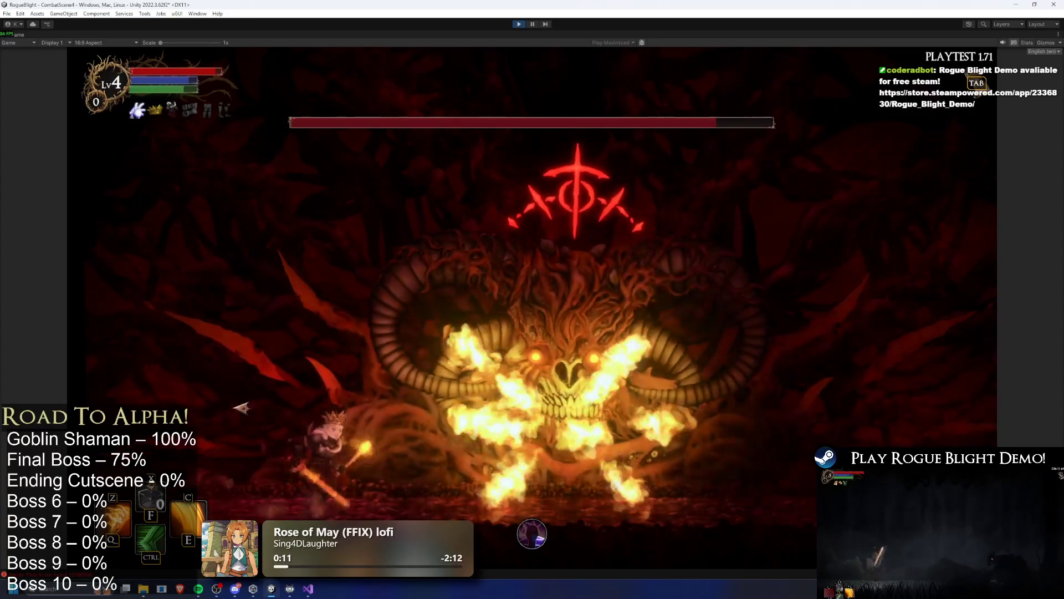
key("ctrl")
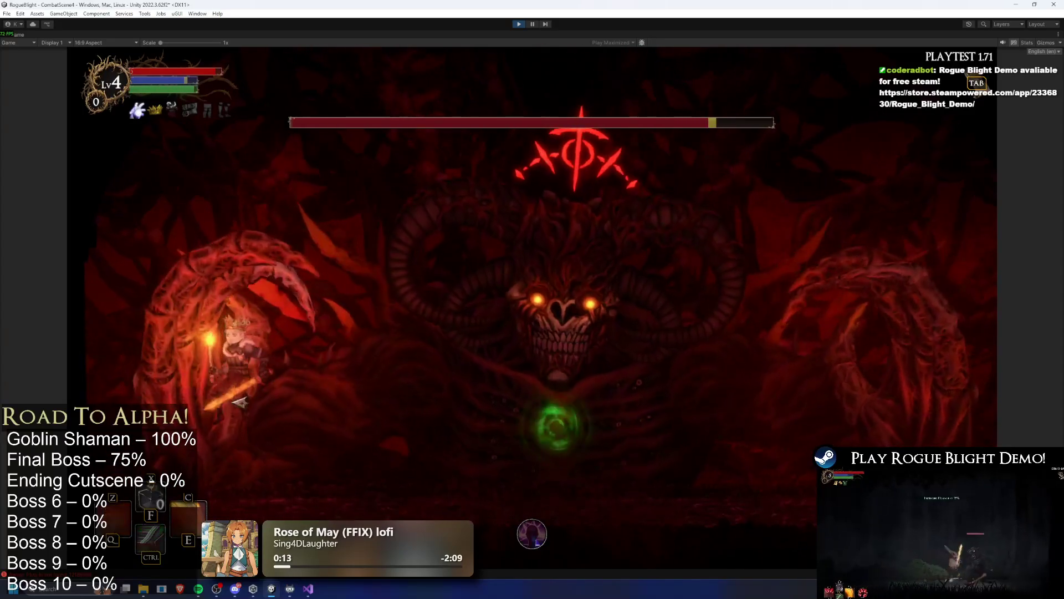
key("d")
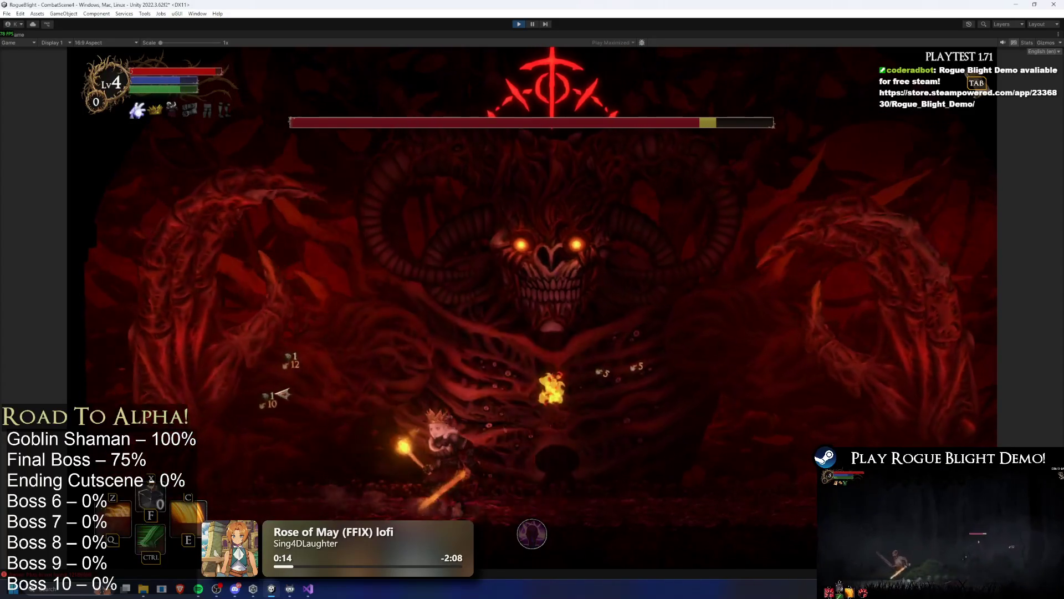
key("d")
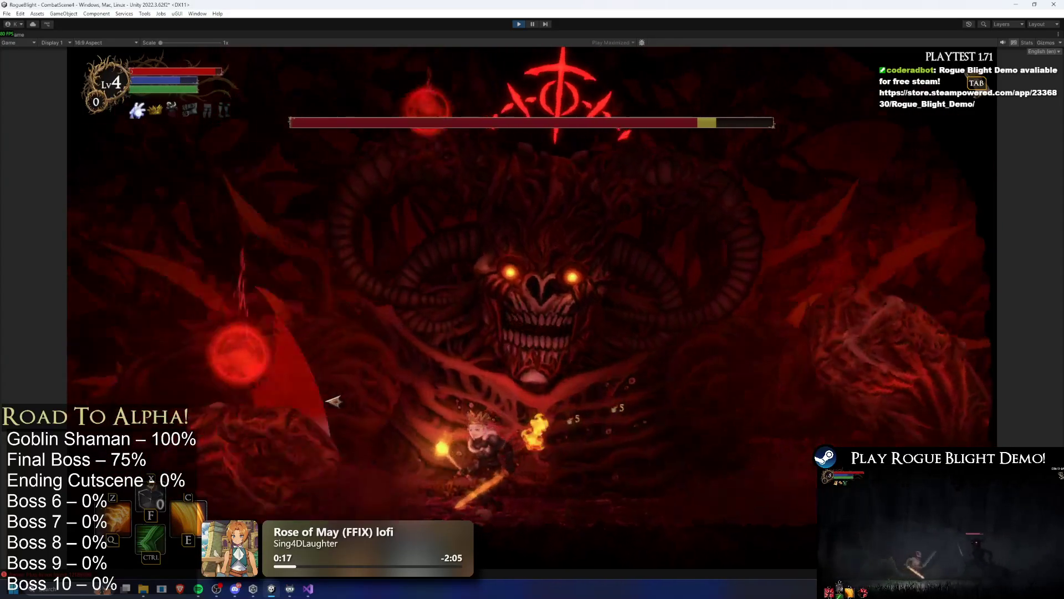
key("a")
key("ctrl")
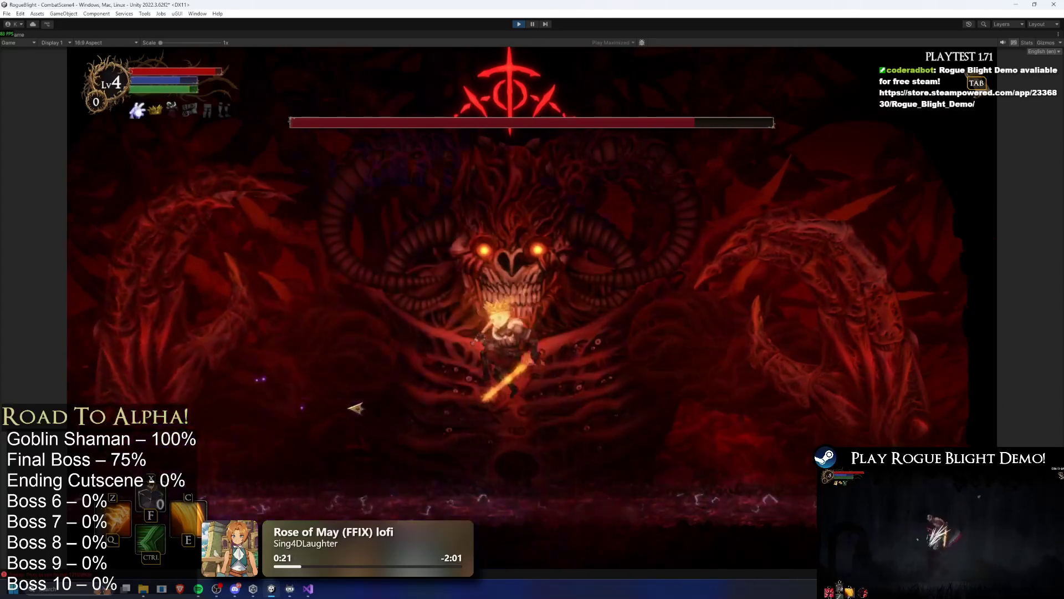
key("space")
key("d")
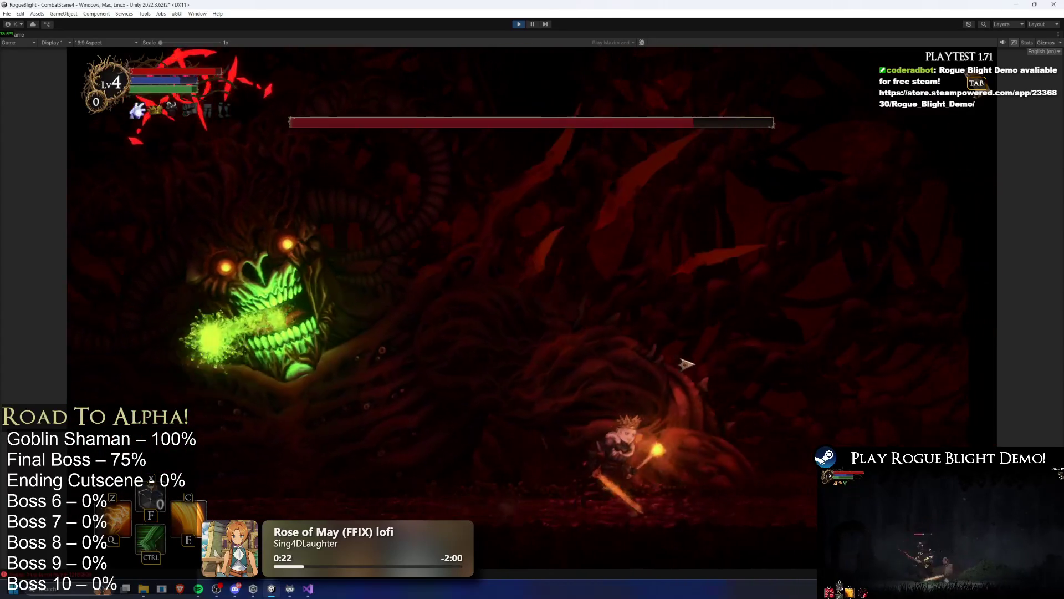
key("a")
key("space")
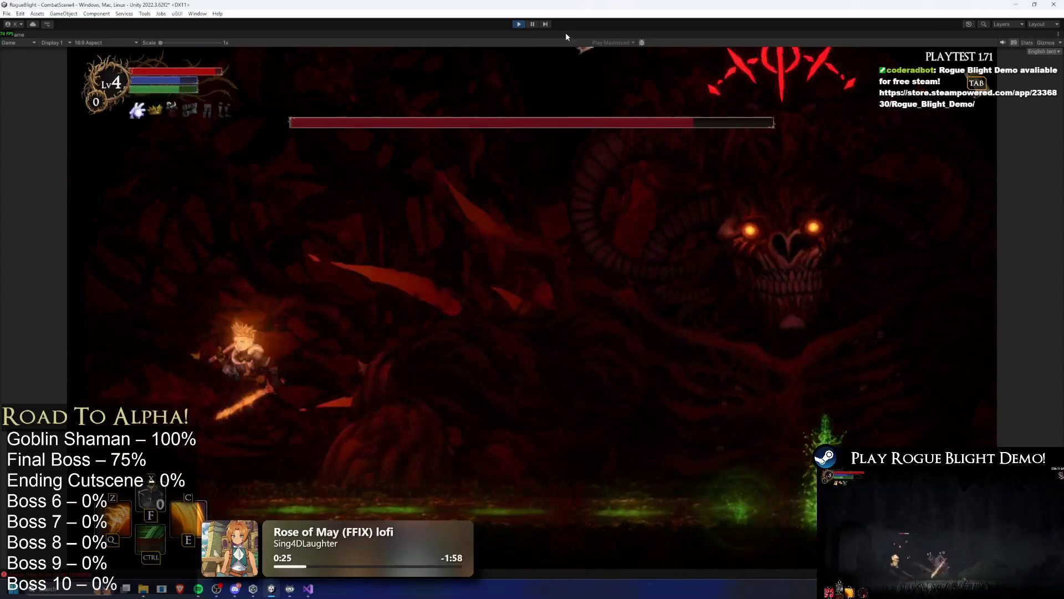
key("d")
key("ctrl+p")
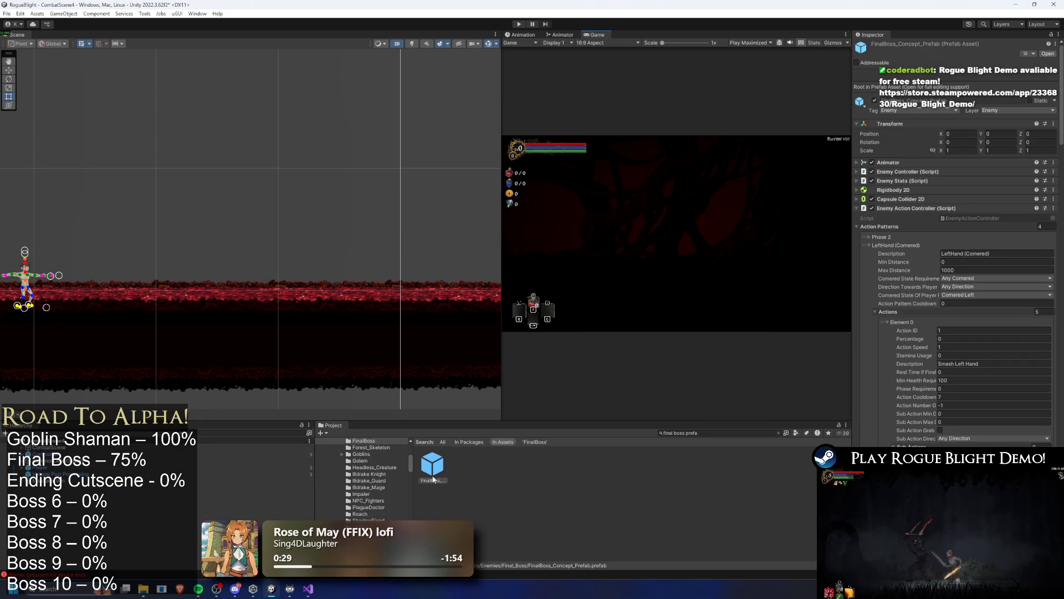
Open the FinalBoss prefab, load the SR_lightning_left_hand_finalboss clip and scrub to frame 37.
double_click(432, 472)
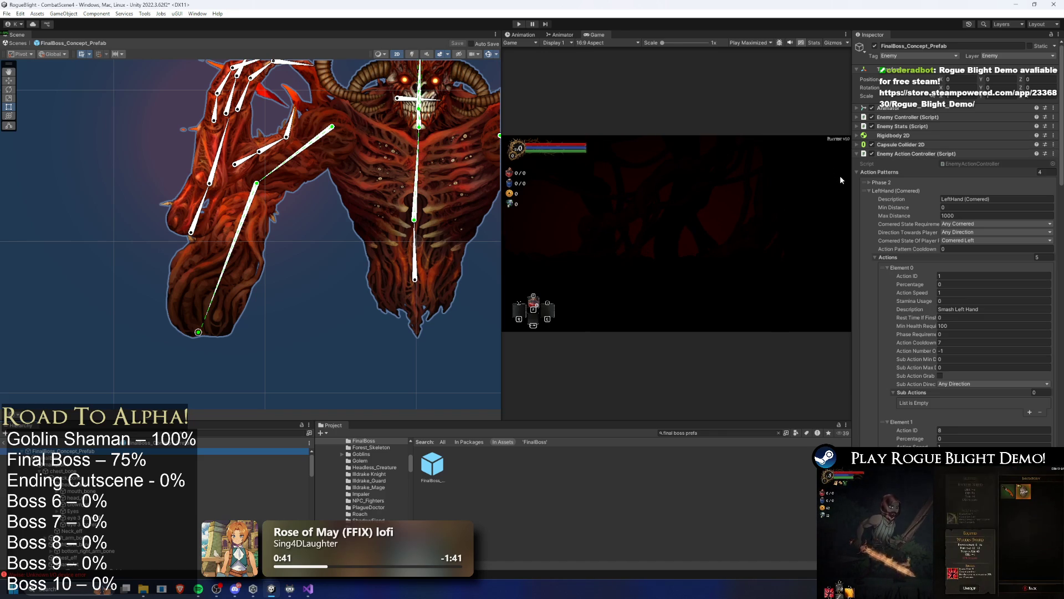
scroll(911, 159, "down", 10)
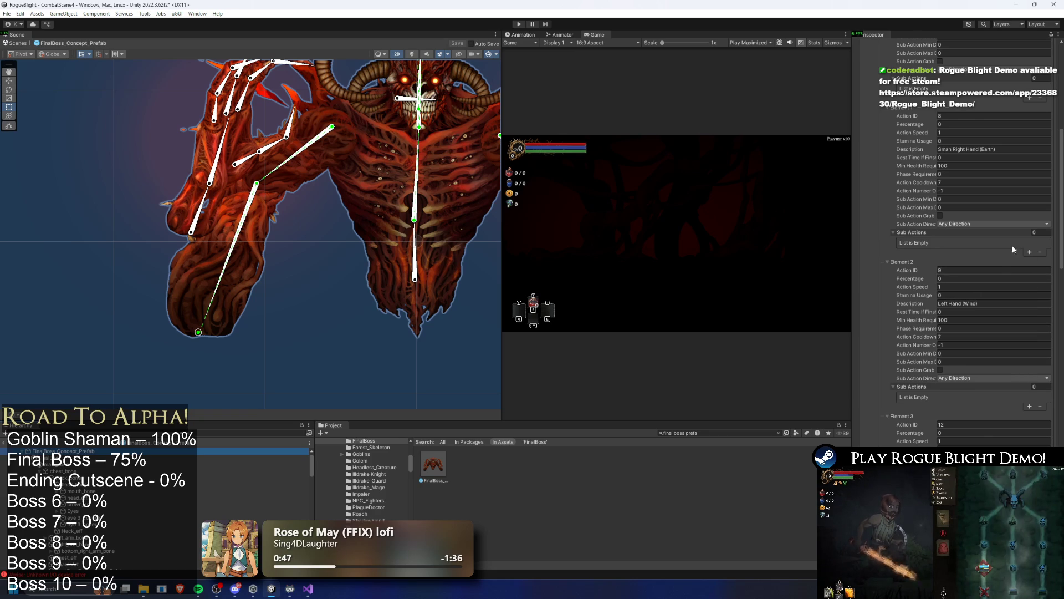
scroll(1020, 250, "up", 4)
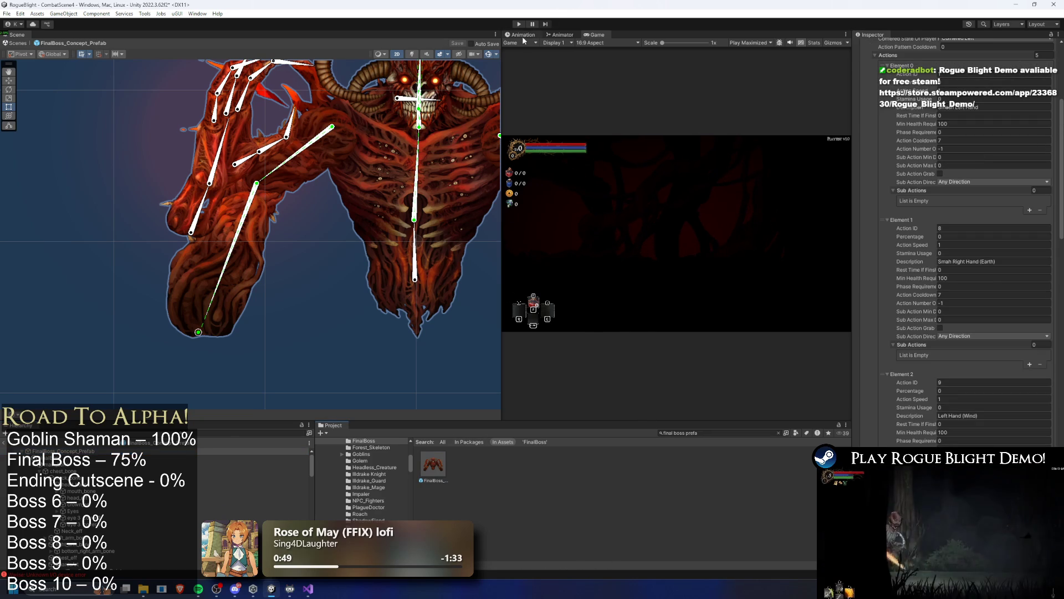
left_click(524, 35)
left_click(533, 52)
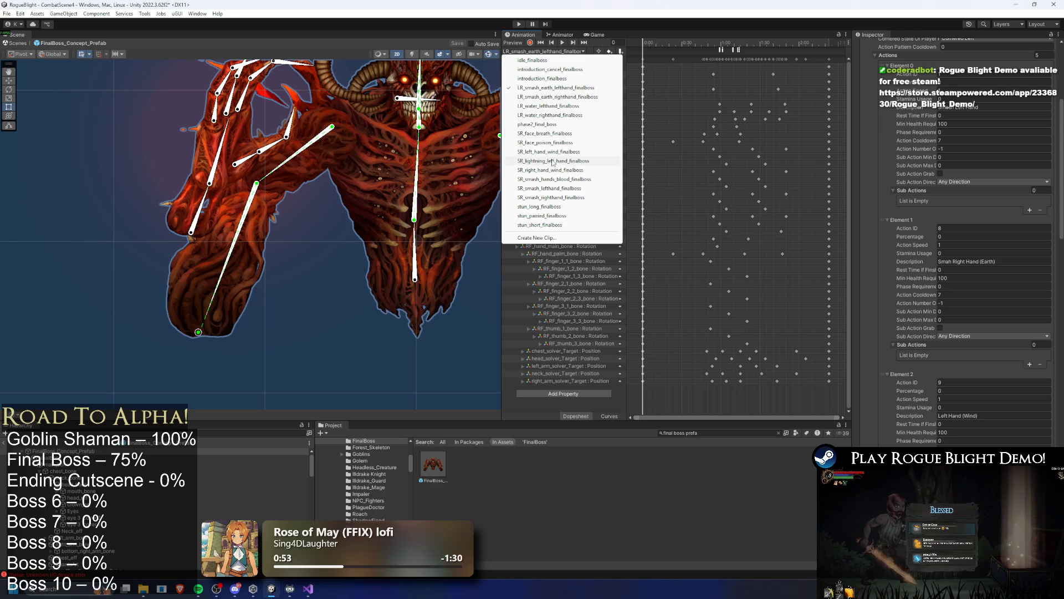
left_click(553, 162)
left_click_drag(644, 46, 696, 52)
Select LF_hand_main_bone and, with Record enabled, pull the left hand further left.
left_click(130, 237)
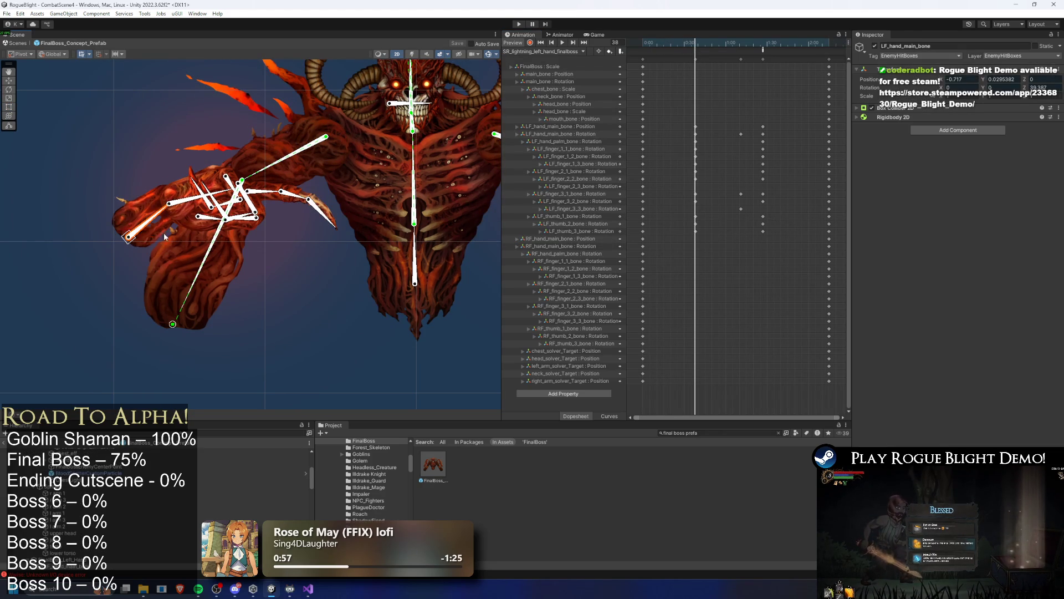
left_click_drag(167, 240, 141, 235)
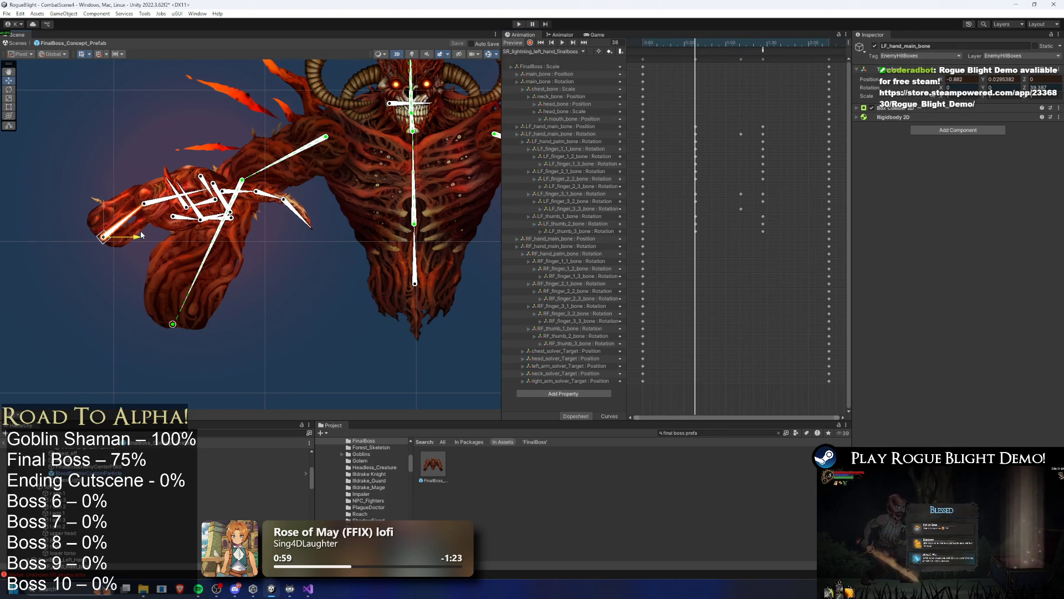
left_click(541, 43)
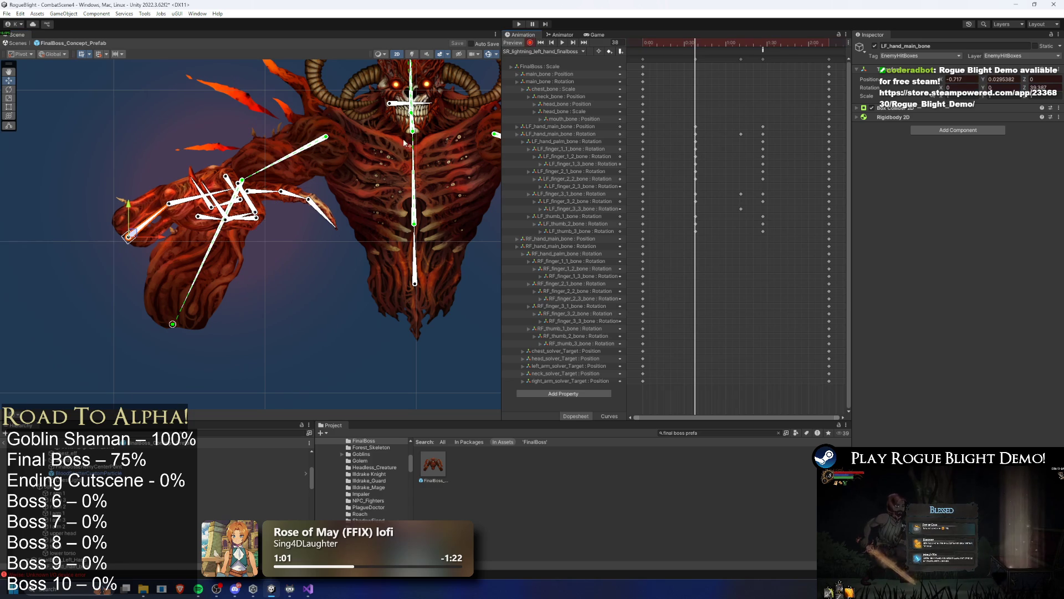
left_click_drag(157, 242, 134, 241)
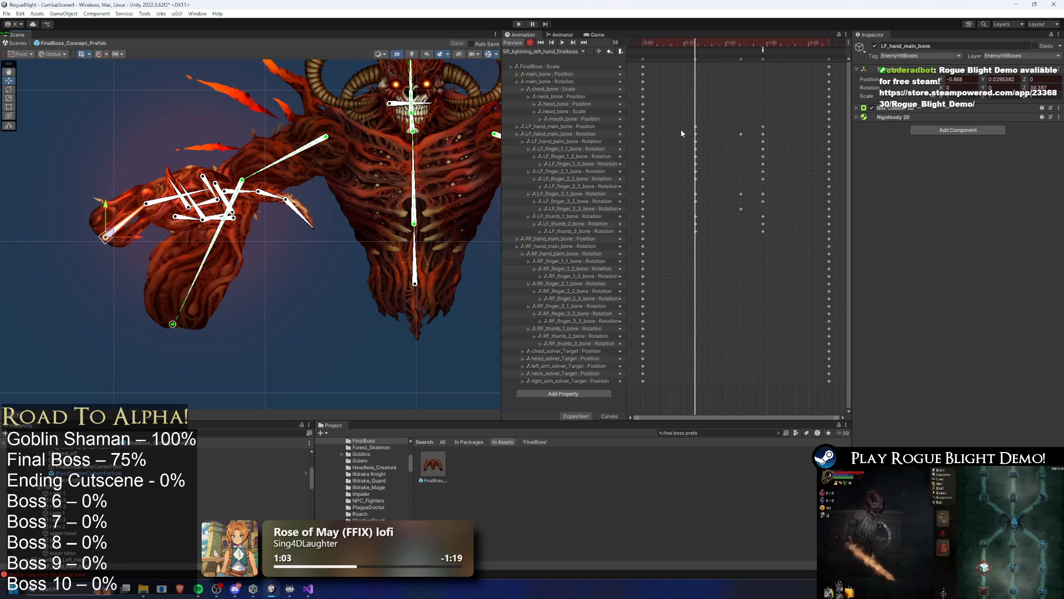
Key the left hand pose at 1:30, retime that keyframe and start play mode.
left_click(696, 126)
left_click(763, 43)
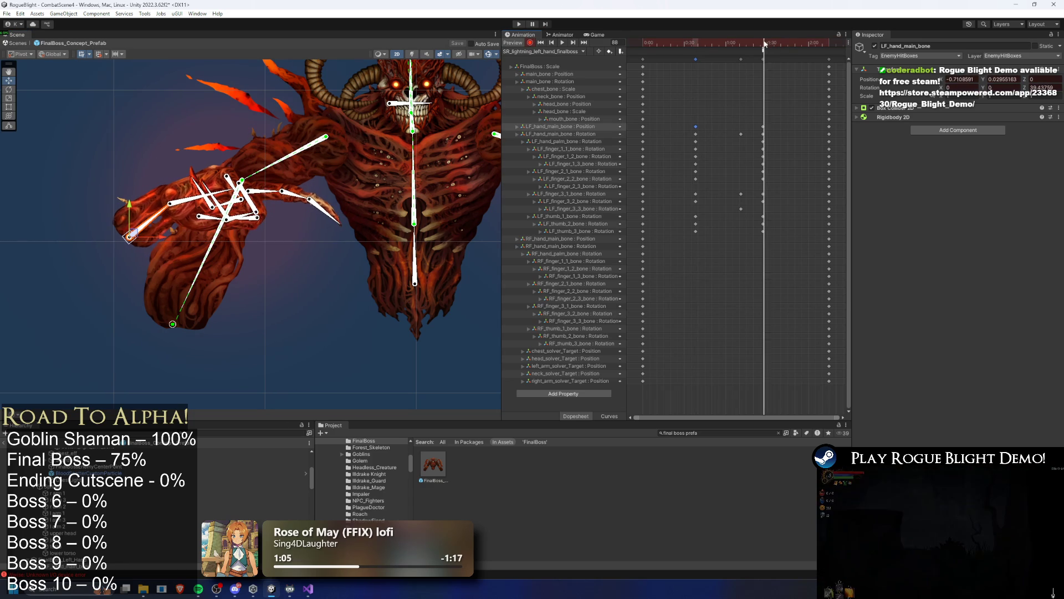
key("ctrl+c")
key("ctrl+v")
key("space")
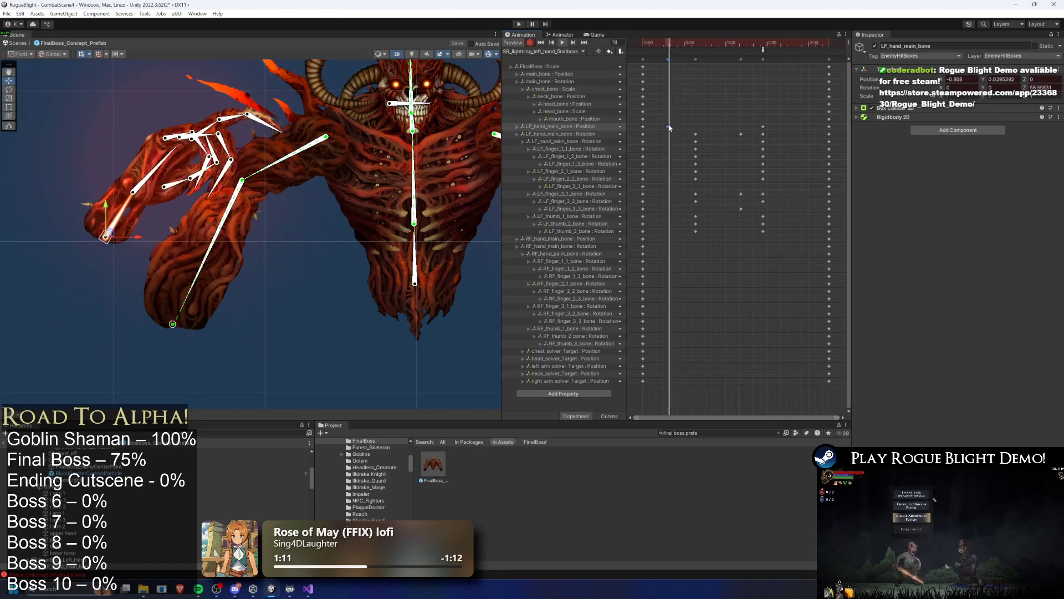
left_click_drag(670, 127, 715, 129)
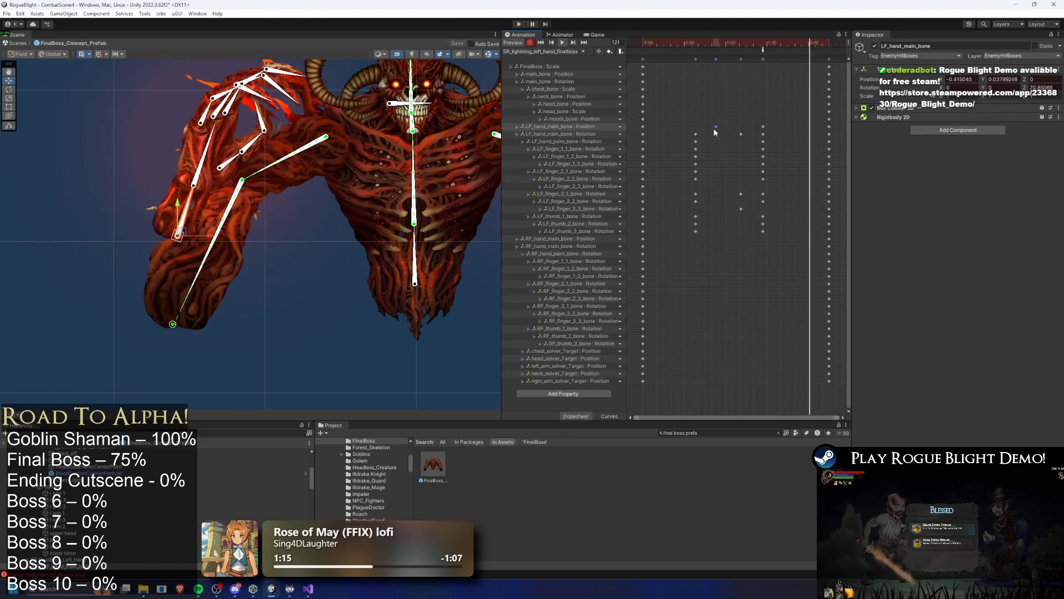
left_click_drag(716, 125, 694, 124)
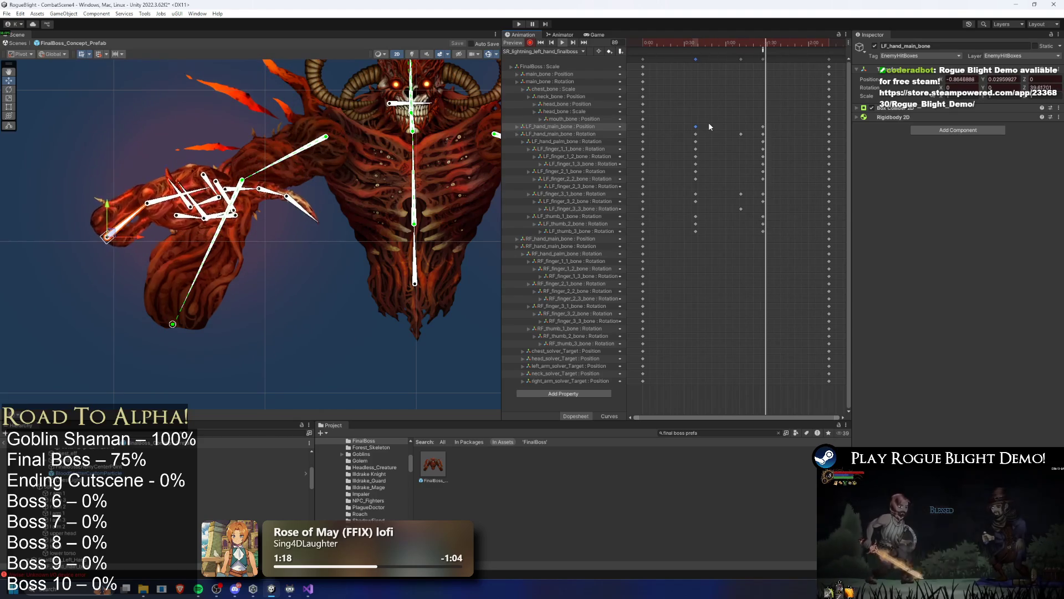
left_click(518, 25)
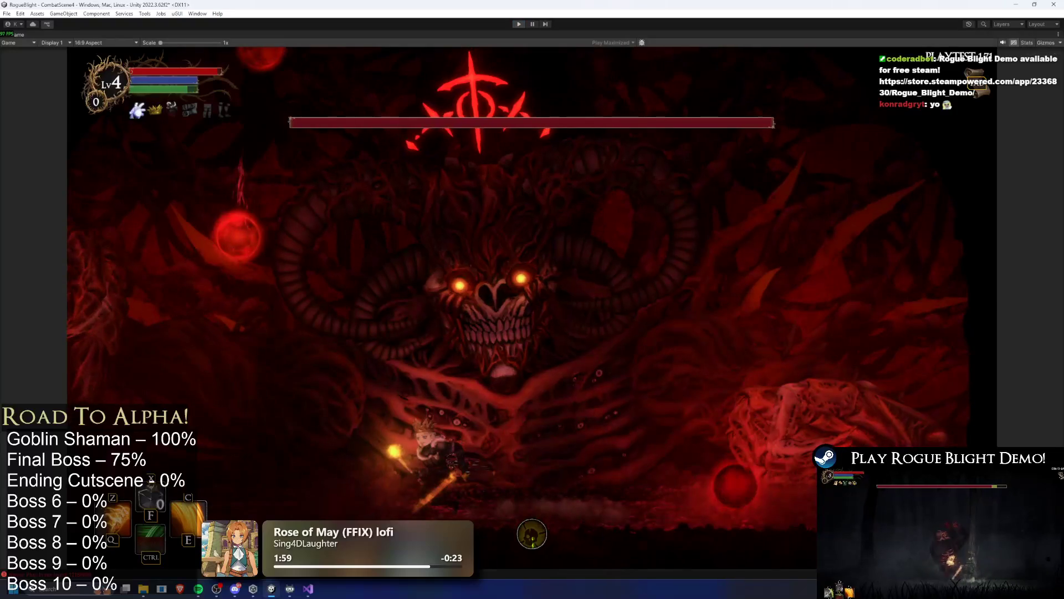
End the playtest of the reposed lightning attack with Ctrl+P.
key("ctrl+p")
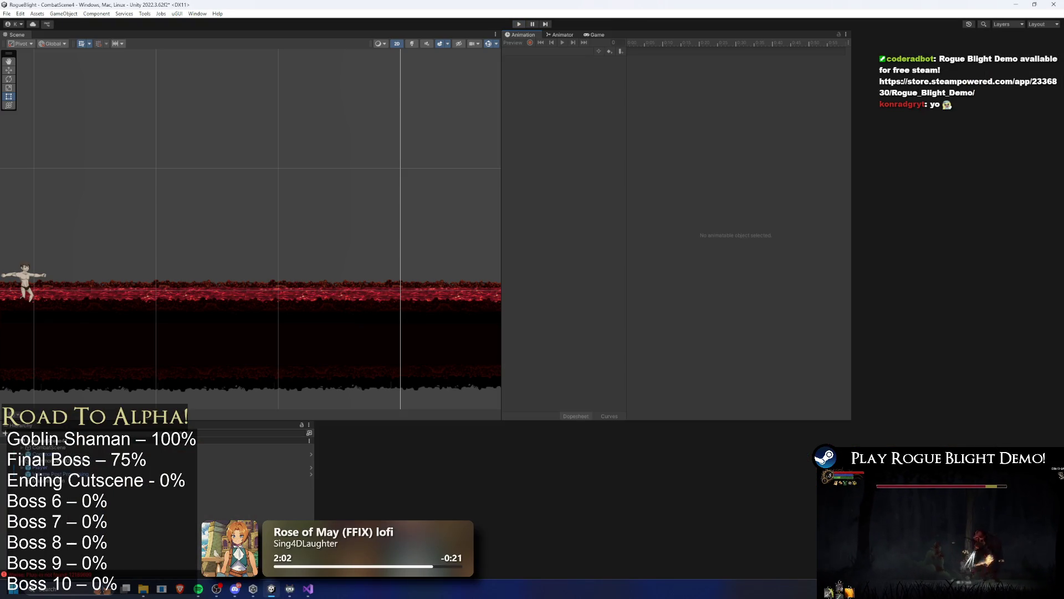
Reopen the FinalBoss prefab, load SR_lightning_left_hand_finalboss and scrub to frame 38.
double_click(428, 465)
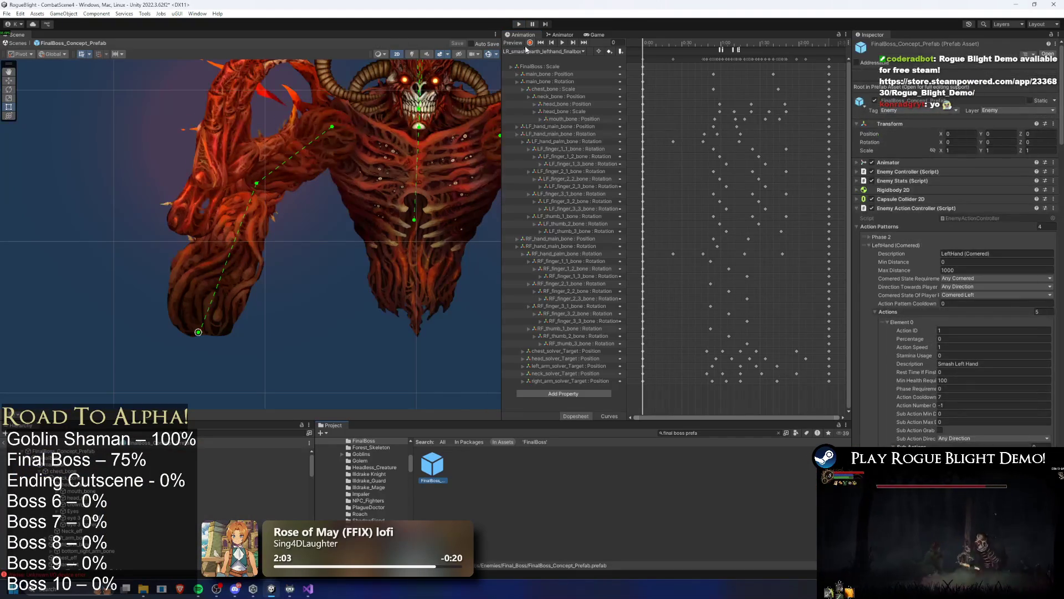
left_click(554, 51)
left_click(561, 160)
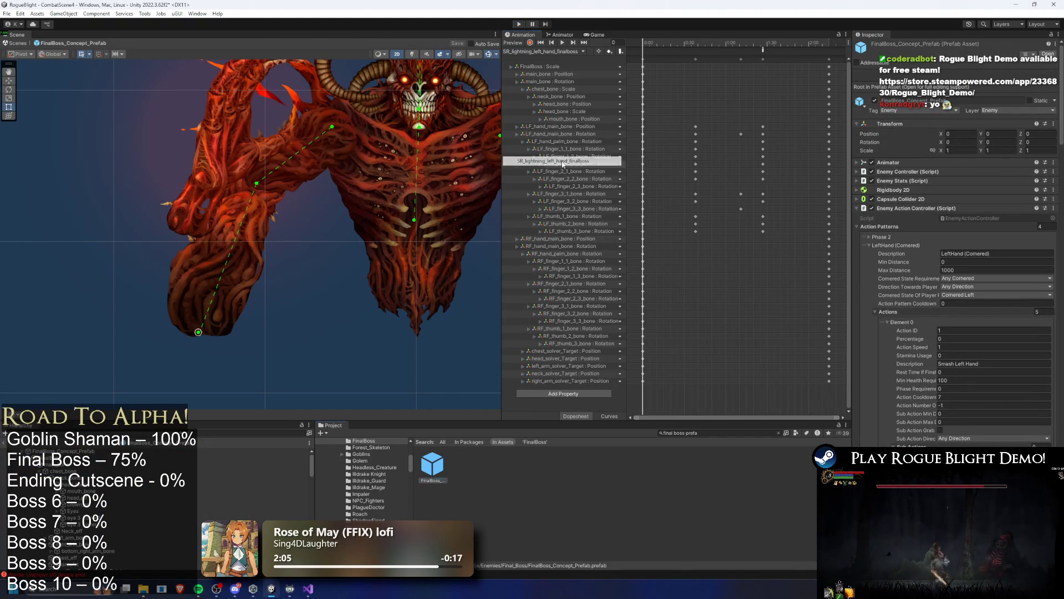
left_click_drag(640, 44, 697, 50)
left_click_drag(266, 154, 246, 176)
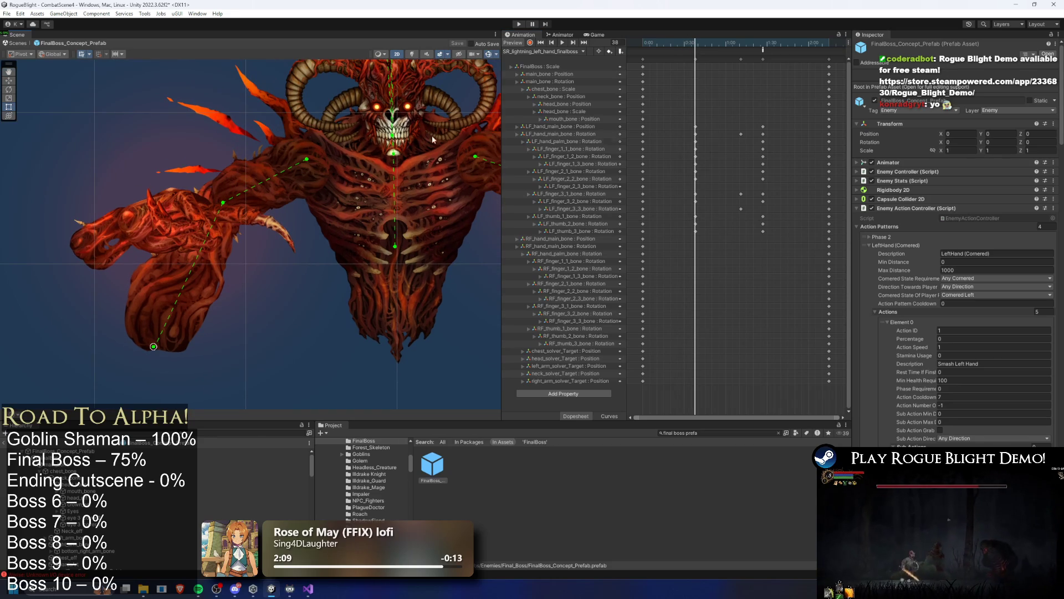
mouse_move(684, 40)
left_mouse_down()
mouse_move(654, 43)
mouse_move(696, 44)
mouse_move(669, 43)
left_mouse_up()
Rotate LF_hand_palm_bone to repose the hand around frame 80, previewing playback.
left_click(188, 196)
left_click(175, 155)
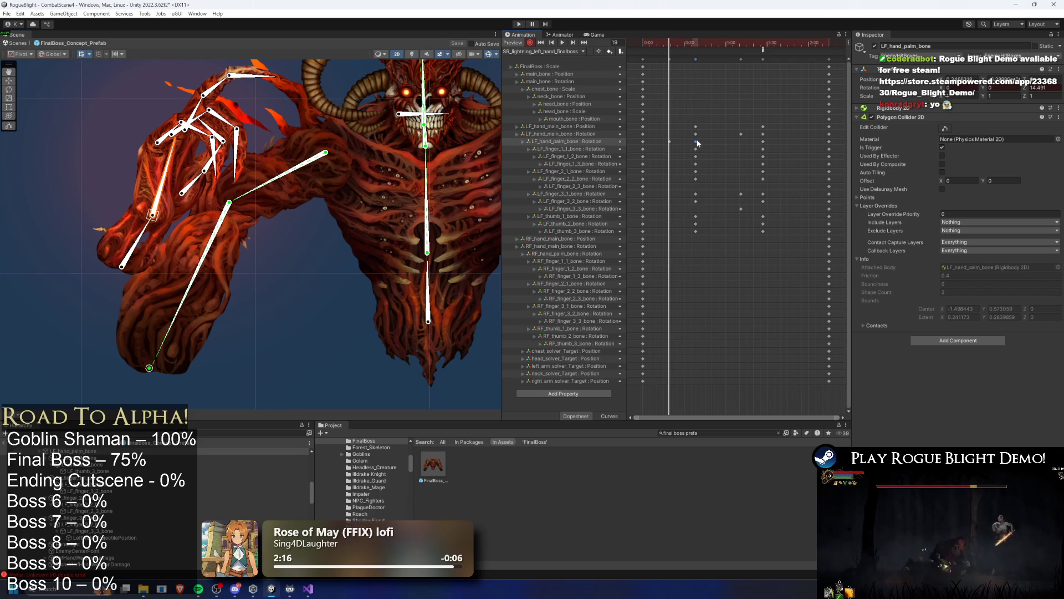
key("space")
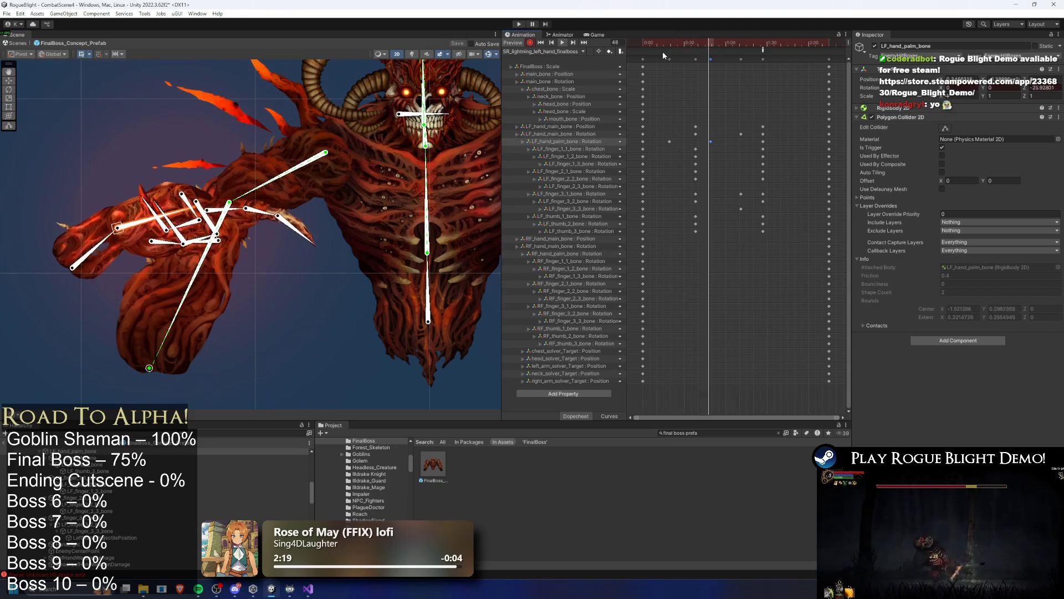
mouse_move(714, 42)
left_mouse_down()
mouse_move(752, 43)
mouse_move(740, 46)
left_mouse_up()
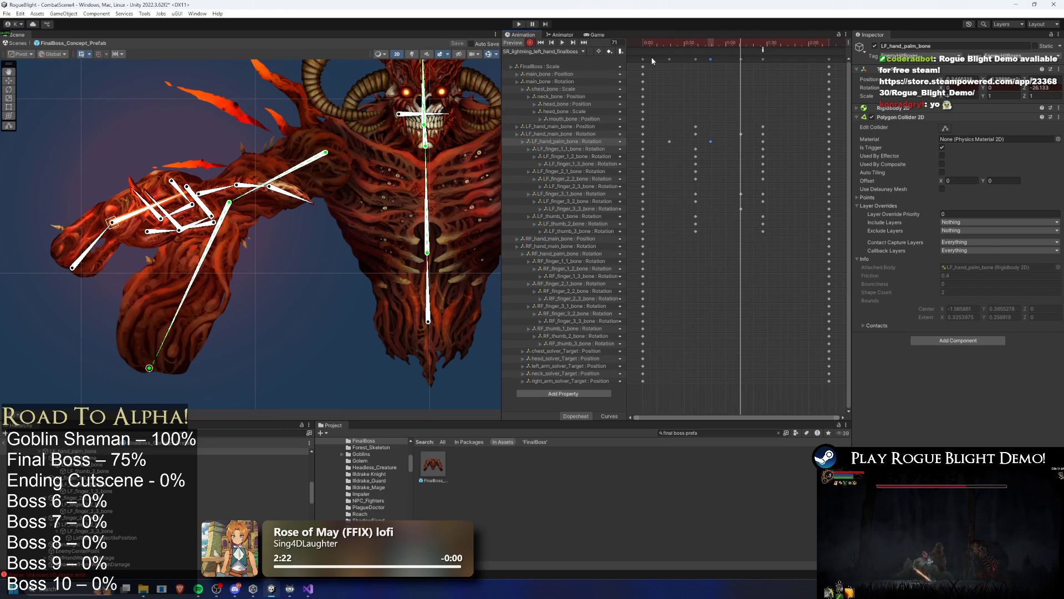
mouse_move(187, 205)
left_mouse_down()
mouse_move(173, 187)
mouse_move(212, 160)
left_mouse_up()
key("space")
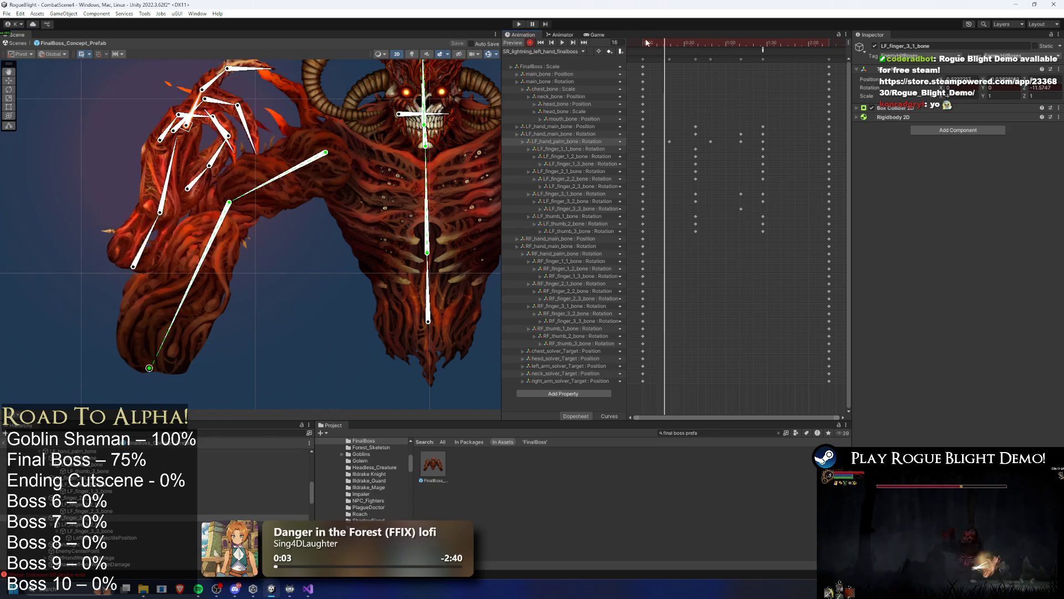
left_click(738, 43)
left_click_drag(746, 42, 753, 46)
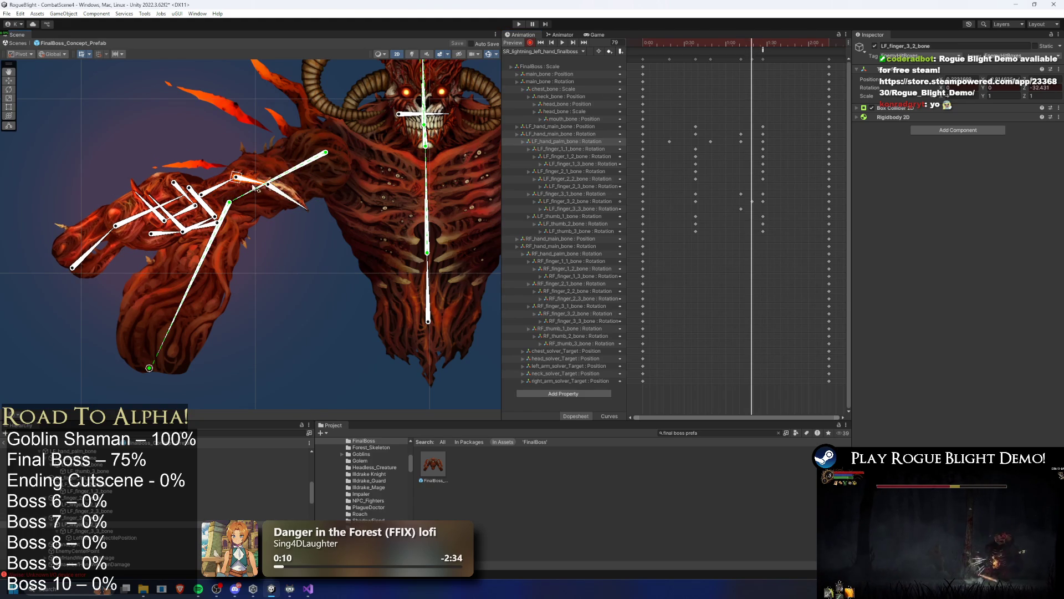
key("space")
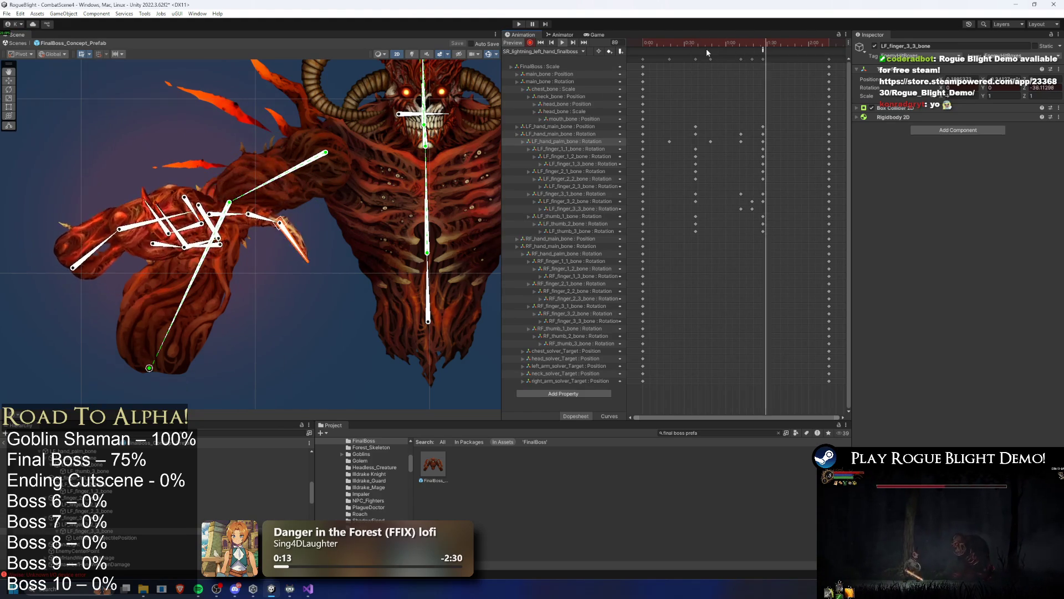
left_click(758, 45)
Shift the last hand key column later and paste hand keyframes at frame 112.
left_click_drag(763, 58, 766, 59)
left_click(779, 42)
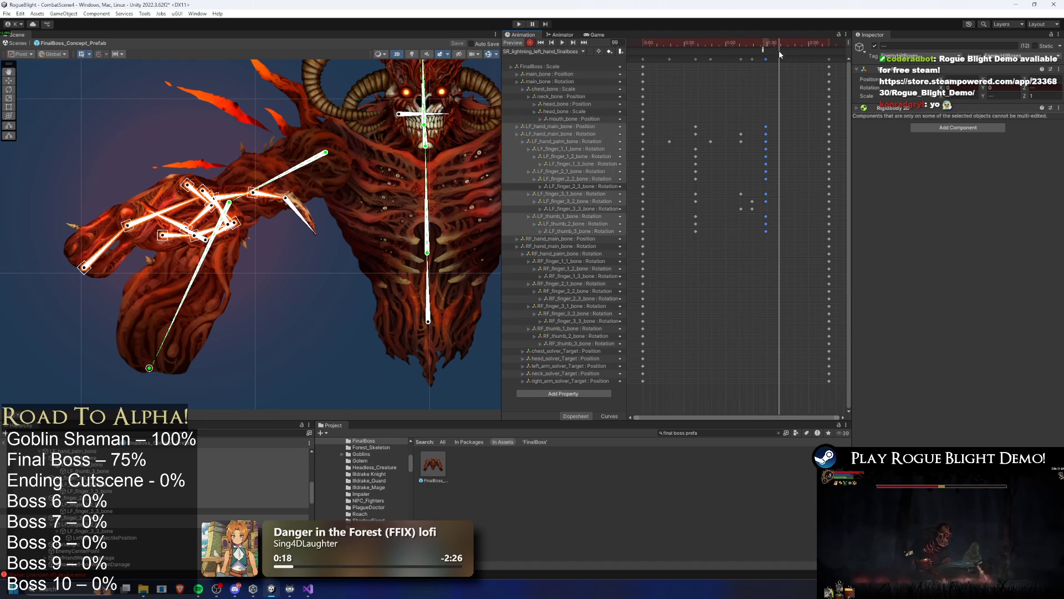
left_click(798, 43)
key("ctrl+v")
Rotate the main hand and palm bones to tilt the fingers.
left_click(279, 284)
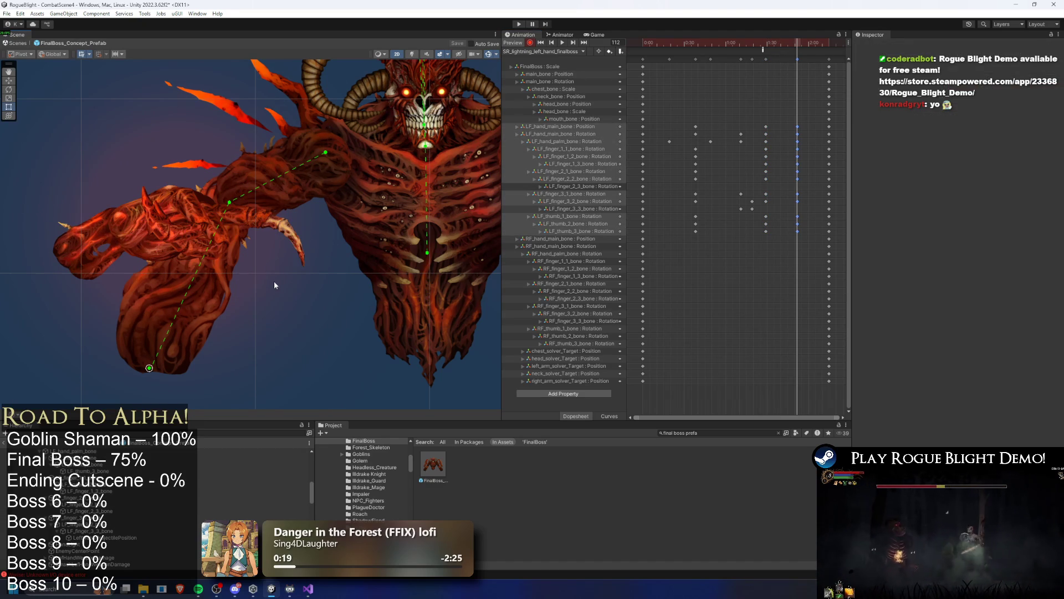
left_click(104, 248)
left_click_drag(113, 244, 120, 241)
left_click_drag(190, 221, 187, 222)
left_click_drag(114, 242, 191, 222)
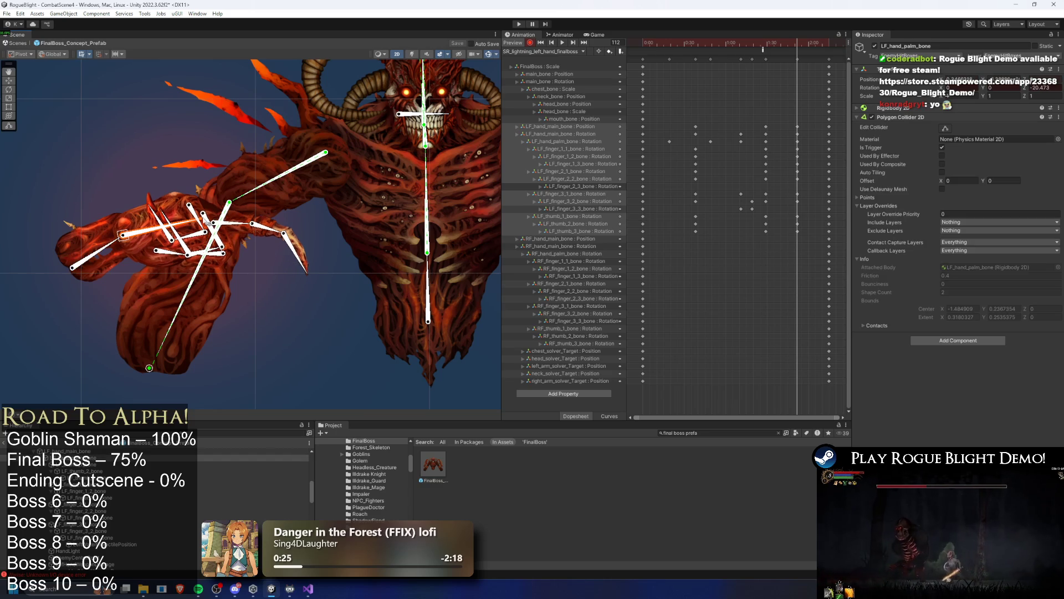
left_click(243, 228)
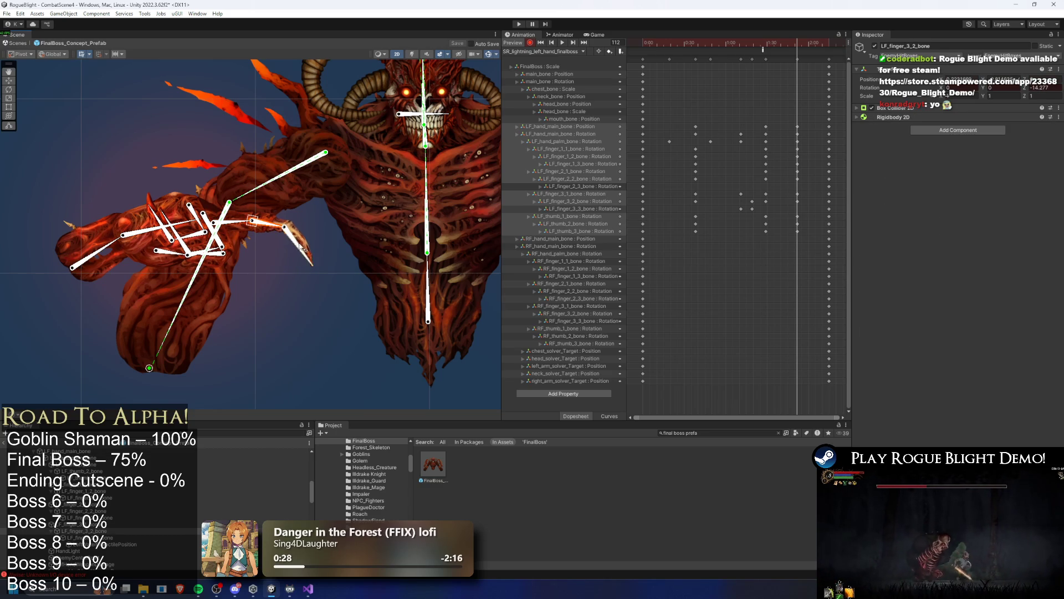
Zoom into the left hand and select through the finger and thumb bones.
scroll(221, 233, "up", 4)
left_click(157, 200)
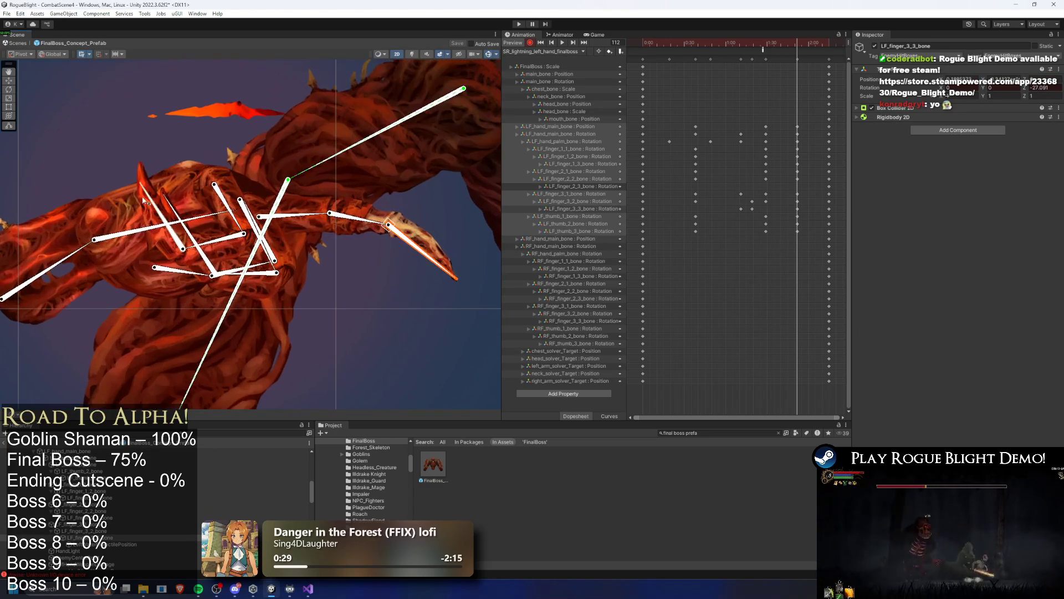
left_click(183, 203)
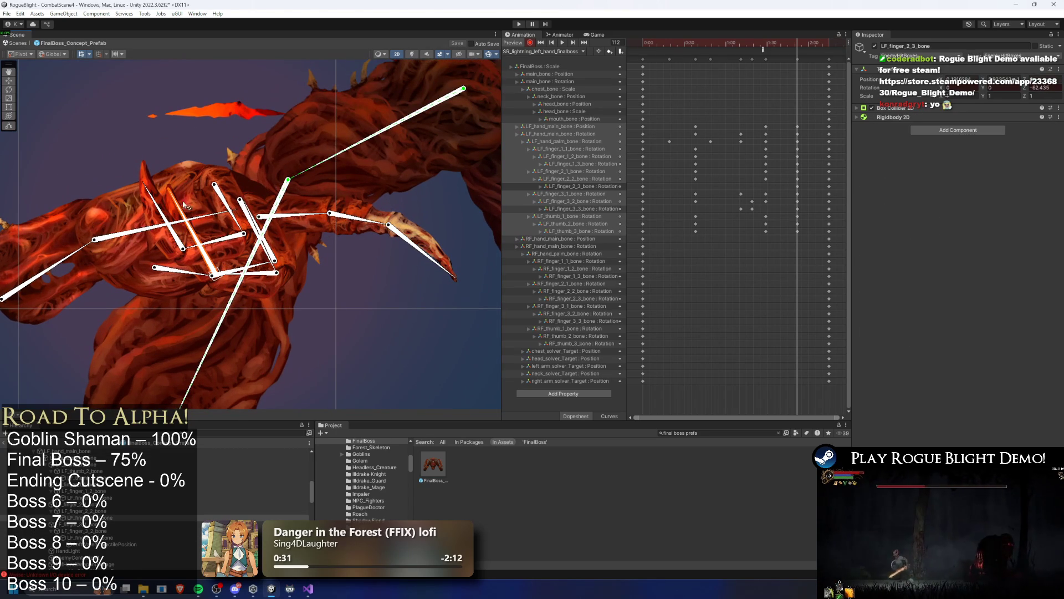
left_click(214, 243)
left_click(238, 266)
left_click(271, 253)
left_click(252, 273)
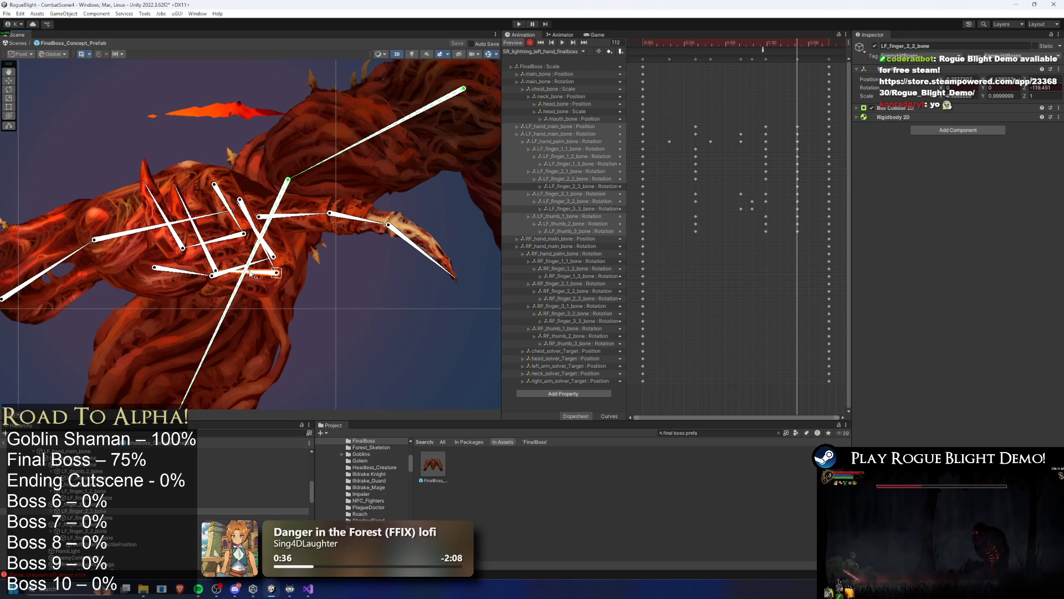
left_click(189, 205)
left_click(144, 183)
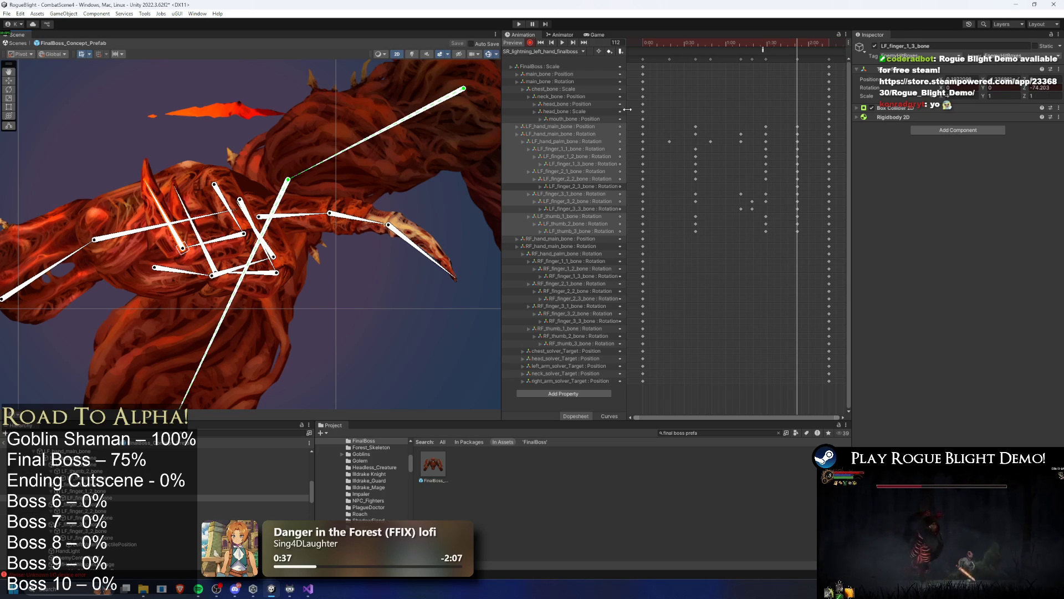
At frame 34, bend LF_finger_2_2_bone and replay the clip to check the pose.
mouse_move(736, 40)
left_mouse_down()
mouse_move(672, 47)
mouse_move(766, 58)
left_mouse_up()
left_click(239, 268)
left_click(198, 252)
left_click(246, 260)
left_click(211, 232)
left_click(205, 249)
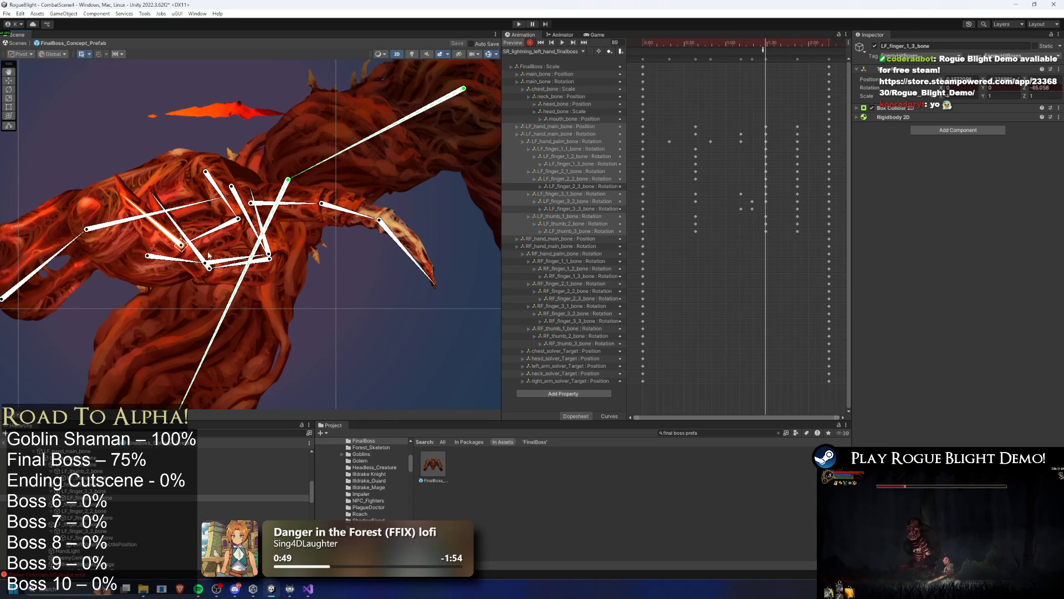
left_click(200, 258)
left_click_drag(252, 267, 267, 267)
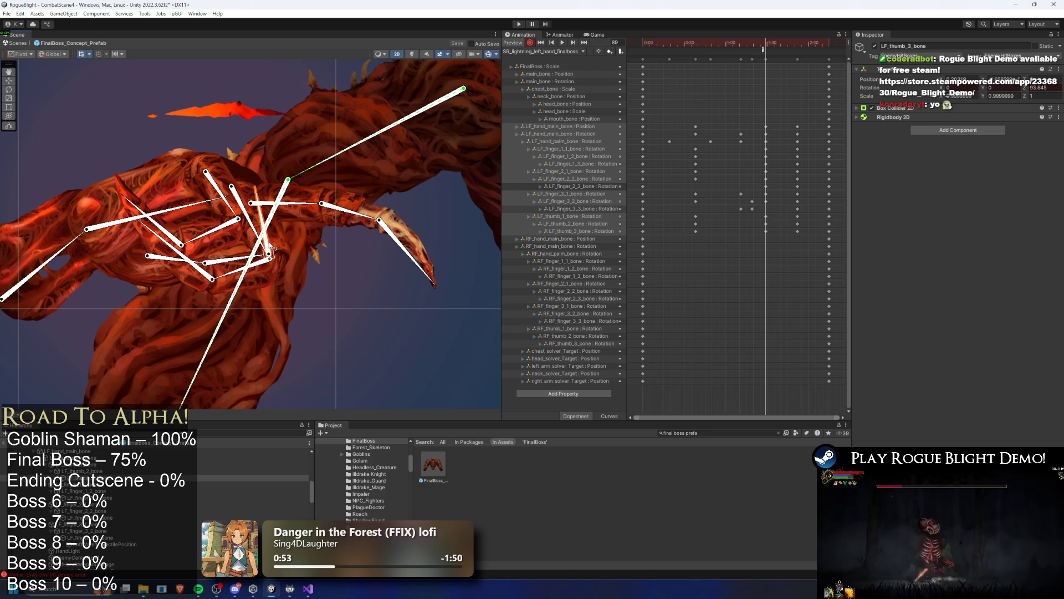
left_click(253, 224)
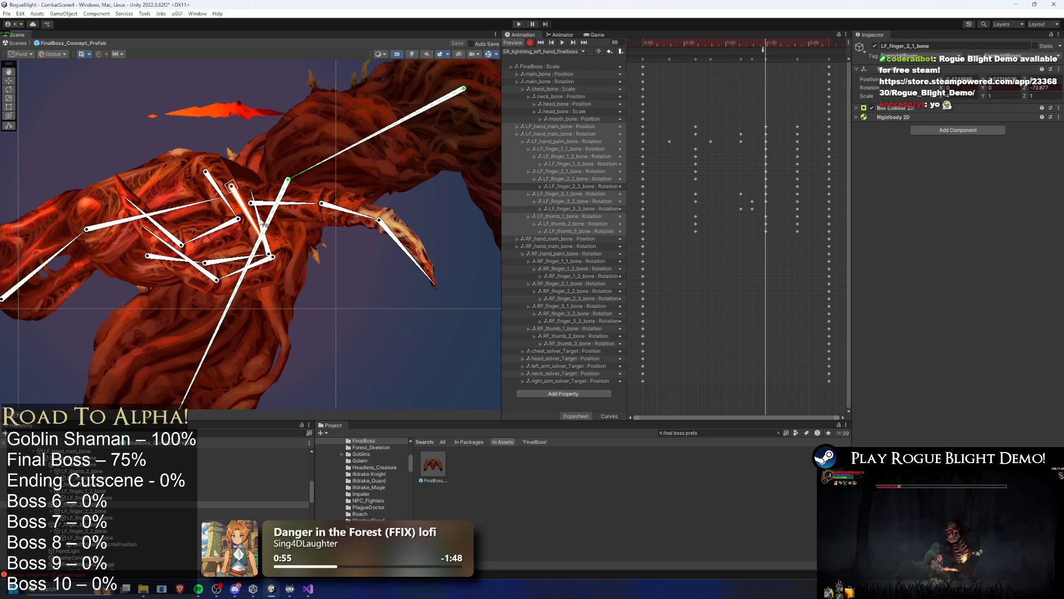
left_click_drag(767, 45, 640, 49)
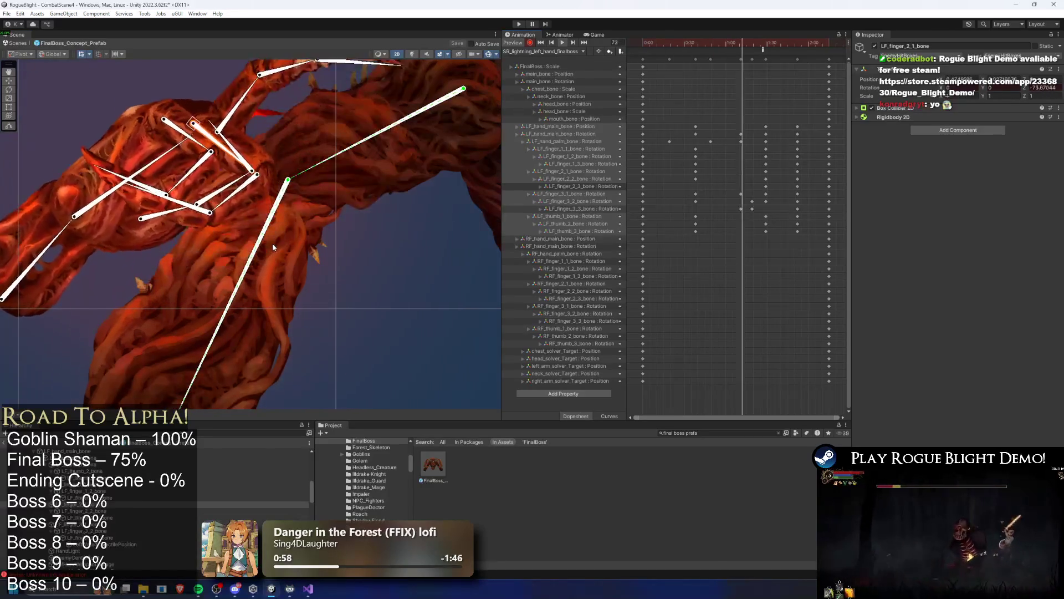
scroll(310, 266, "down", 5)
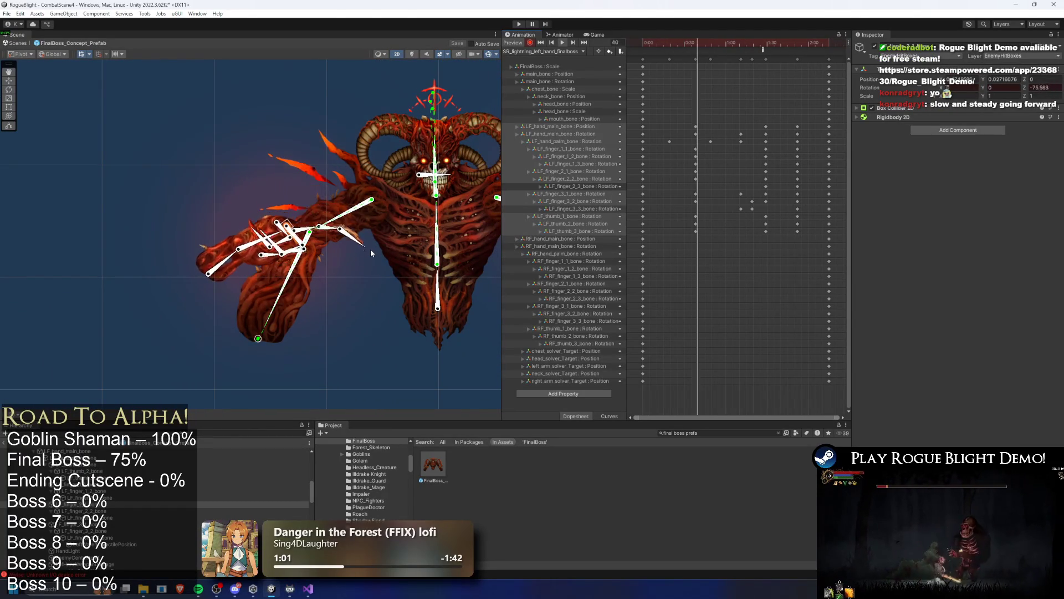
Review the left-hand pose from frame 5 to frame 41, then push the final keyframe column later.
scroll(370, 253, "up", 5)
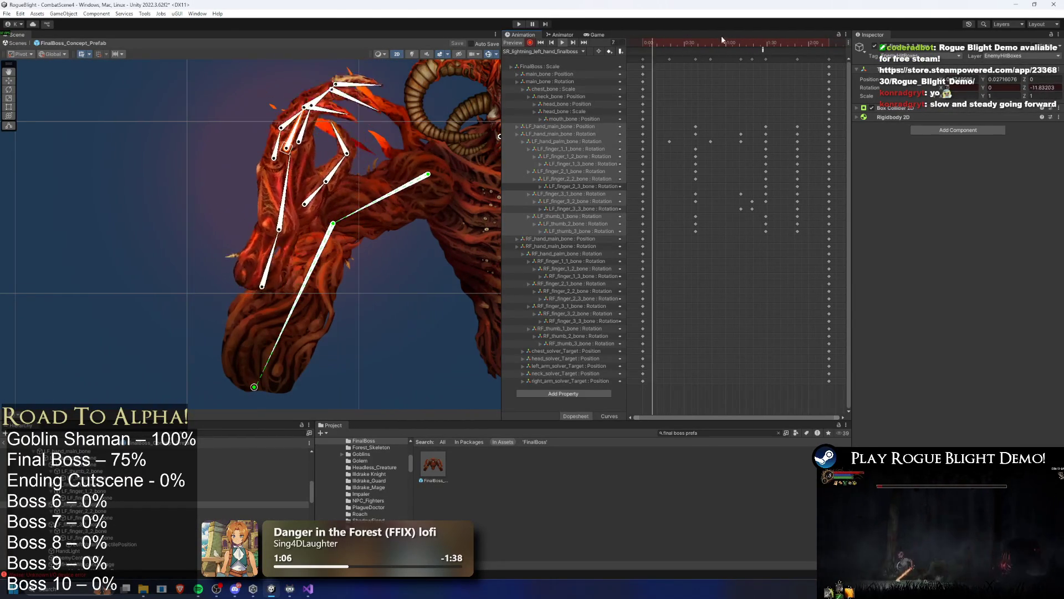
left_click(691, 46)
left_click_drag(692, 46, 647, 49)
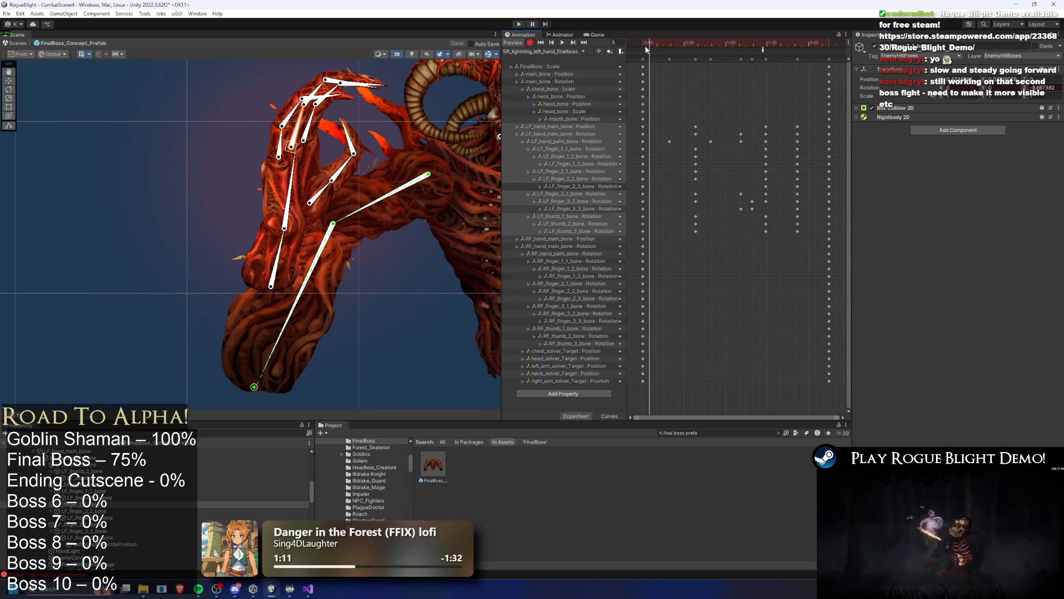
mouse_move(660, 42)
left_mouse_down()
mouse_move(700, 35)
mouse_move(729, 62)
mouse_move(818, 62)
mouse_move(593, 85)
mouse_move(693, 114)
mouse_move(626, 115)
mouse_move(704, 52)
mouse_move(677, 48)
mouse_move(687, 41)
mouse_move(762, 51)
left_mouse_up()
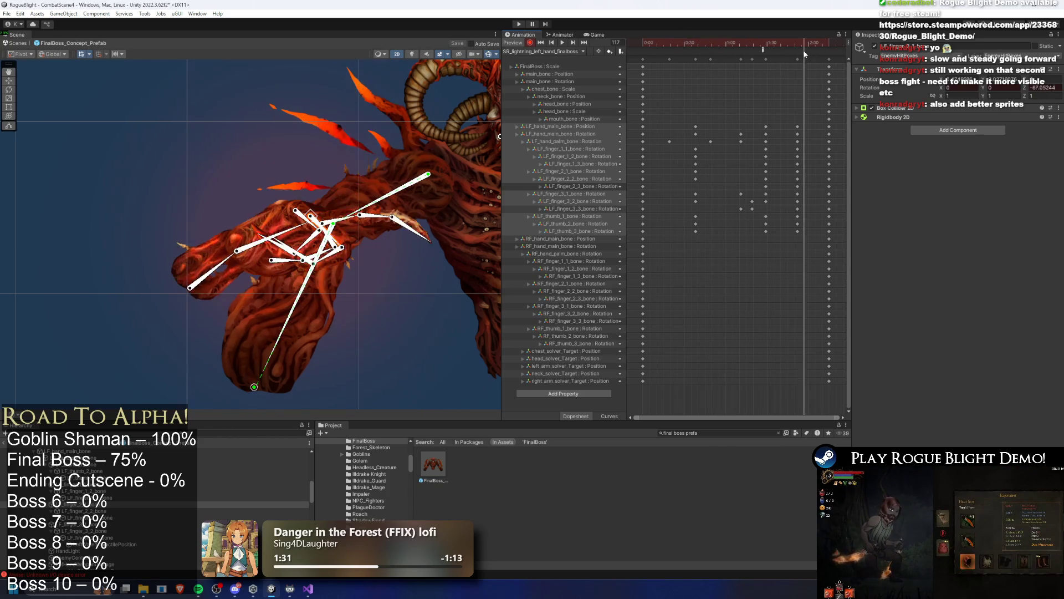
left_click_drag(835, 62, 846, 62)
mouse_move(760, 44)
left_mouse_down()
mouse_move(642, 45)
mouse_move(666, 44)
left_mouse_up()
Box-select all the left-hand bone keys and shift them later in the clip.
left_click_drag(723, 265, 671, 28)
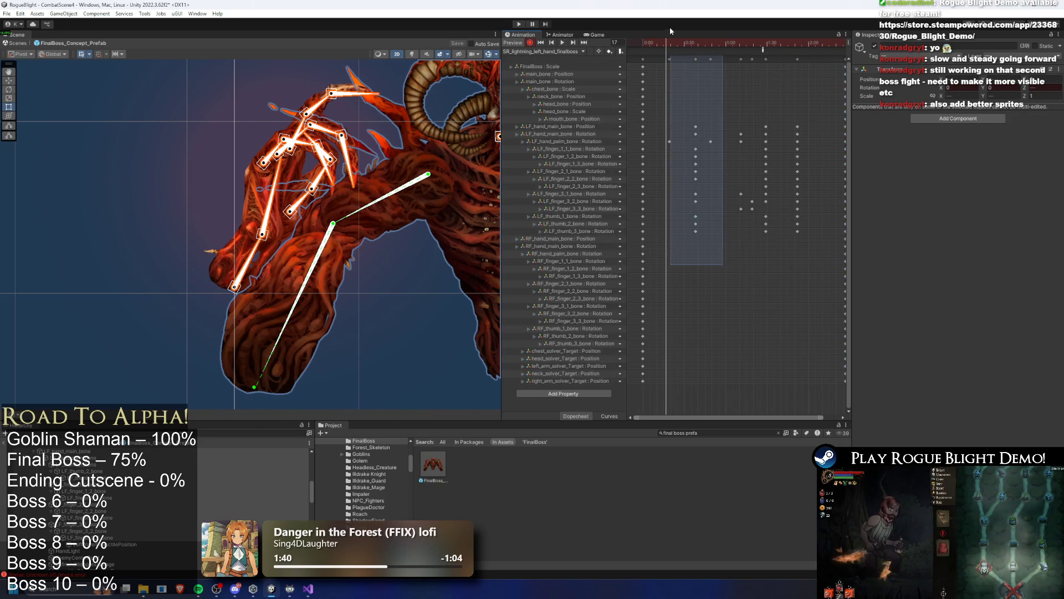
left_click_drag(831, 265, 659, 24)
left_click_drag(746, 127, 759, 126)
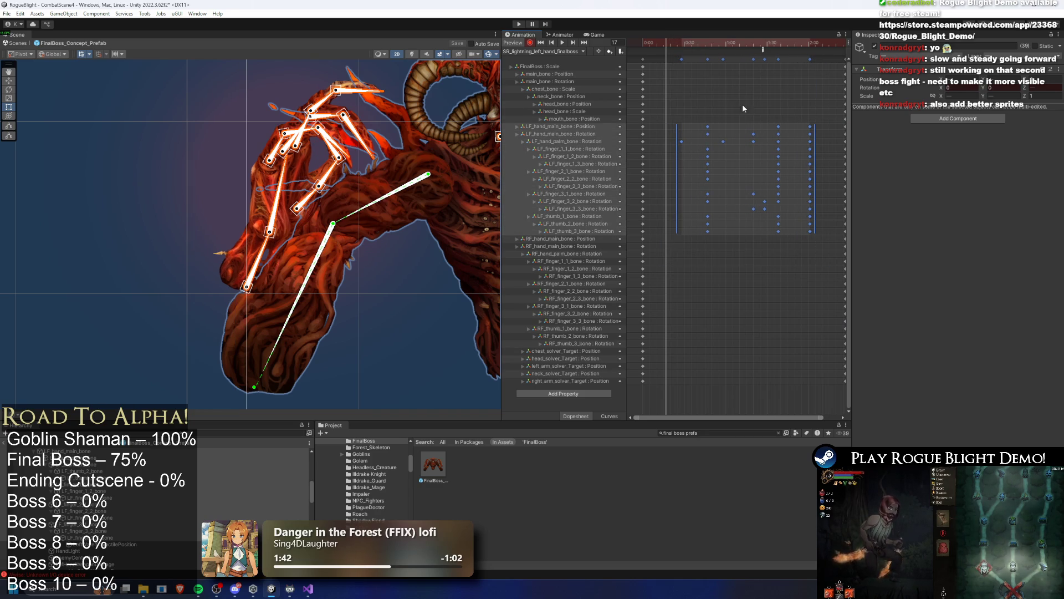
Inspect the SpawnProjectile event at frame 96, then replay the lightning preview from frame 5.
left_click(762, 48)
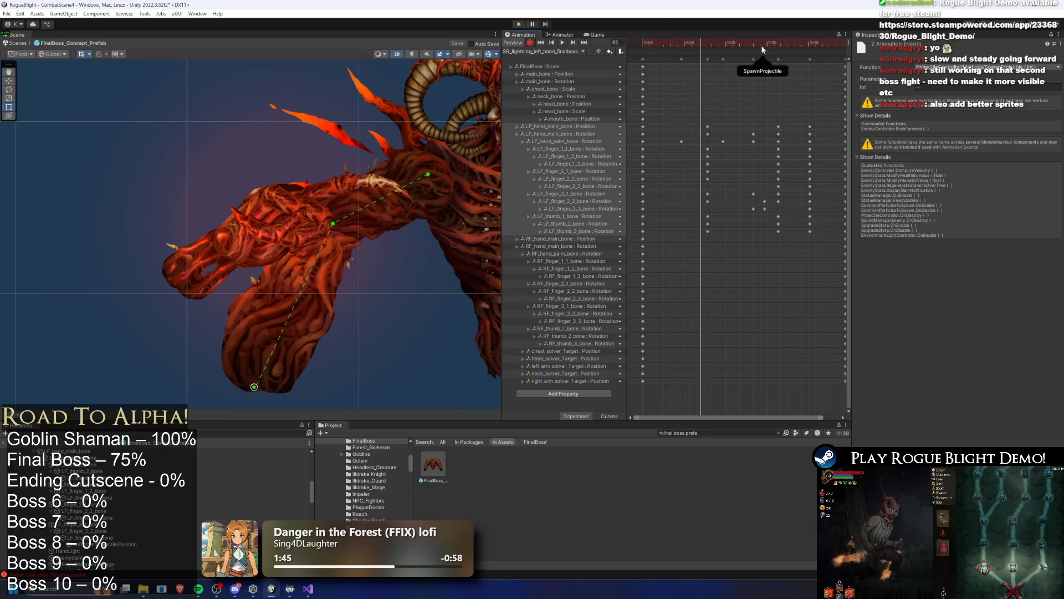
left_click(776, 50)
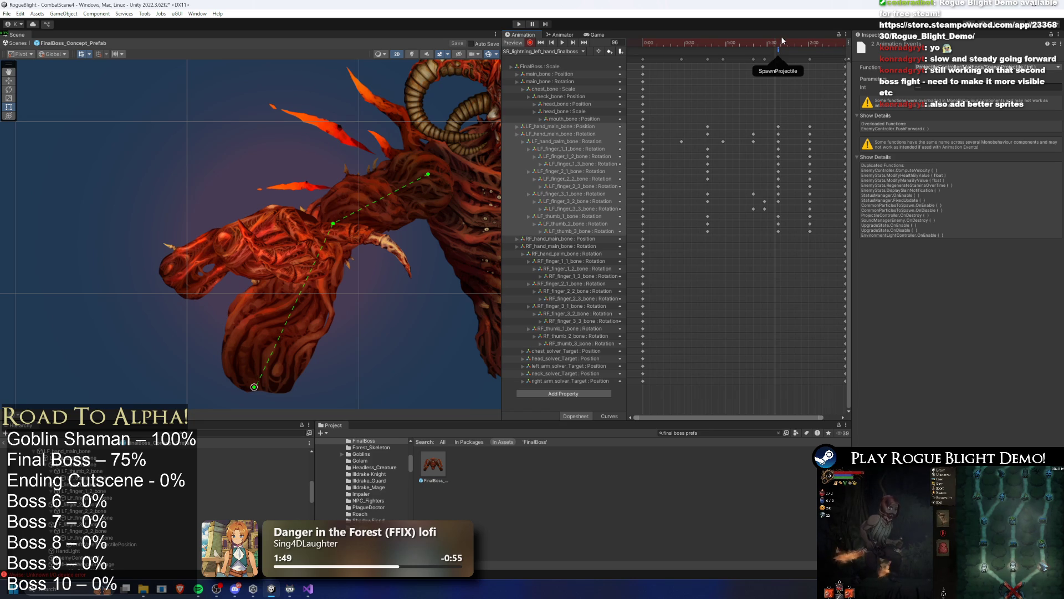
left_click(777, 42)
left_click(540, 42)
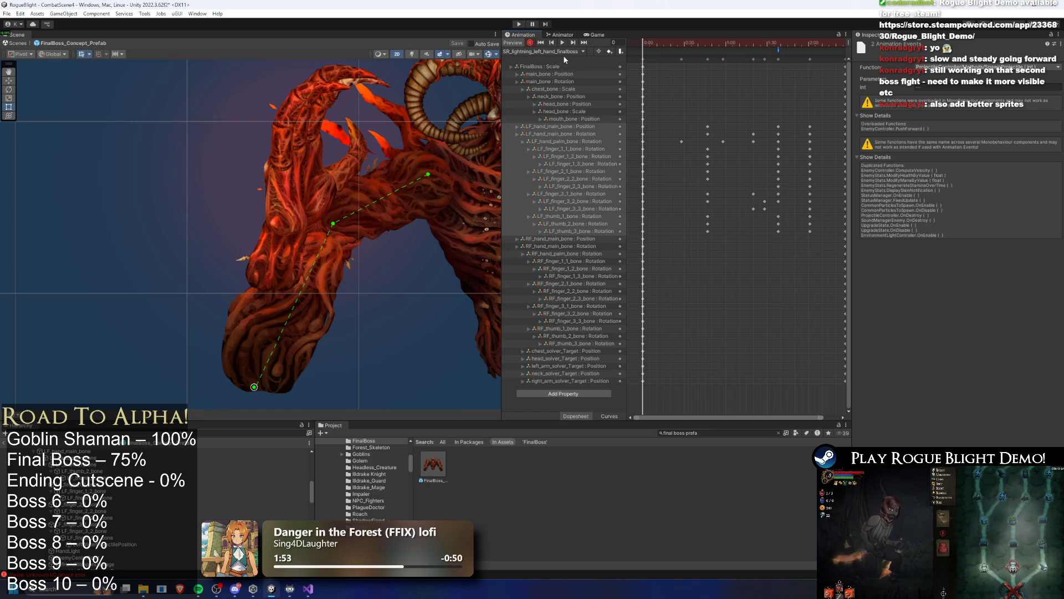
left_click(650, 42)
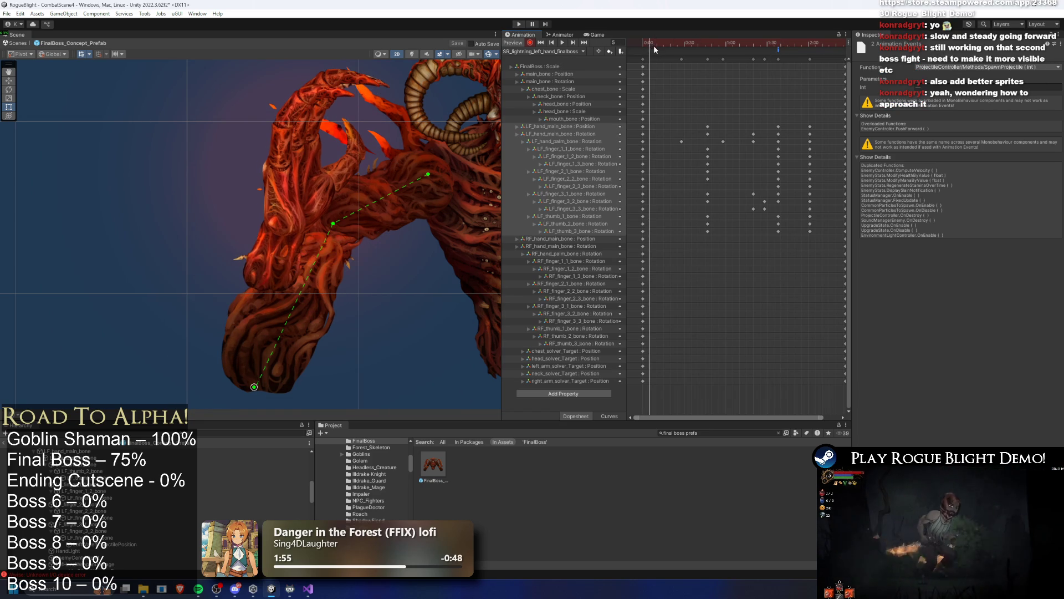
key("space")
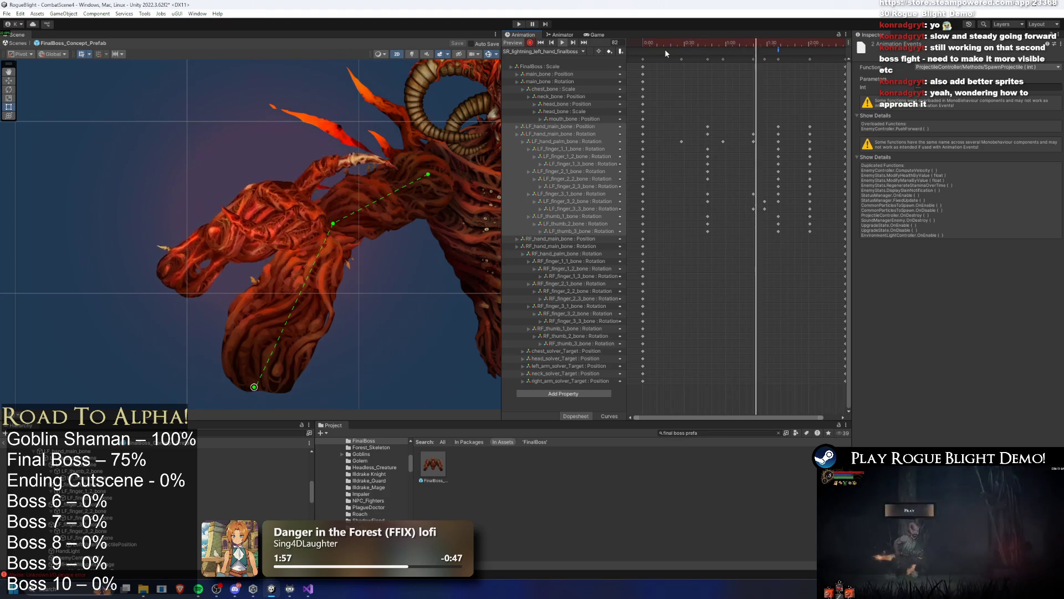
Retime the late keyframe column, pushing it later and then earlier, and replay the clip.
mouse_move(801, 56)
left_mouse_down()
mouse_move(741, 56)
mouse_move(806, 69)
left_mouse_up()
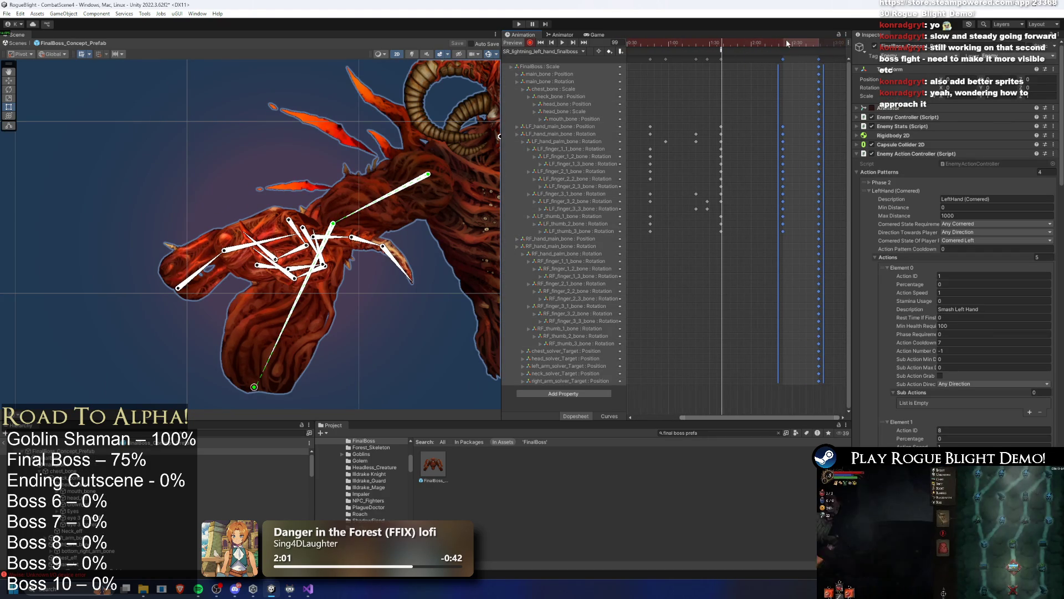
key("space")
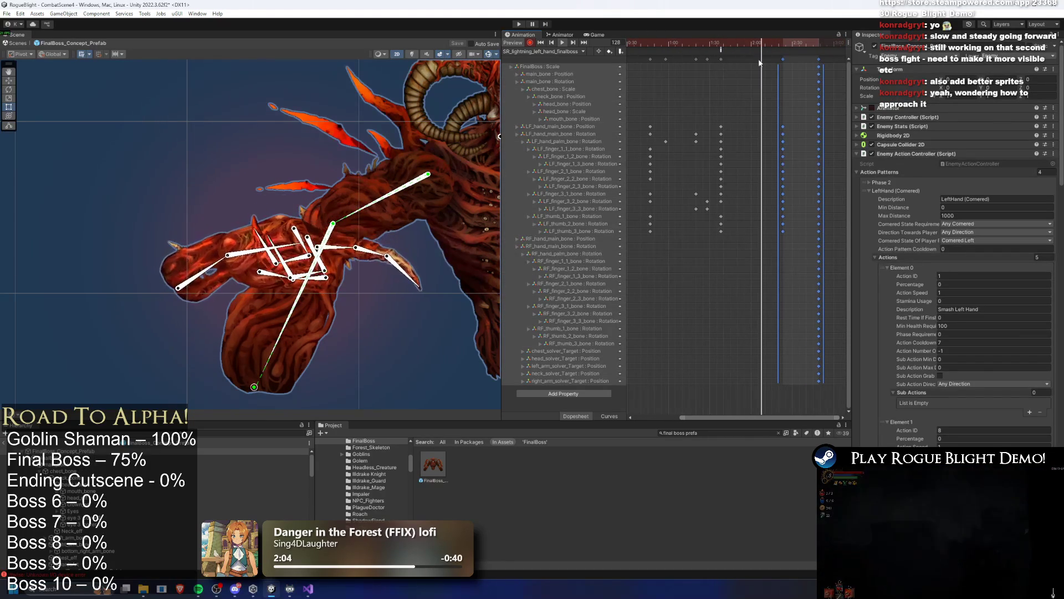
left_click(791, 63)
mouse_move(782, 59)
left_mouse_down()
mouse_move(747, 61)
mouse_move(786, 48)
left_mouse_up()
Rotate the left hand into a new pose and move its position keyframe slightly later.
left_click(377, 292)
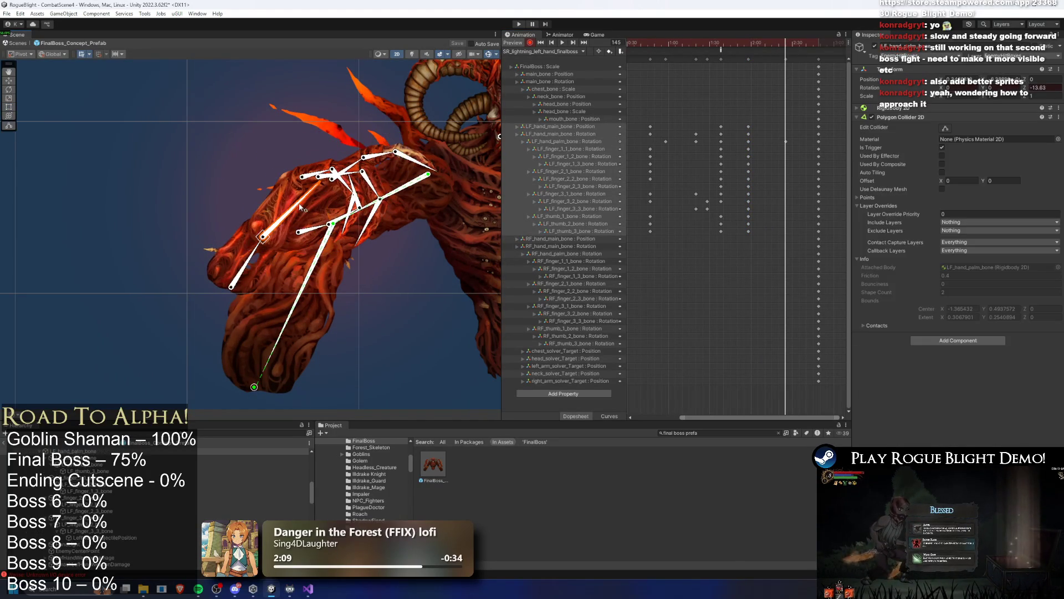
left_click_drag(249, 256, 253, 242)
key("space")
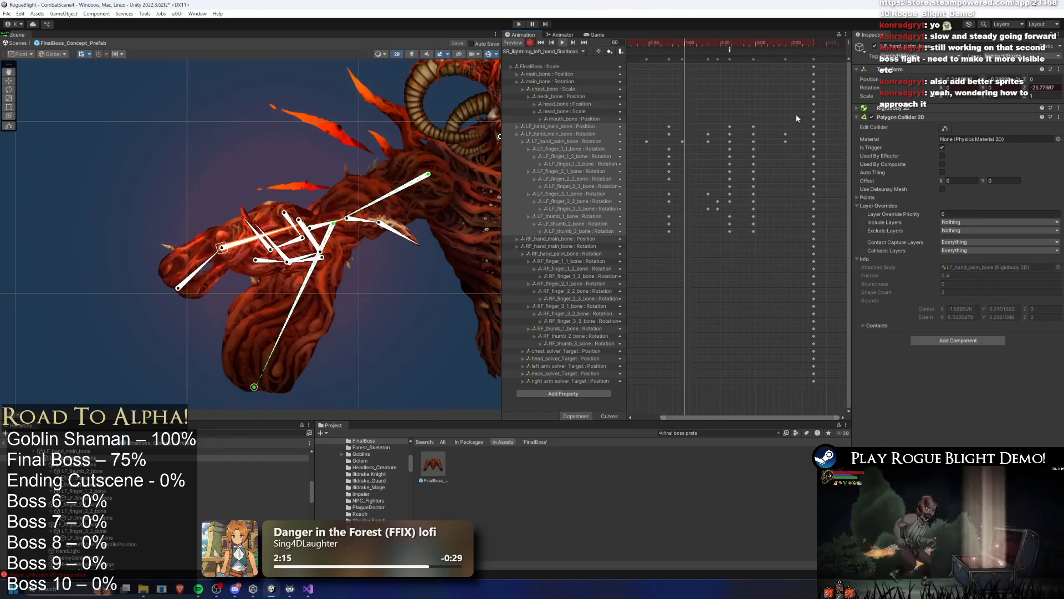
scroll(738, 117, "down", 1)
left_click_drag(754, 127, 770, 128)
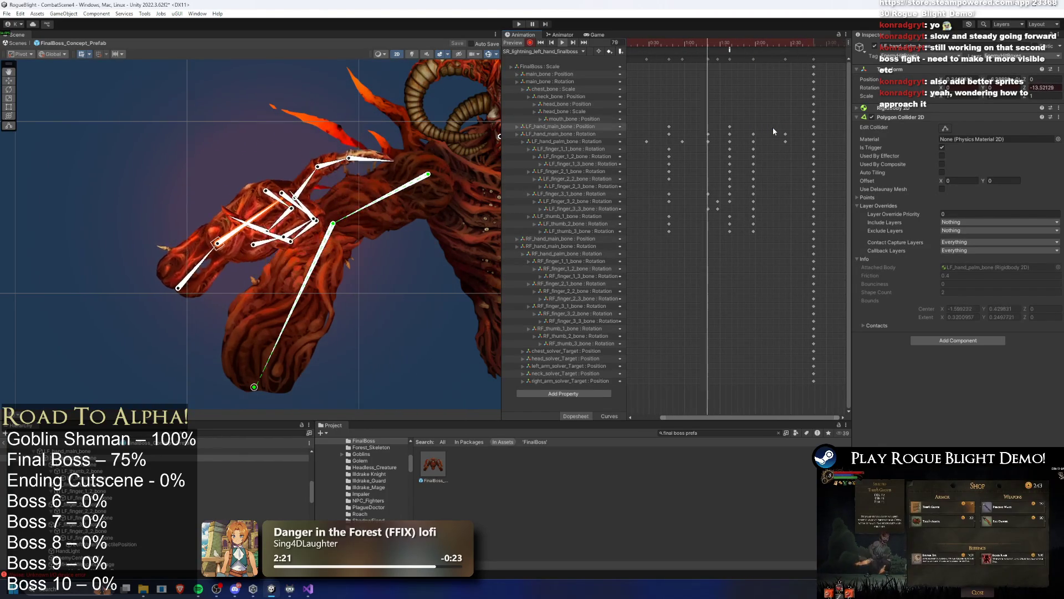
left_click_drag(772, 127, 771, 128)
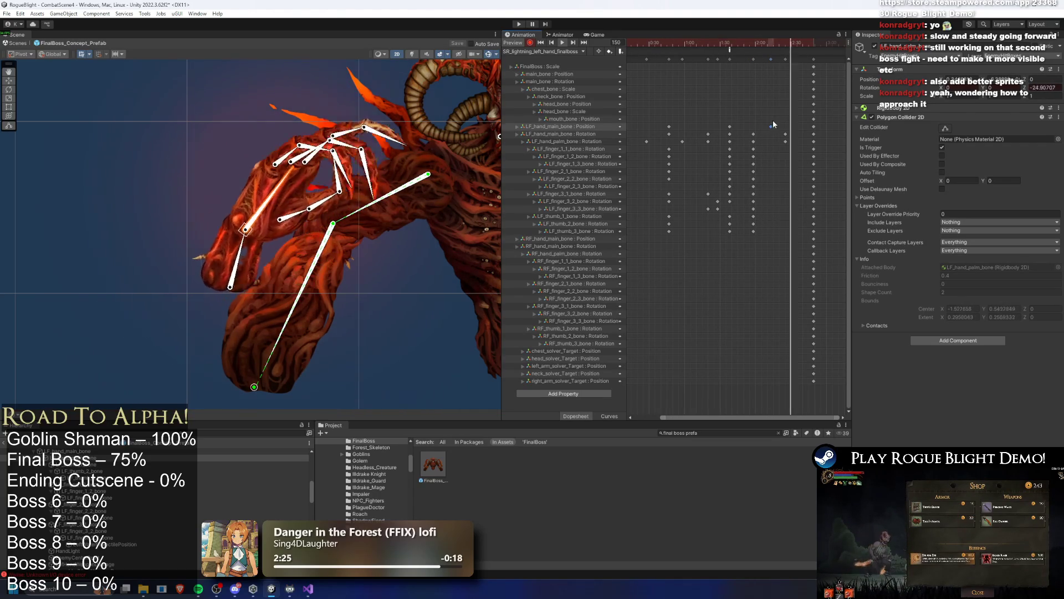
At frame 118, pull the hand bone chain left, then preview up to frame 132.
left_click(755, 41)
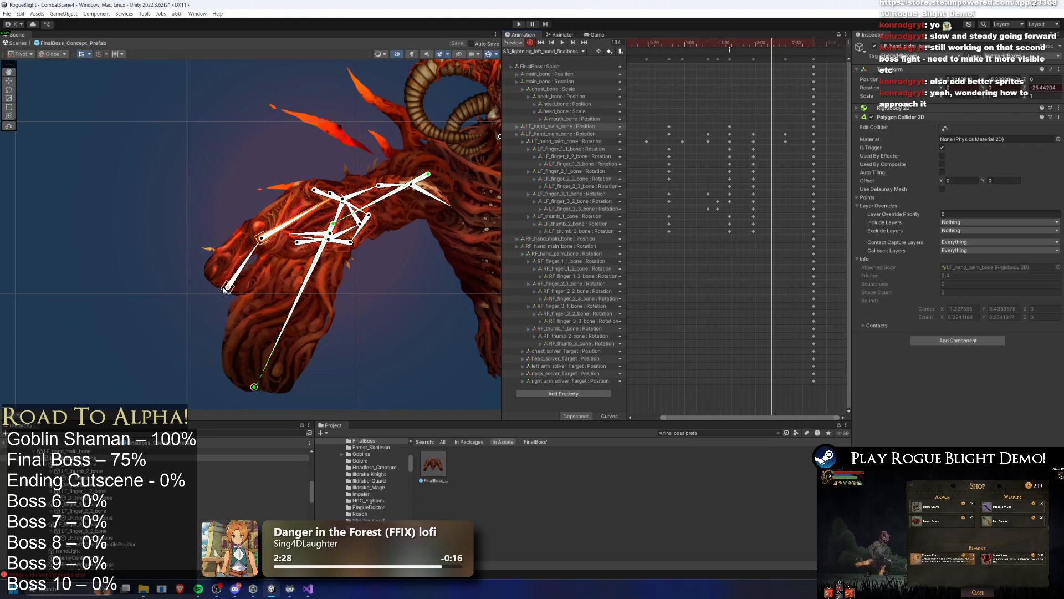
left_click_drag(228, 288, 221, 292)
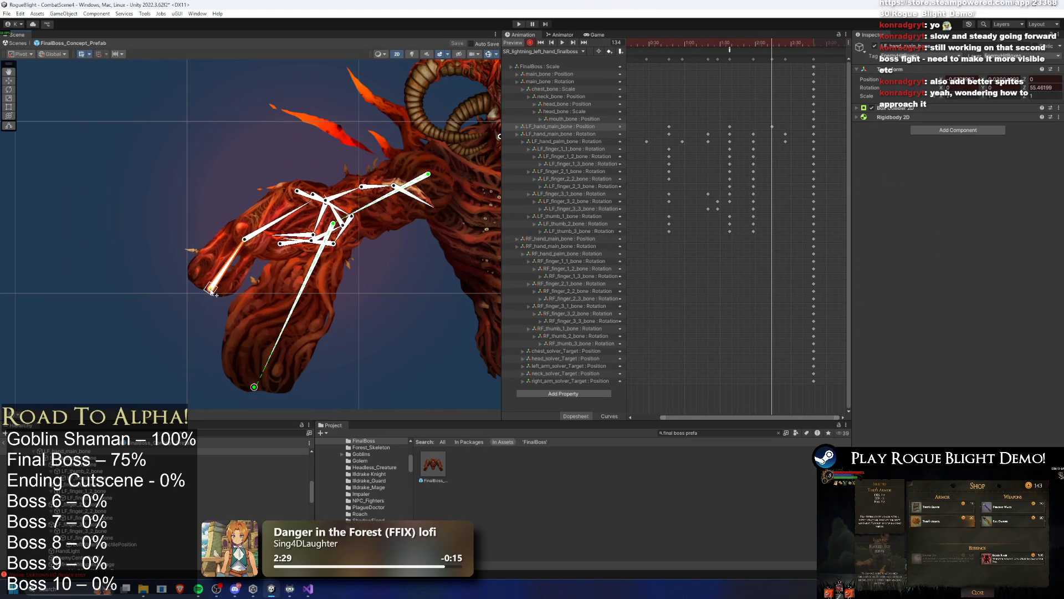
key("space")
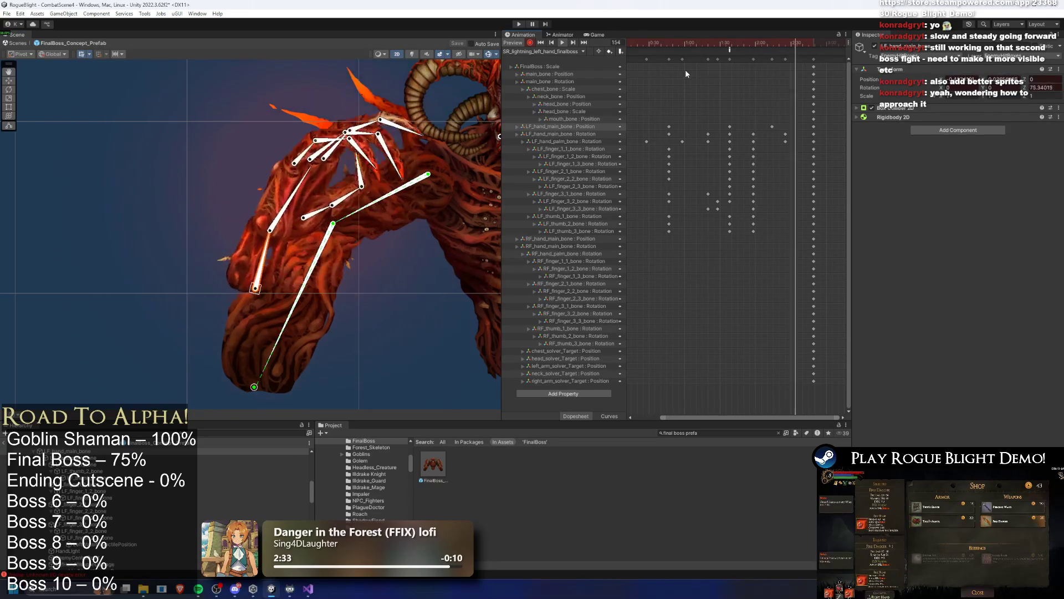
left_click(771, 43)
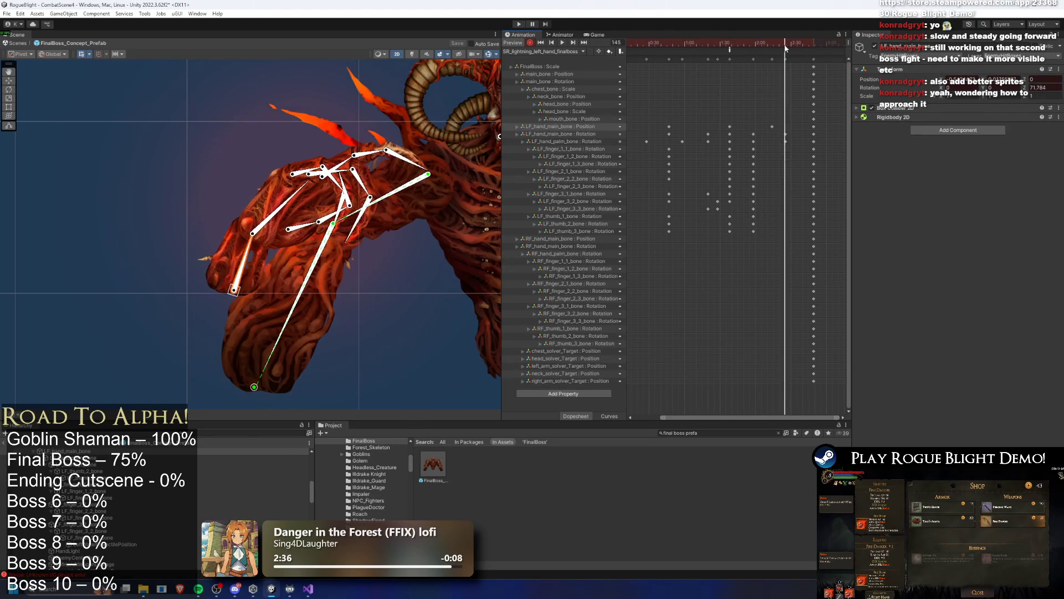
At frame 158, rotate the forearm upright to raise the hand and shift those keys earlier.
mouse_move(790, 47)
left_mouse_down()
mouse_move(817, 44)
mouse_move(801, 44)
left_mouse_up()
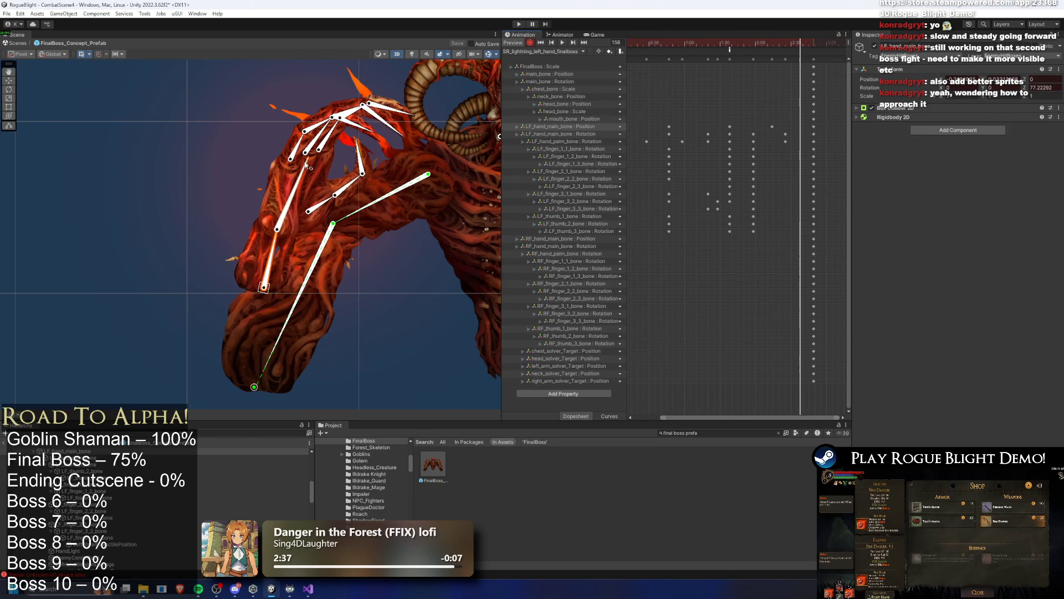
left_click(292, 169)
left_click_drag(271, 252, 265, 251)
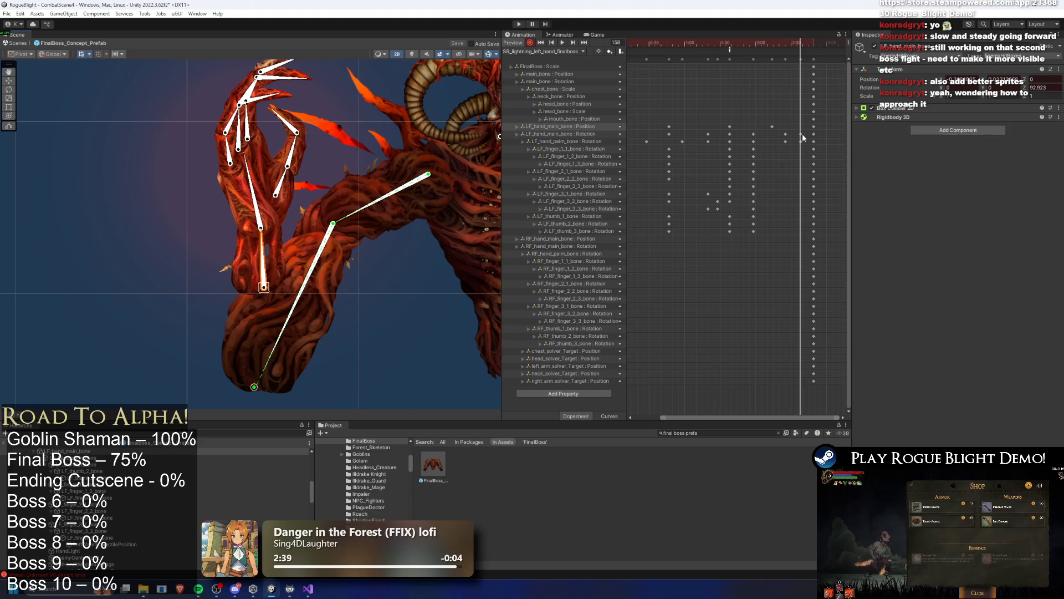
left_click_drag(792, 143, 788, 143)
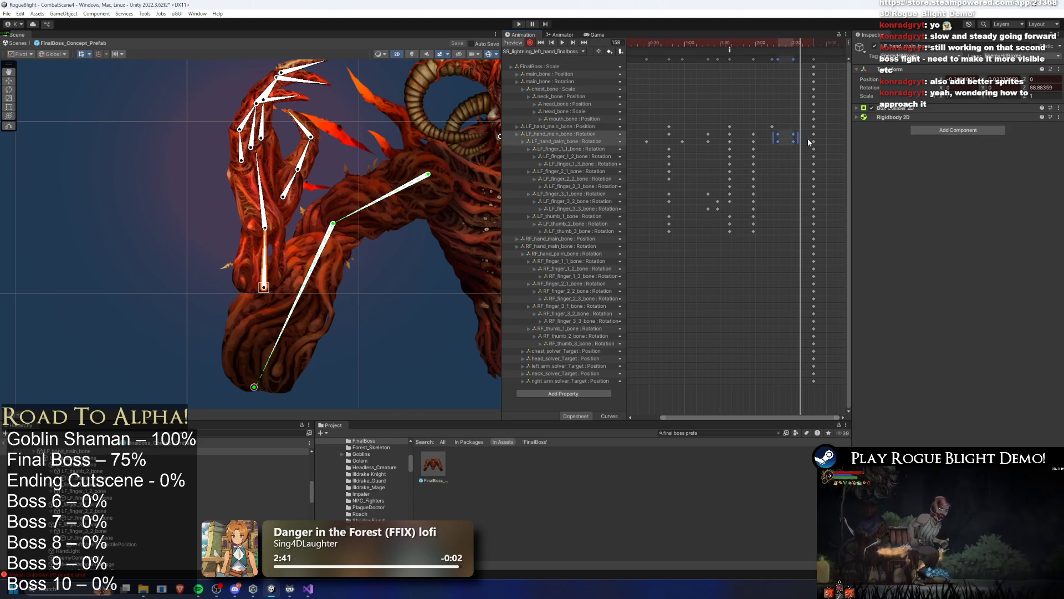
left_click(731, 44)
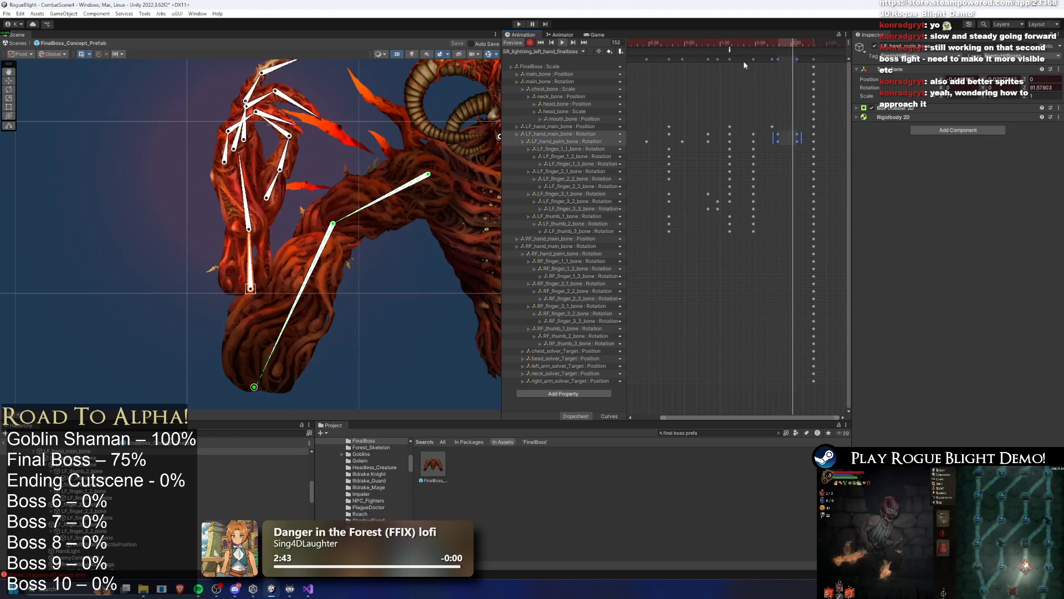
scroll(776, 120, "down", 1)
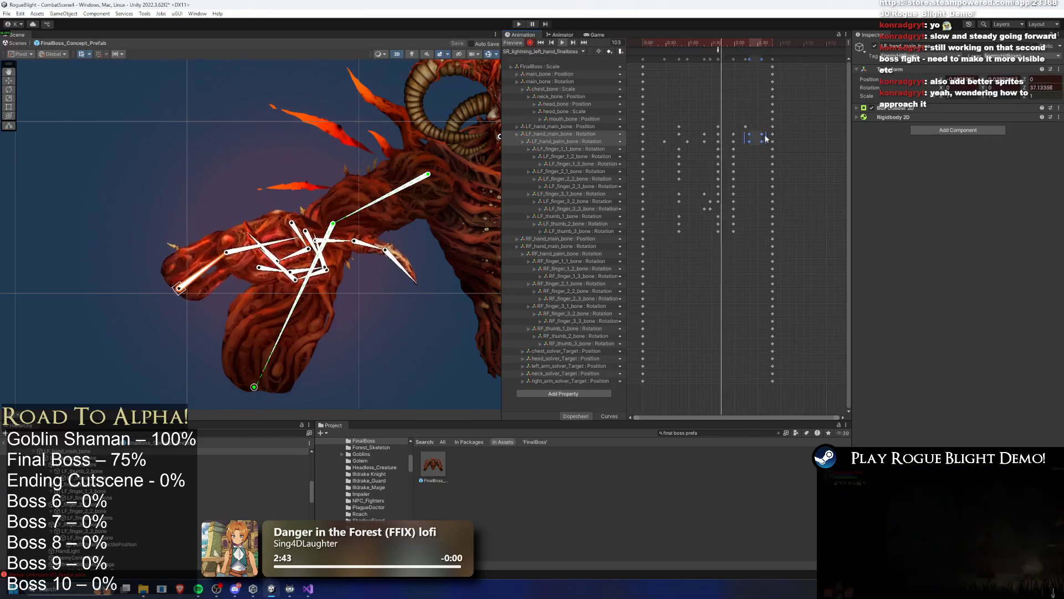
Shift the LF_hand_palm_bone keys earlier and move a hand rotation key to 0:50.
scroll(759, 144, "down", 1)
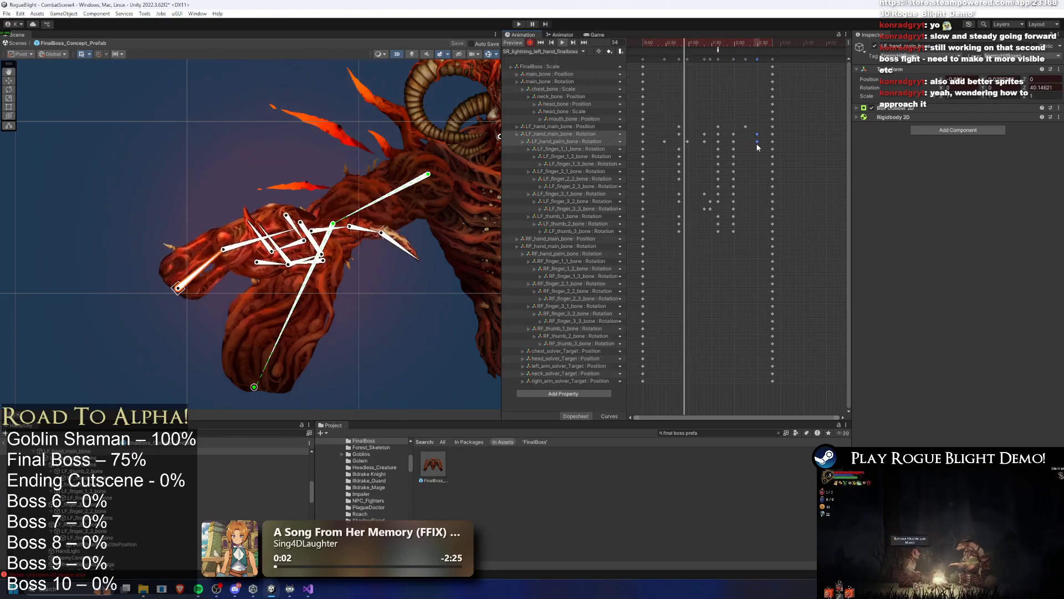
left_click(757, 146)
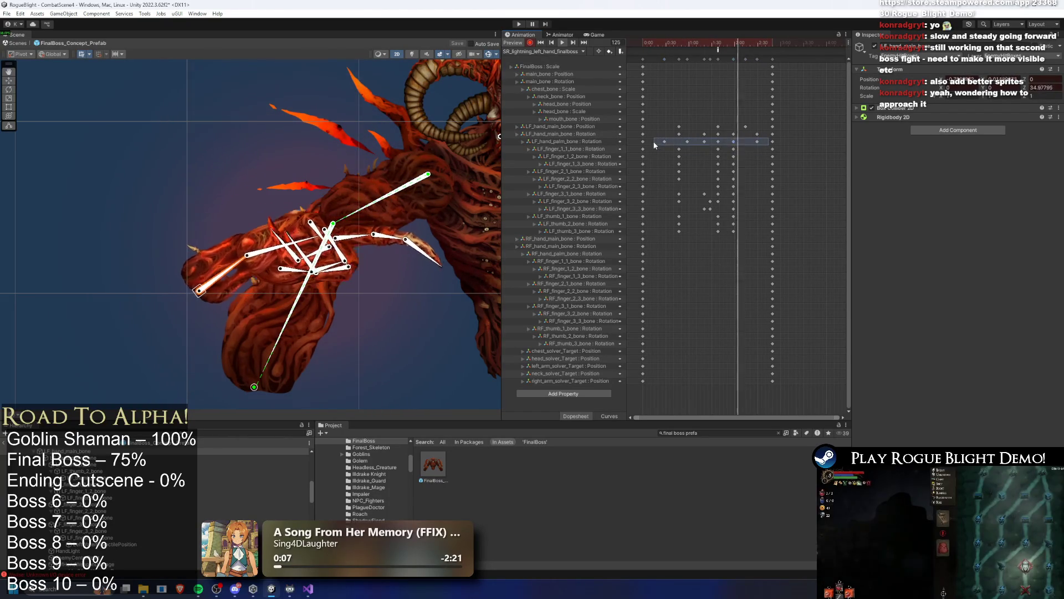
left_click_drag(708, 148, 716, 149)
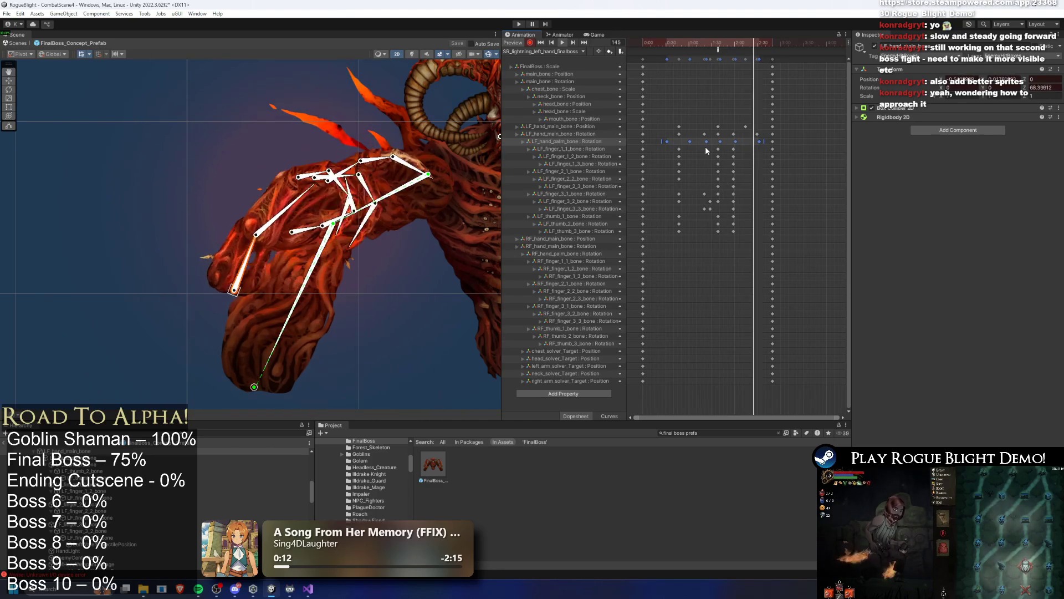
mouse_move(707, 150)
left_mouse_down()
mouse_move(699, 145)
mouse_move(761, 136)
mouse_move(744, 132)
left_mouse_up()
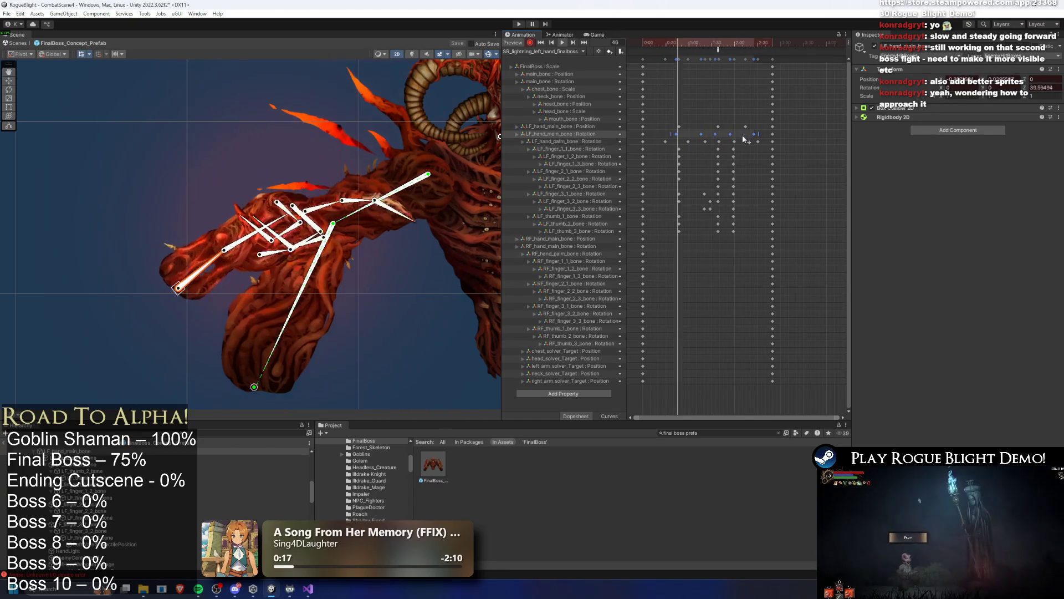
left_click_drag(729, 141, 677, 144)
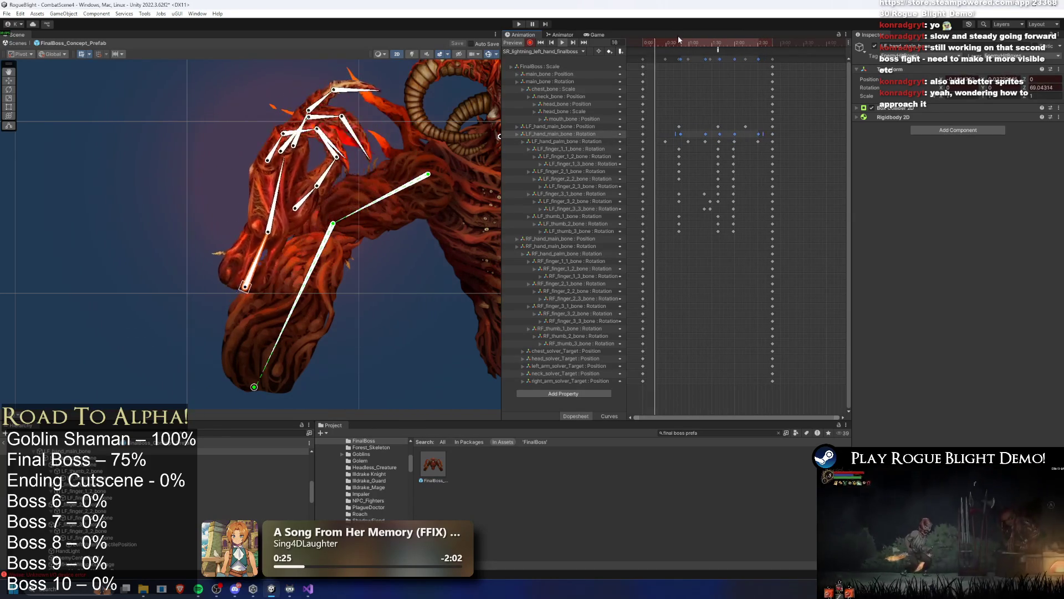
Preview around frames 97–117, move the hand rotation key slightly later, and select the projectile event.
left_click(720, 43)
left_click_drag(732, 45, 734, 46)
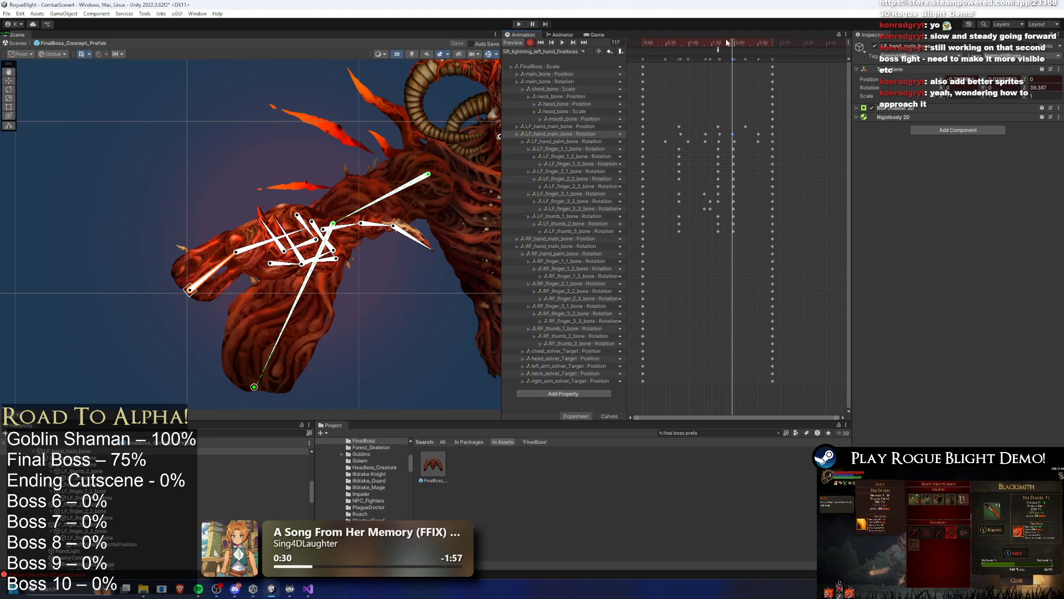
key("space")
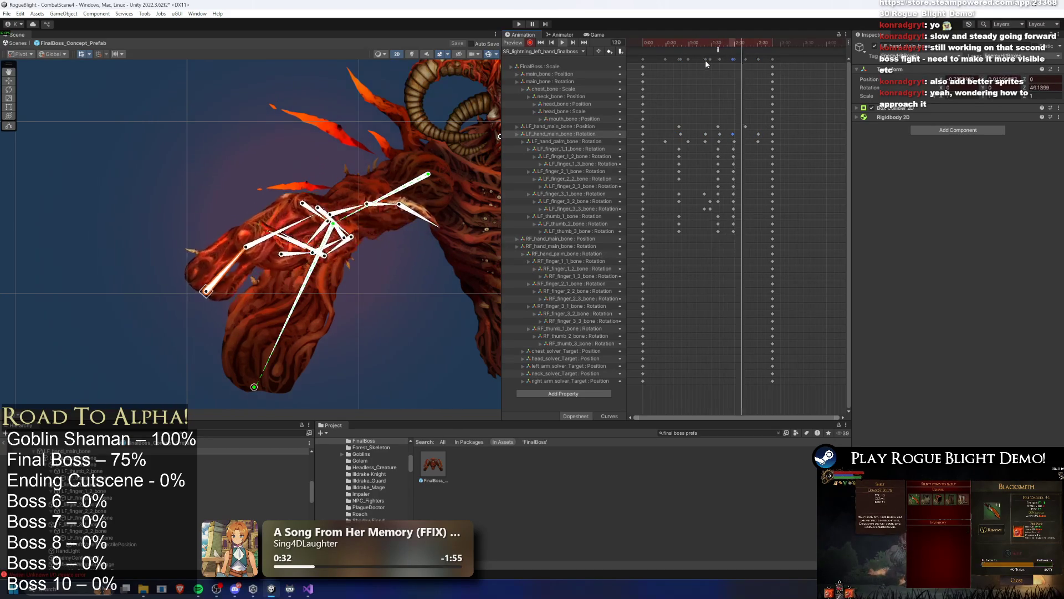
left_click_drag(733, 133, 742, 134)
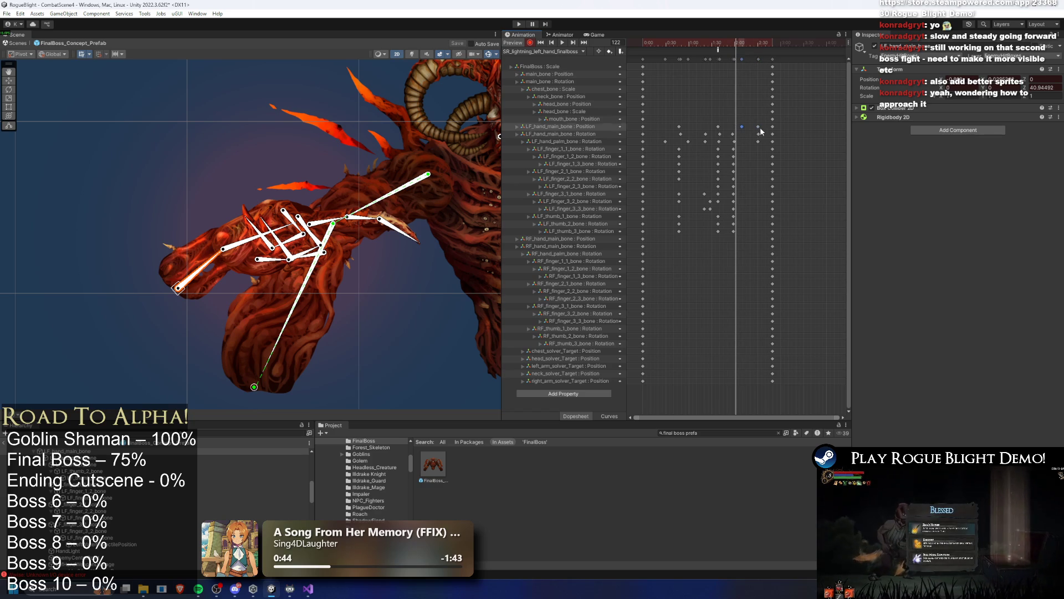
left_click(718, 49)
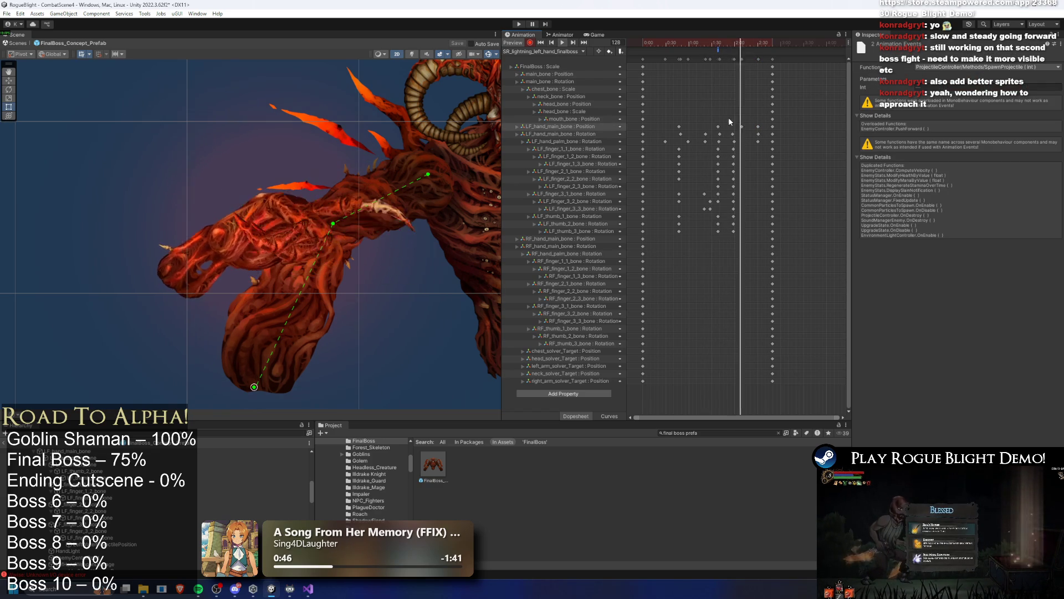
Select the two LF_hand_main_bone position keys, stop on an earlier frame, and select the left hand.
left_click_drag(704, 122, 730, 129)
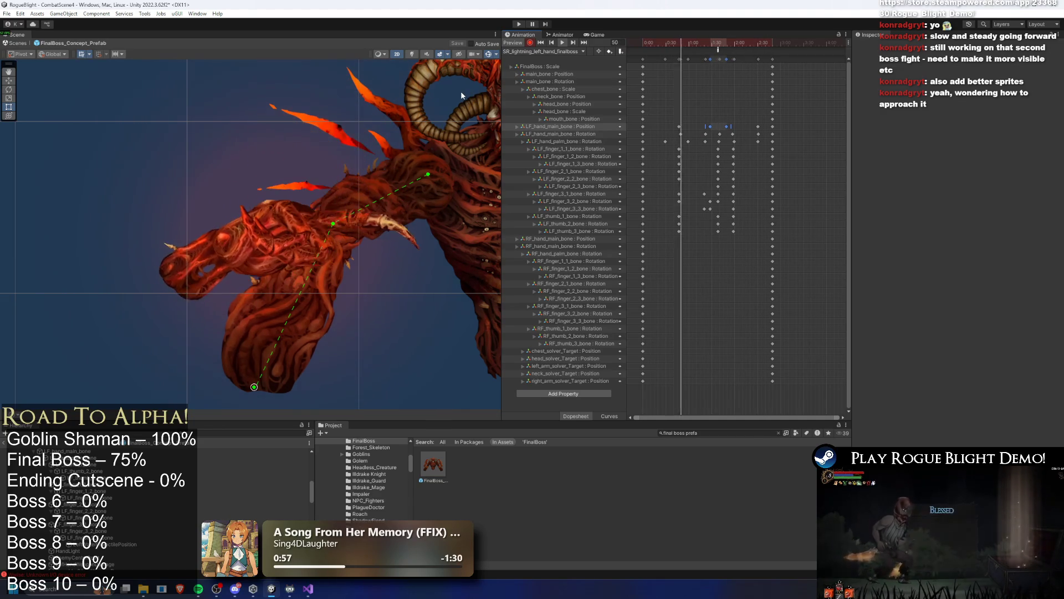
left_click_drag(656, 43, 693, 44)
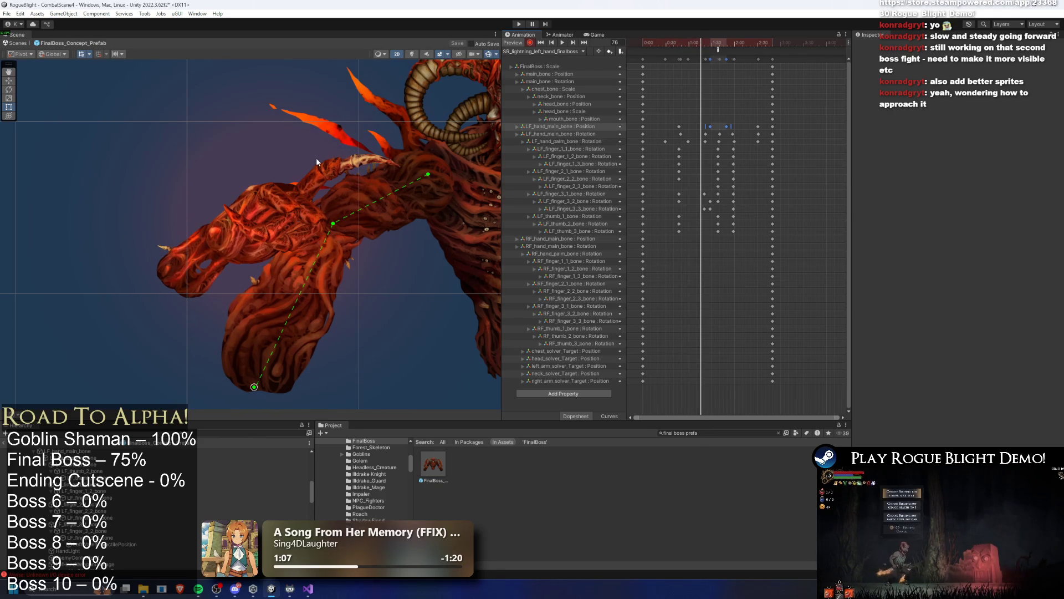
left_click(284, 211)
Bend a left-hand finger bone and select the palm and finger_3 keys around 1:16–1:25.
left_click(275, 213)
left_click_drag(320, 179, 362, 131)
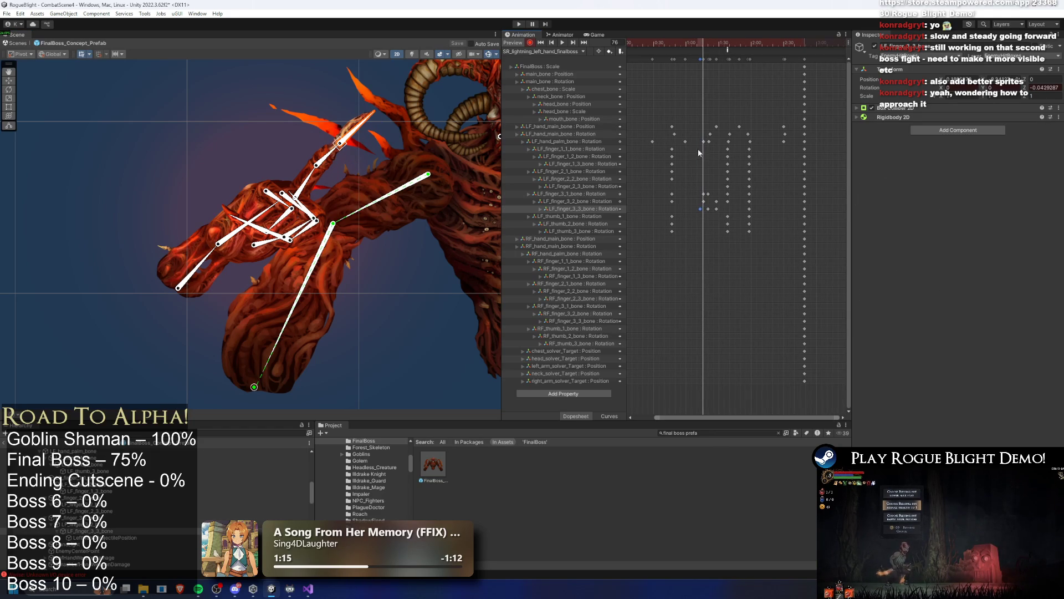
left_click_drag(707, 212, 700, 213)
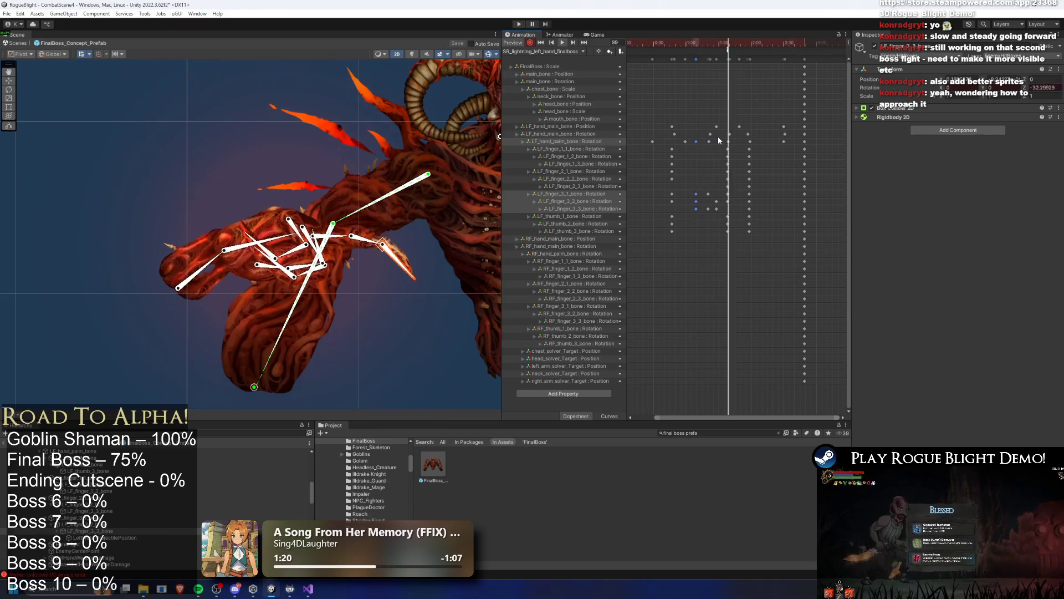
mouse_move(703, 139)
left_mouse_down()
mouse_move(719, 212)
mouse_move(697, 181)
mouse_move(710, 144)
mouse_move(703, 135)
mouse_move(703, 209)
left_mouse_up()
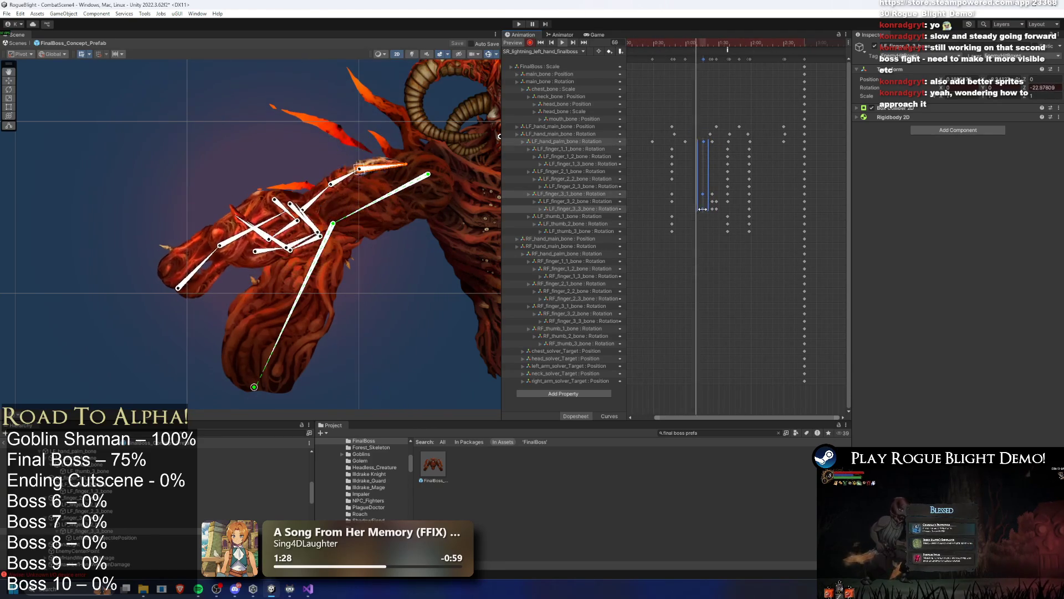
Shift the palm and third-finger keys near 1:42 earlier and nudge the finger_3_2/3_3 keys later.
left_click(719, 132)
mouse_move(706, 142)
left_mouse_down()
mouse_move(710, 211)
mouse_move(696, 208)
left_mouse_up()
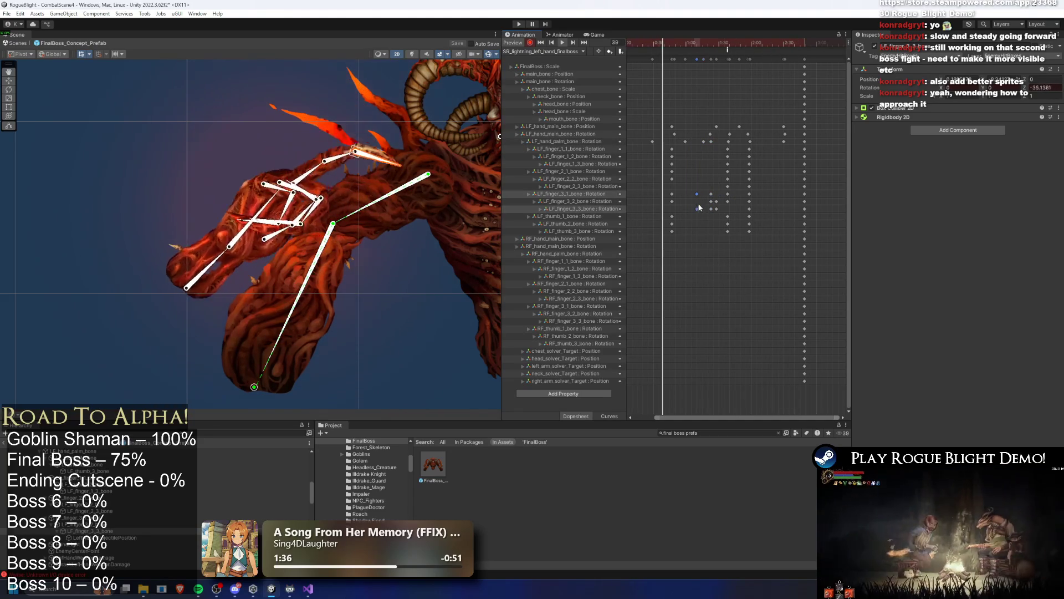
left_click_drag(703, 142, 699, 142)
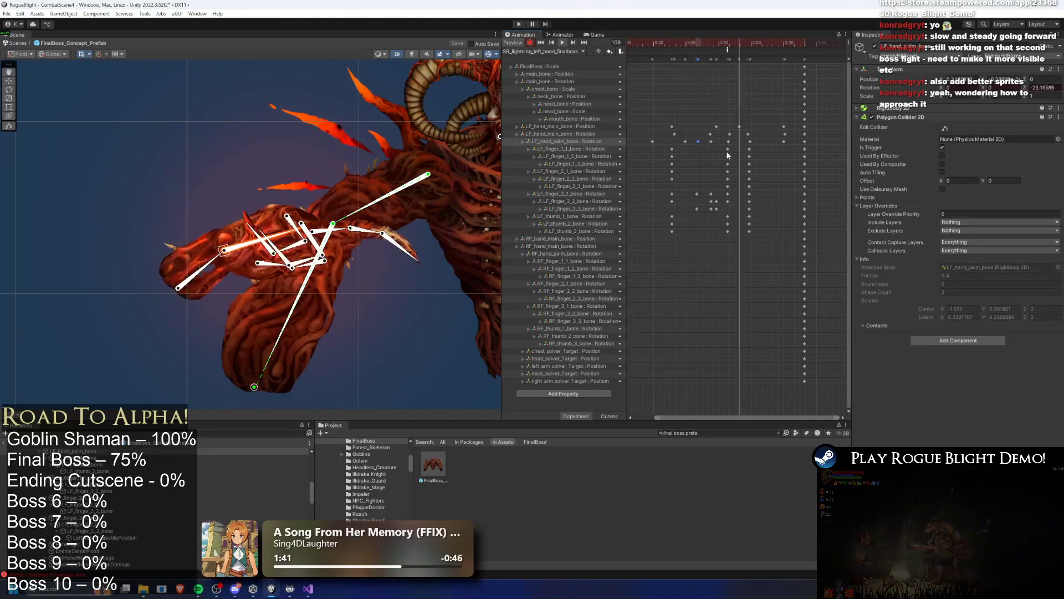
left_click(728, 193)
mouse_move(720, 199)
left_mouse_down()
mouse_move(713, 212)
mouse_move(729, 210)
left_mouse_up()
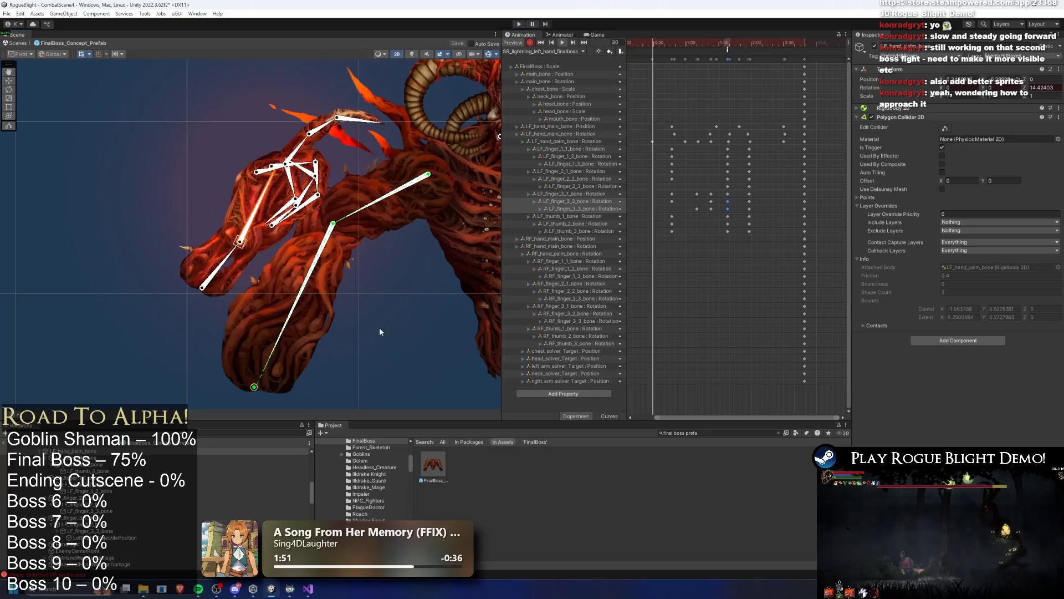
left_click(423, 299)
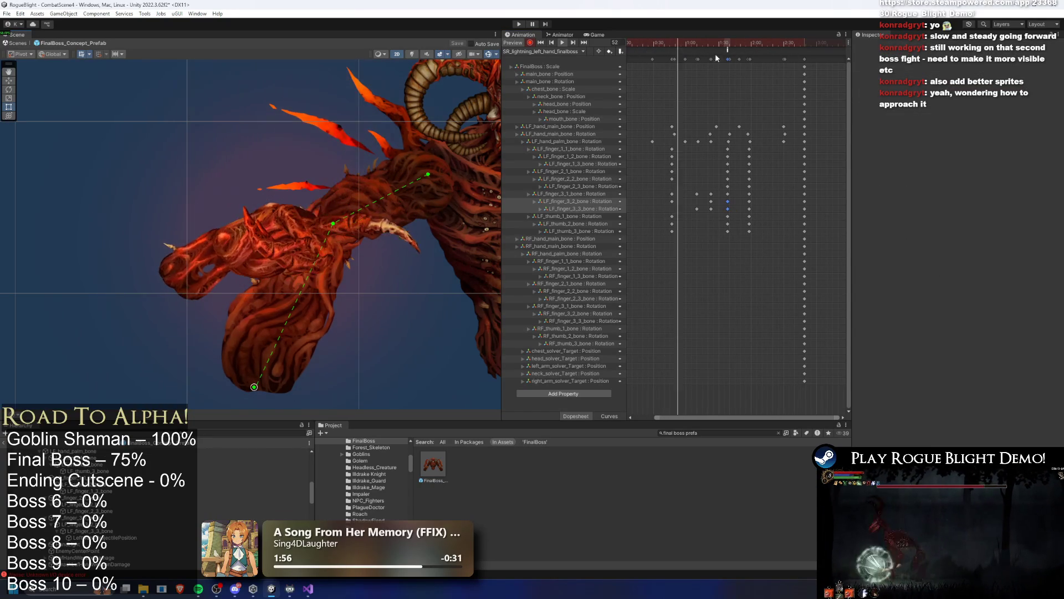
At frame 91, rotate the third finger's tip into a new pose and preview the clip.
left_click(699, 42)
left_click_drag(699, 42, 720, 42)
left_click_drag(387, 194, 393, 224)
left_click(693, 44)
key("space")
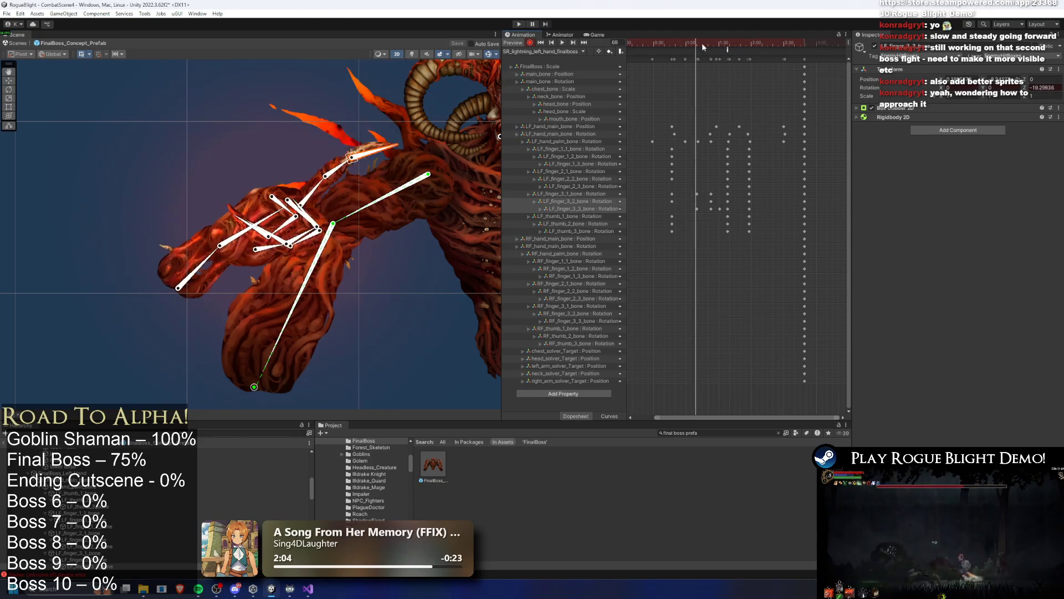
Flatten the finger chain at frame 90, point it straight down at frame 140, and replay from frame 80.
left_click(728, 44)
mouse_move(728, 48)
left_mouse_down()
mouse_move(744, 48)
mouse_move(728, 51)
left_mouse_up()
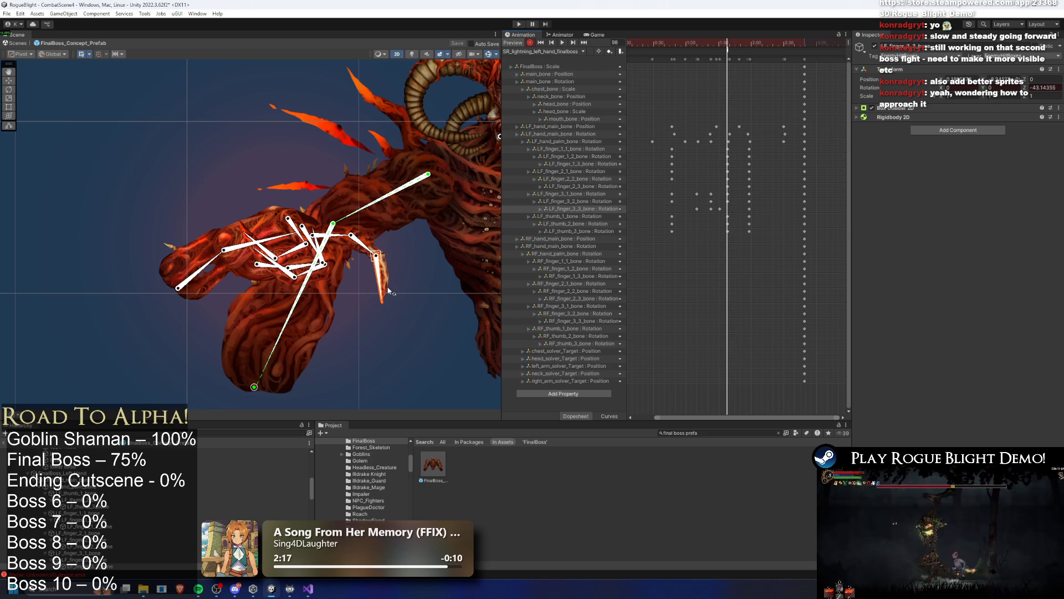
left_click_drag(409, 273, 370, 244)
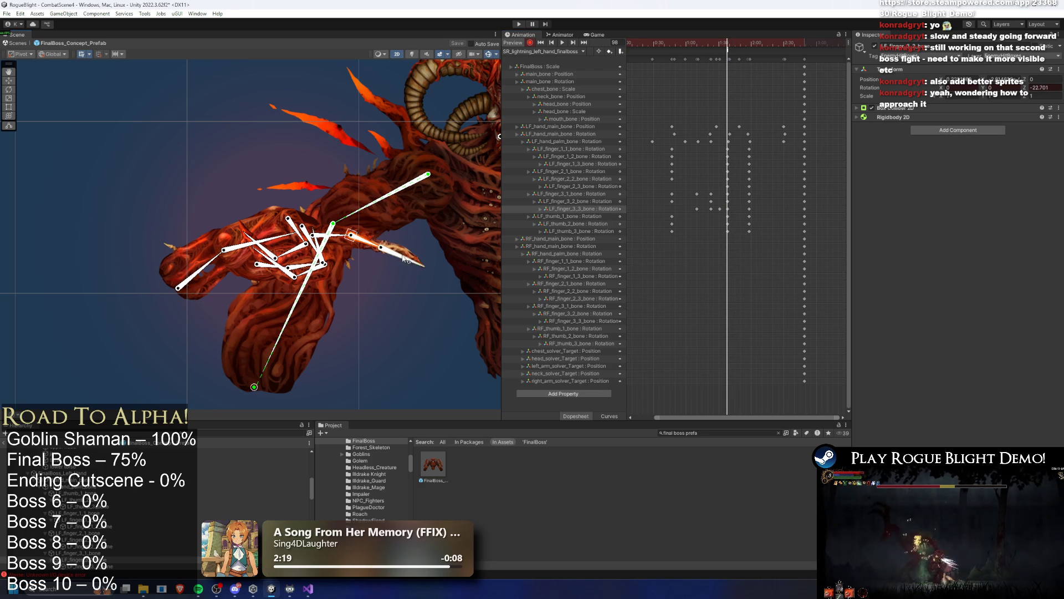
mouse_move(723, 51)
left_mouse_down()
mouse_move(671, 51)
mouse_move(776, 52)
mouse_move(720, 49)
left_mouse_up()
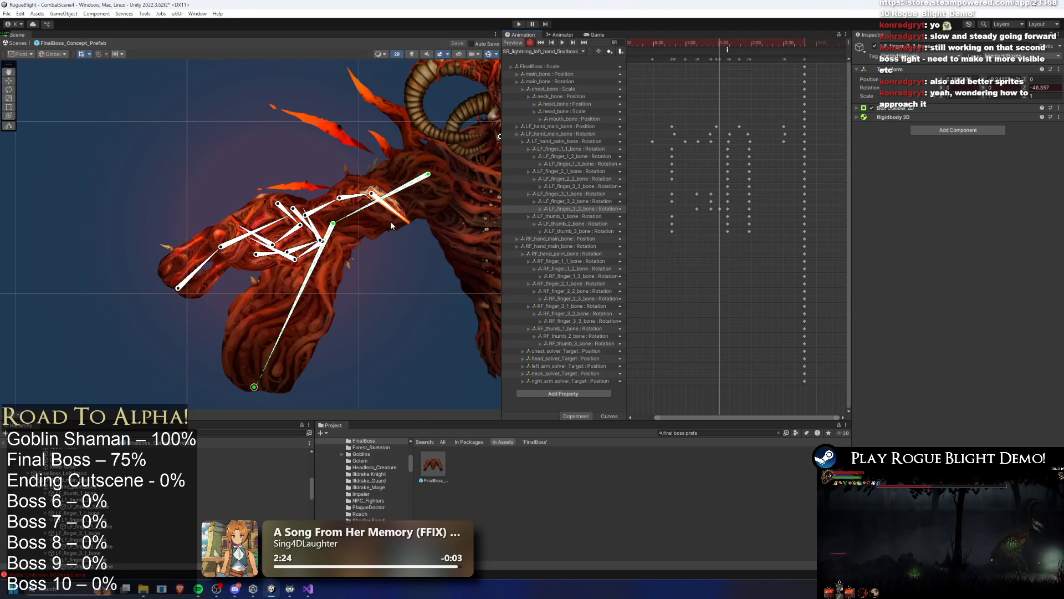
left_click_drag(354, 192, 358, 204)
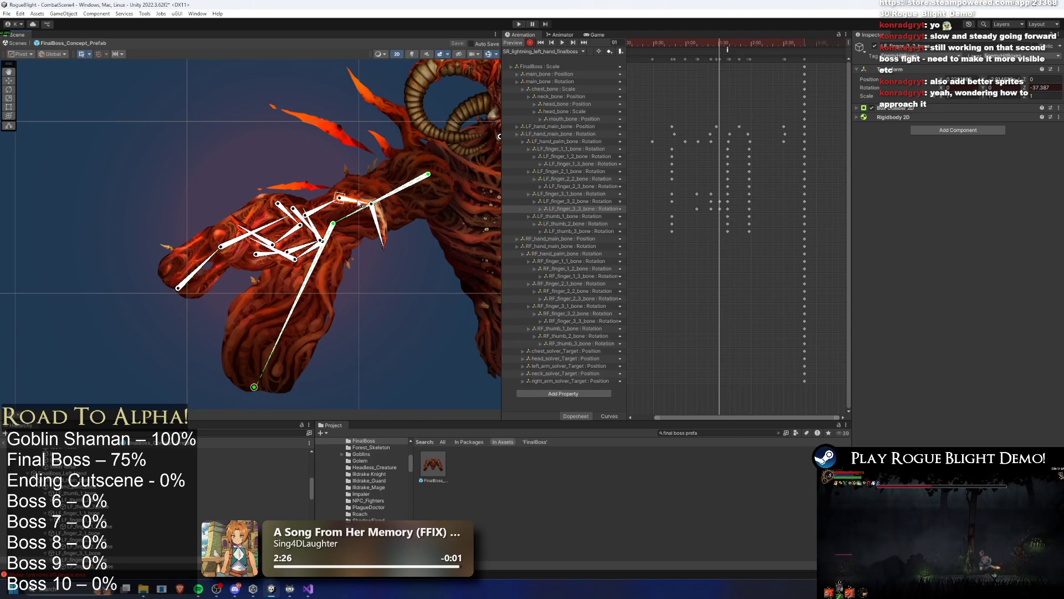
key("space")
left_click(706, 51)
left_click(704, 51)
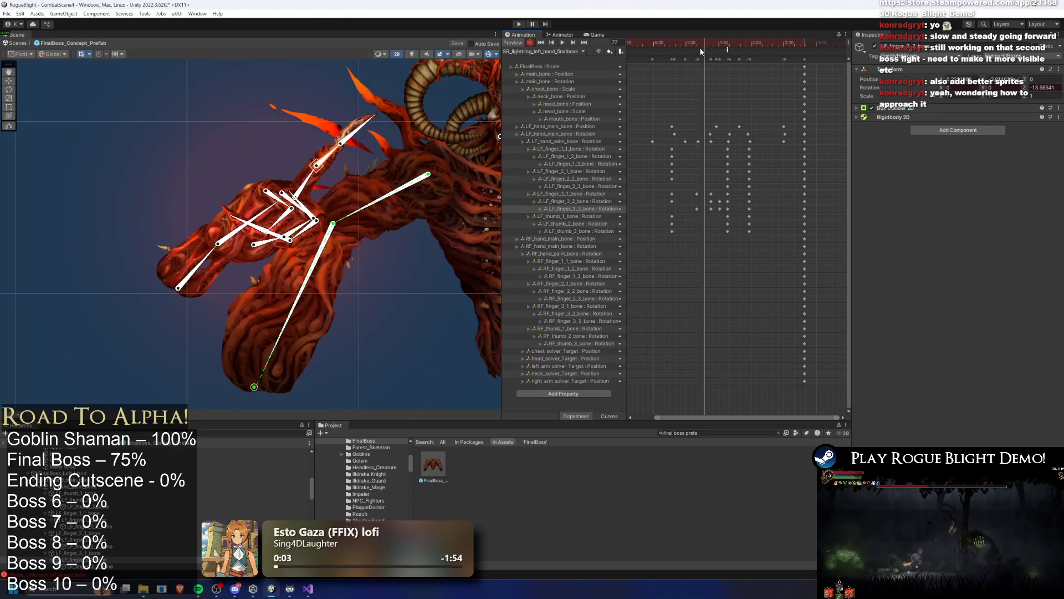
left_click(254, 103)
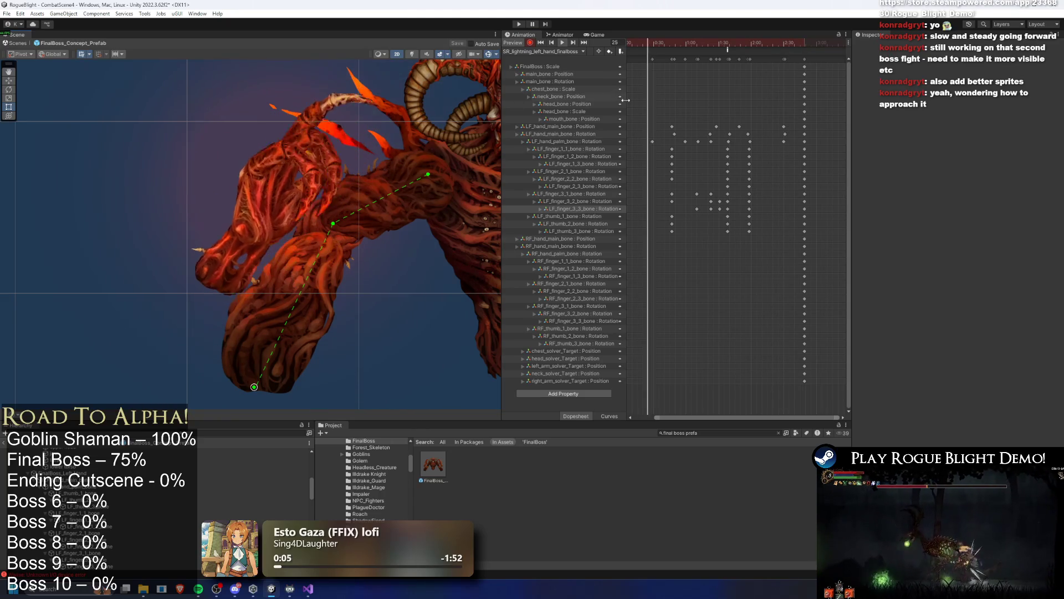
Rotate the top finger bone clockwise near frame 73, redoing it after an undo.
left_click(719, 43)
left_click(382, 195)
scroll(383, 194, "up", 2)
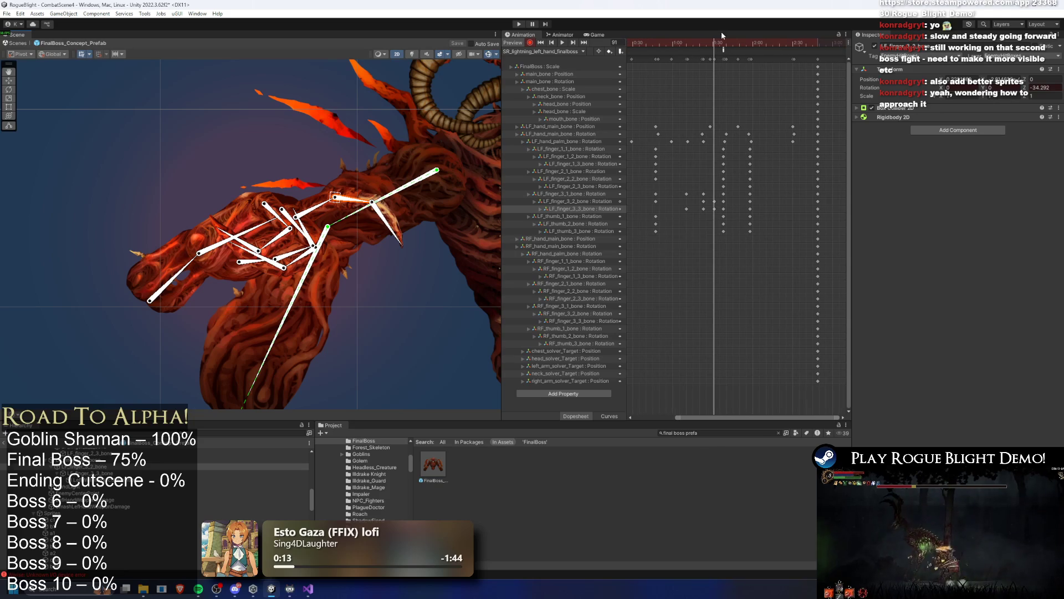
mouse_move(675, 45)
left_mouse_down()
mouse_move(743, 48)
mouse_move(693, 49)
mouse_move(703, 51)
left_mouse_up()
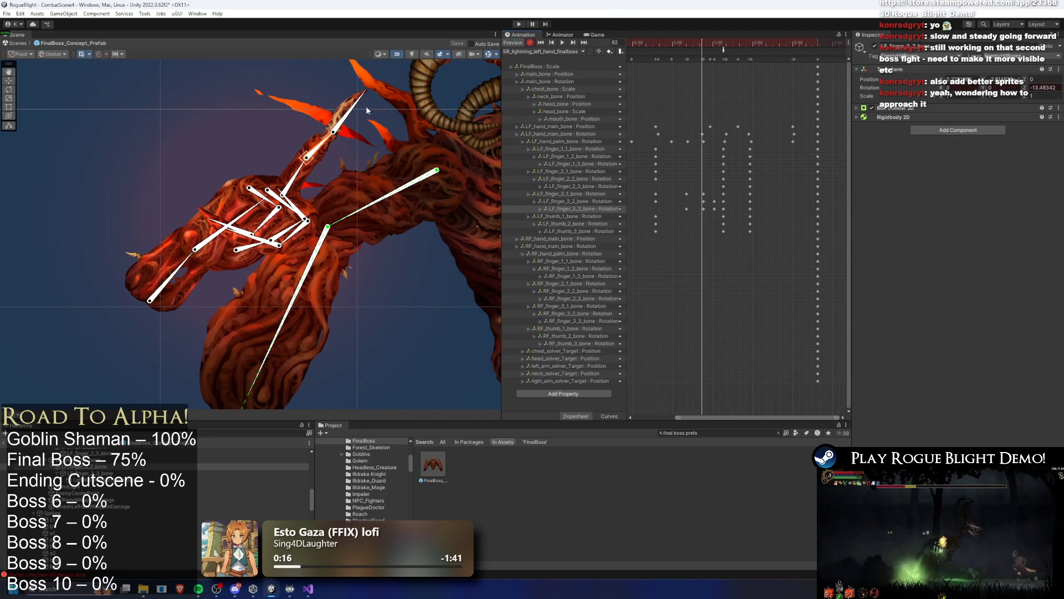
left_click_drag(360, 104, 371, 114)
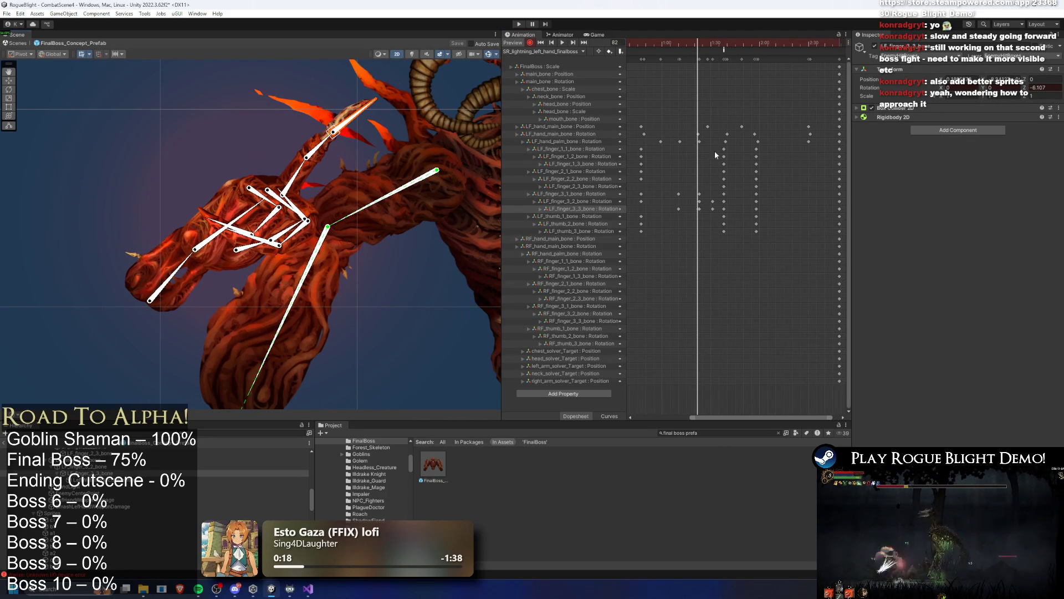
key("ctrl+z")
left_click(701, 48)
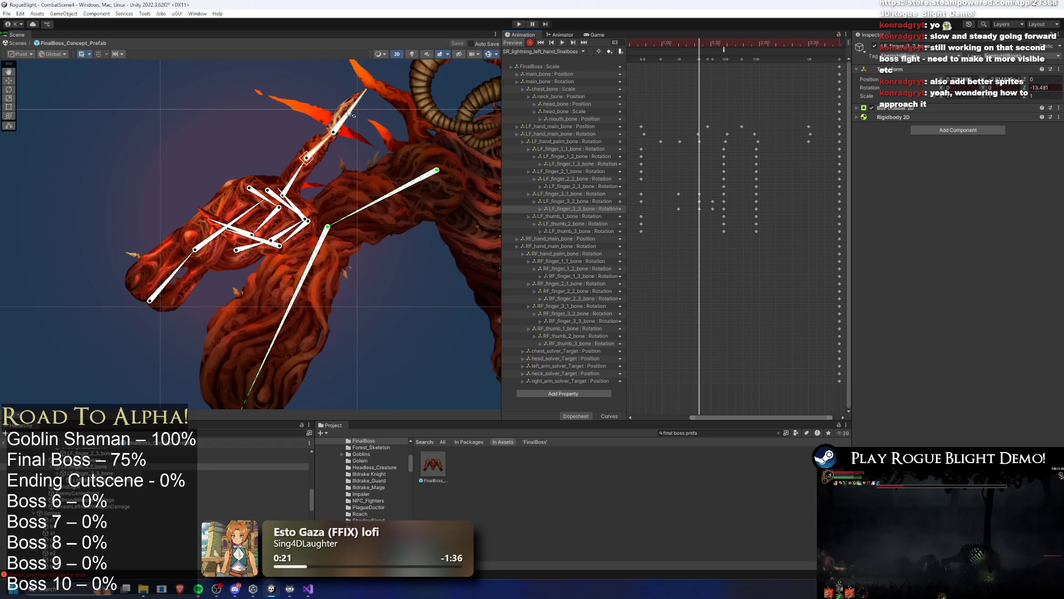
left_click_drag(348, 113, 358, 119)
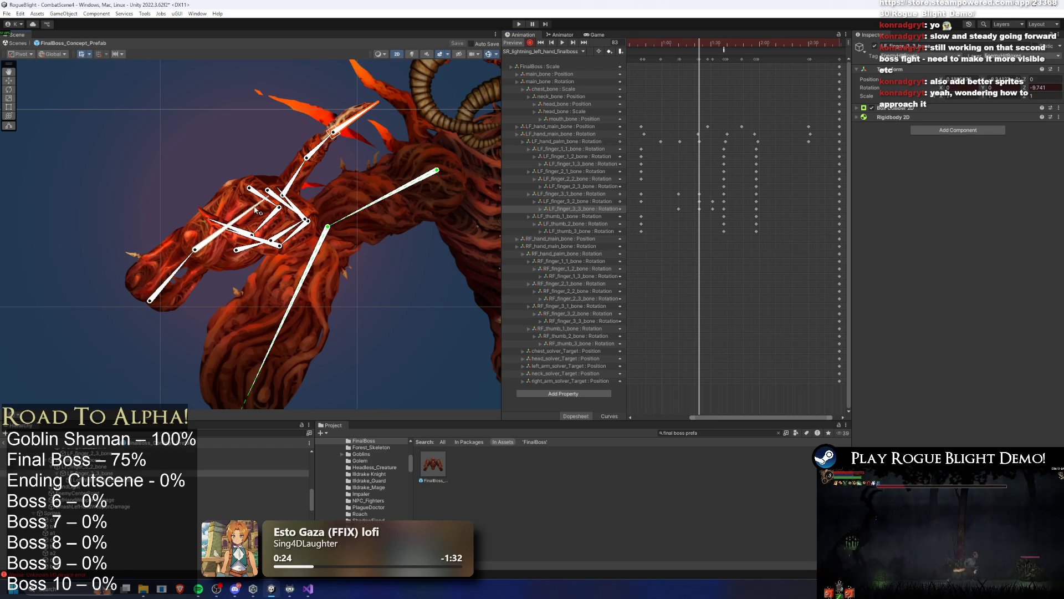
Tilt the left palm slightly, then preview the lightning clip from frame 89.
left_click_drag(255, 211, 259, 201)
left_click_drag(659, 49, 736, 54)
key("space")
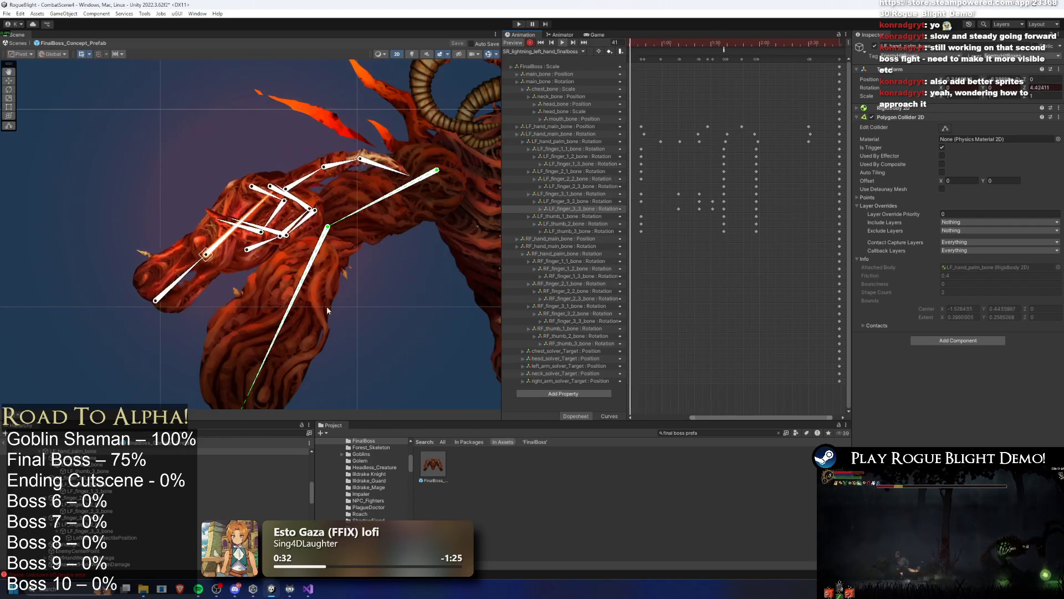
left_click(427, 339)
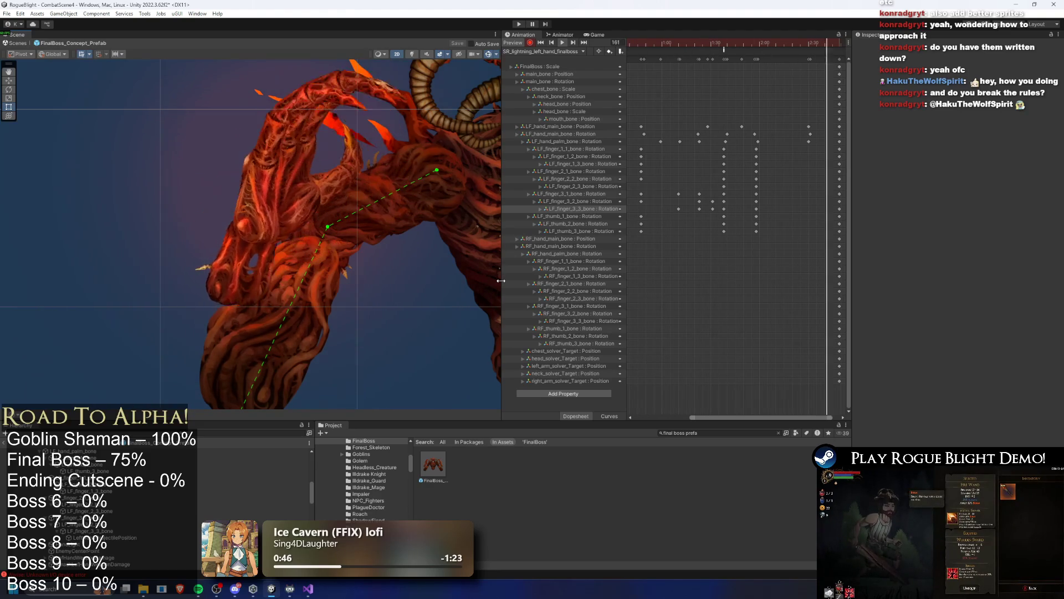
scroll(326, 263, "down", 3)
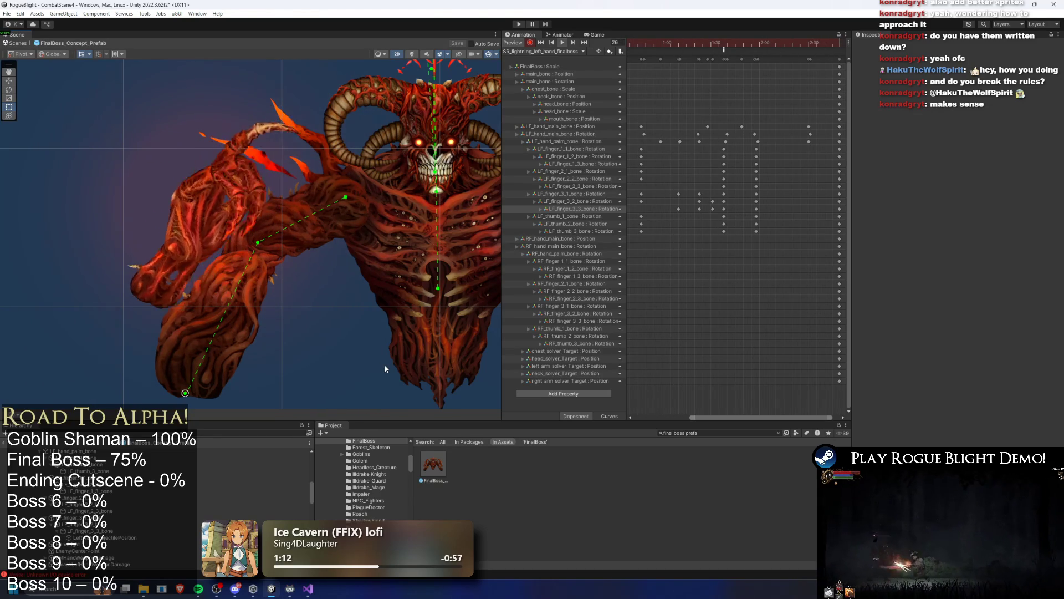
left_click(561, 34)
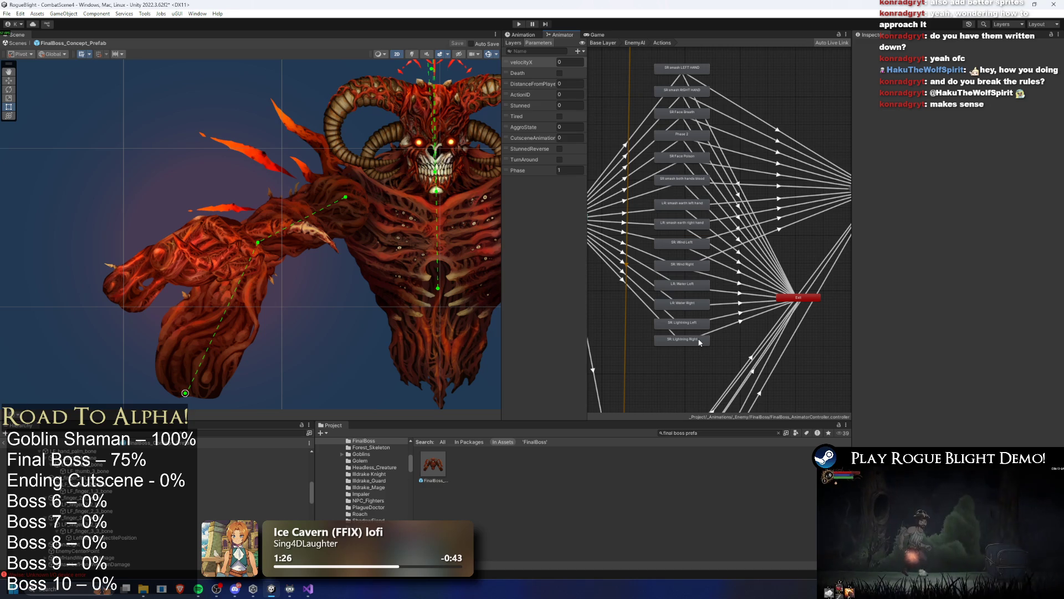
Inspect the SR: Lightning Right, SR: Lightning Left and LR: smash earth left hand states.
scroll(716, 350, "up", 3)
left_click(660, 333)
left_click(661, 302, "shift")
mouse_move(661, 302)
left_mouse_down()
mouse_move(687, 334)
mouse_move(694, 327)
mouse_move(685, 372)
left_mouse_up()
scroll(667, 333, "down", 1)
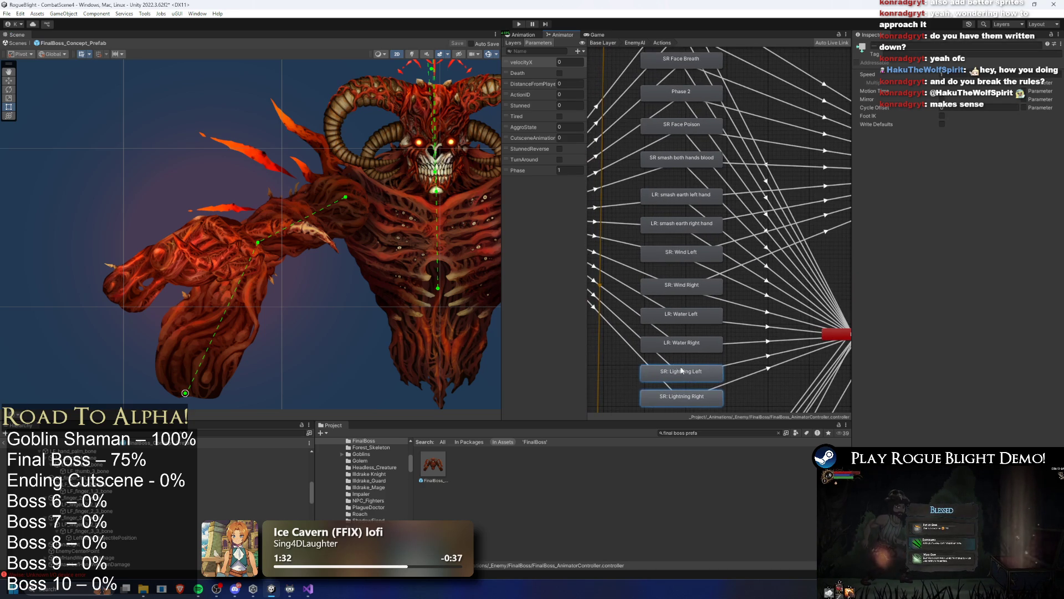
left_click_drag(638, 321, 661, 393)
left_click_drag(643, 255, 680, 282)
left_click_drag(682, 244, 682, 328)
Check the SR Face Poison, SR Face Breath and Phase 2 states, then select all attack states.
left_click(718, 278)
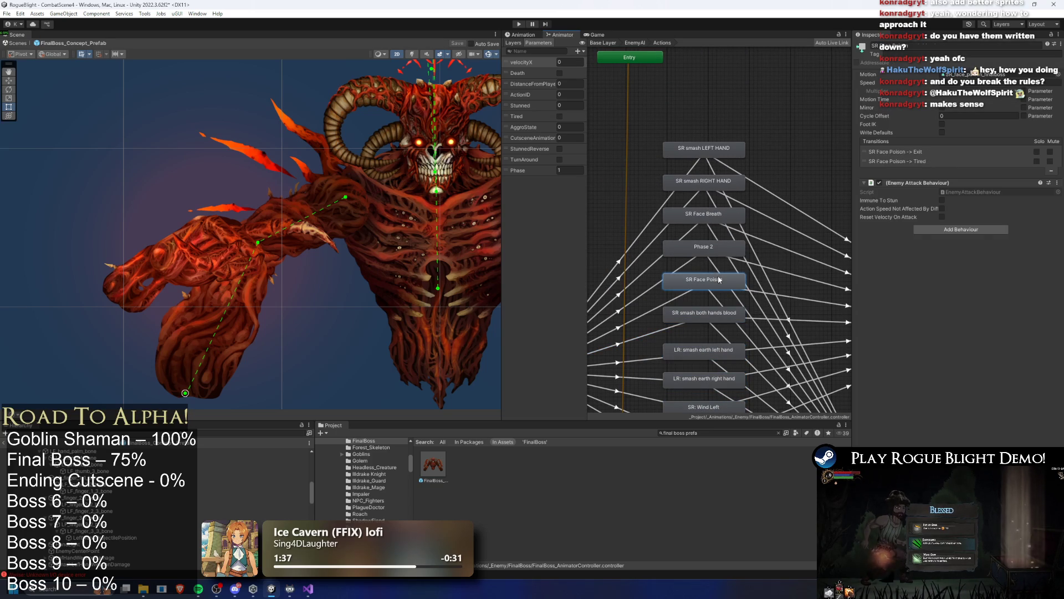
left_click(709, 220)
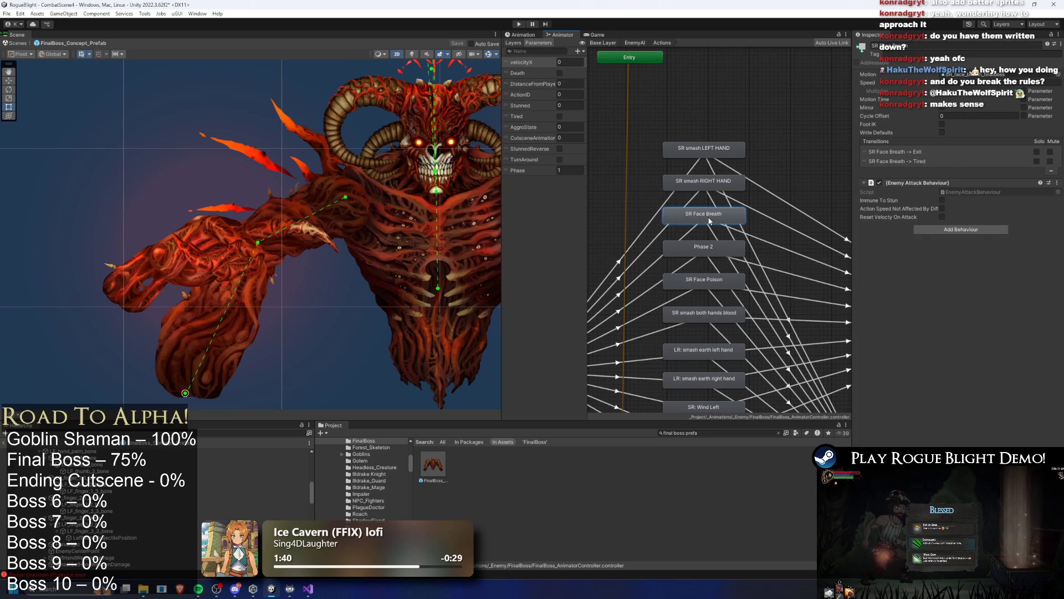
left_click_drag(654, 142, 776, 183)
scroll(759, 148, "down", 3)
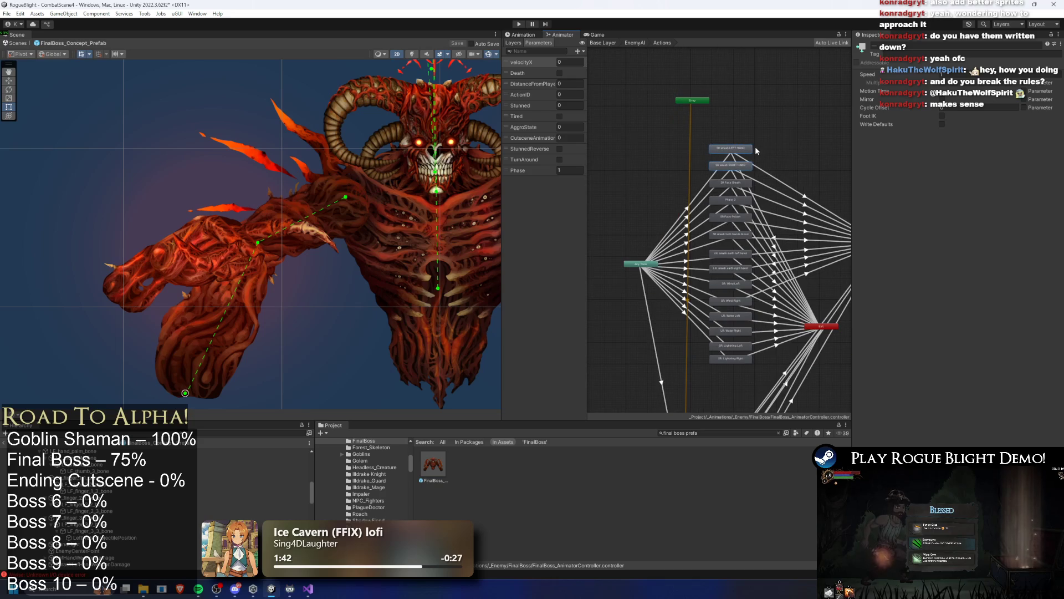
scroll(784, 205, "up", 2)
left_click(725, 193)
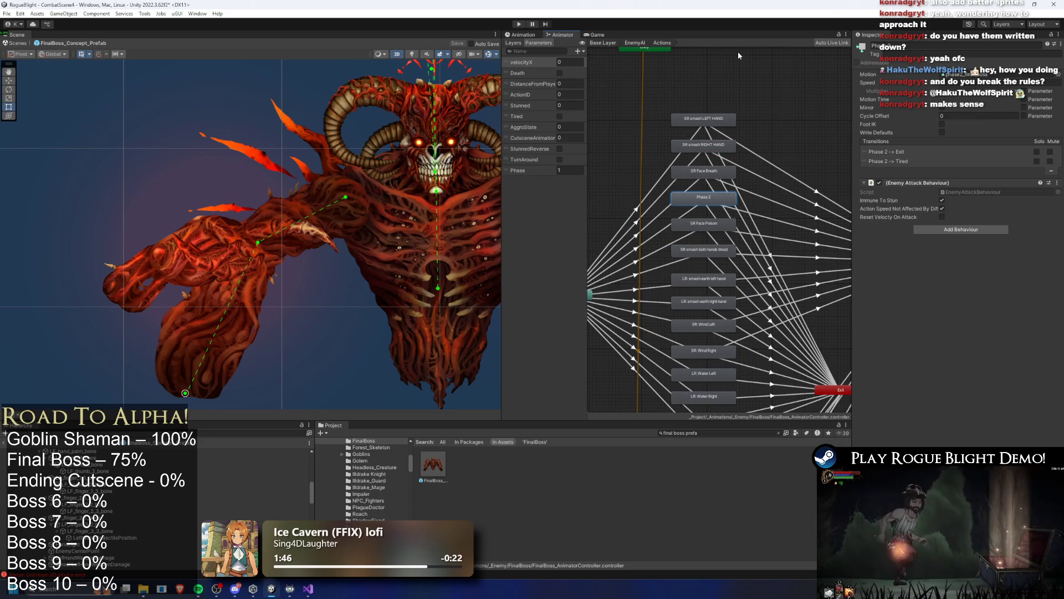
left_click_drag(671, 235, 654, 175)
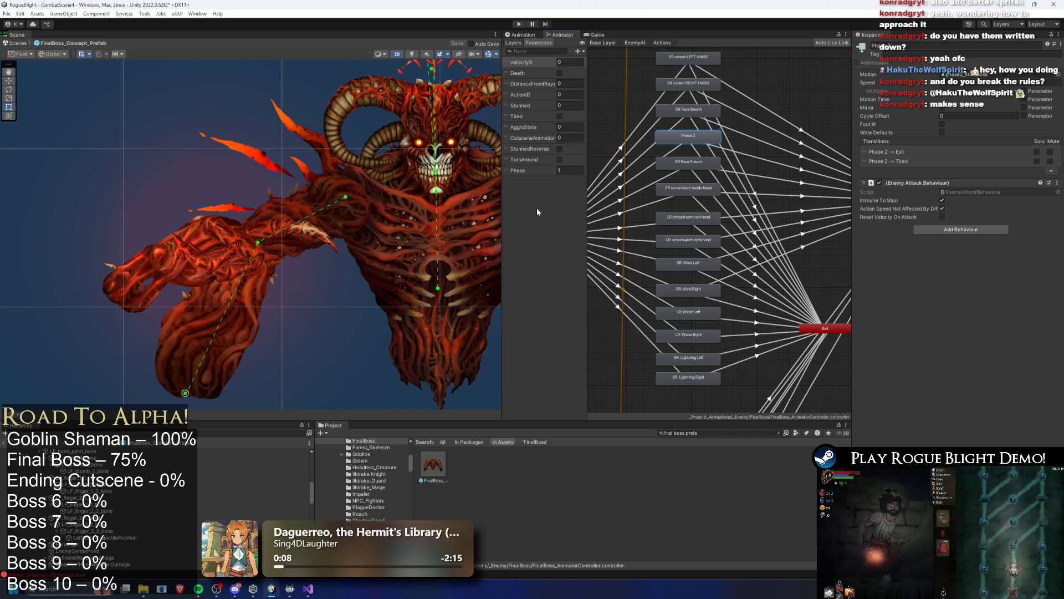
mouse_move(640, 407)
left_mouse_down()
mouse_move(721, 345)
mouse_move(721, 49)
left_mouse_up()
scroll(739, 141, "down", 3)
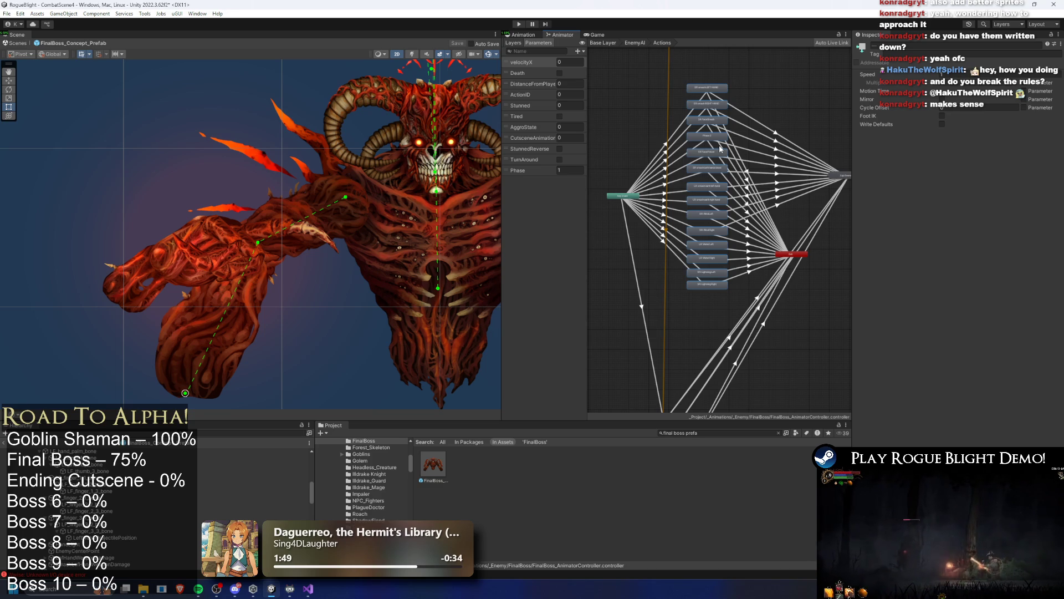
Inspect the AnyState transitions to SR Bite, SR: Lightning Left and LR: Water Right, then select the left hand sprite.
left_click(642, 305)
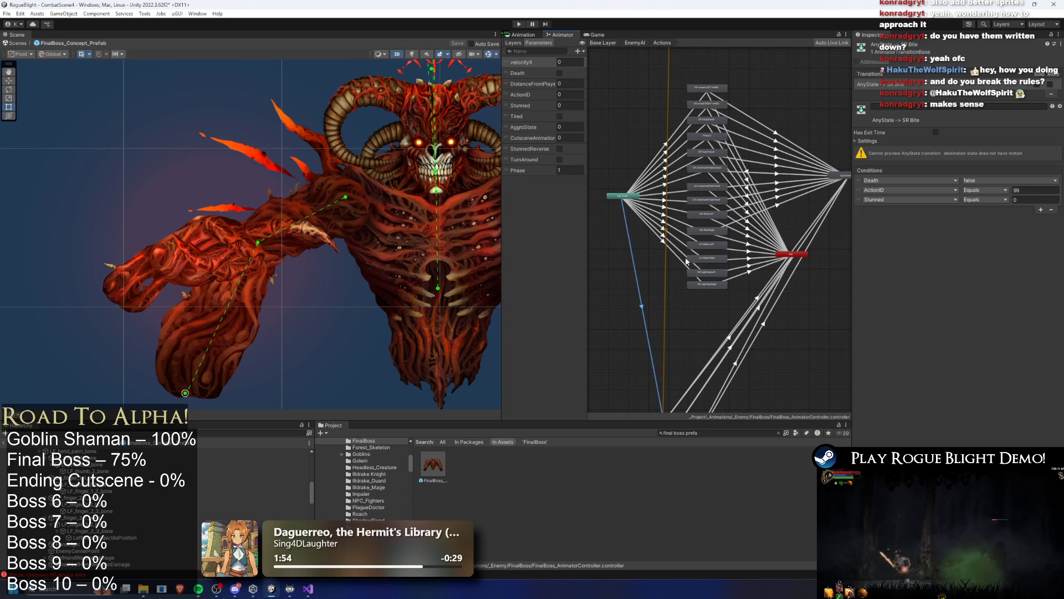
left_click(668, 245)
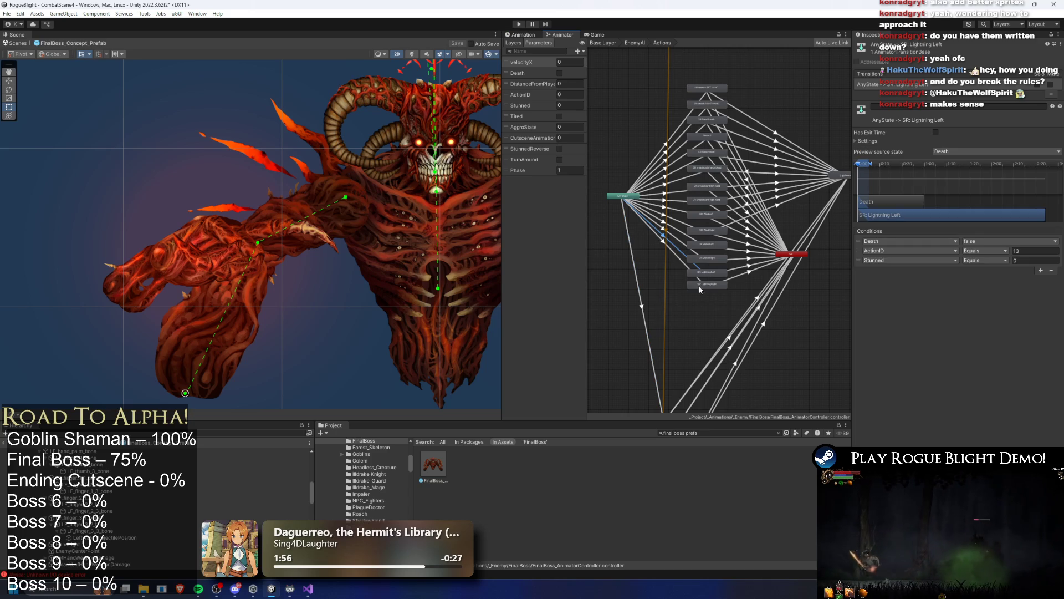
left_click(682, 244)
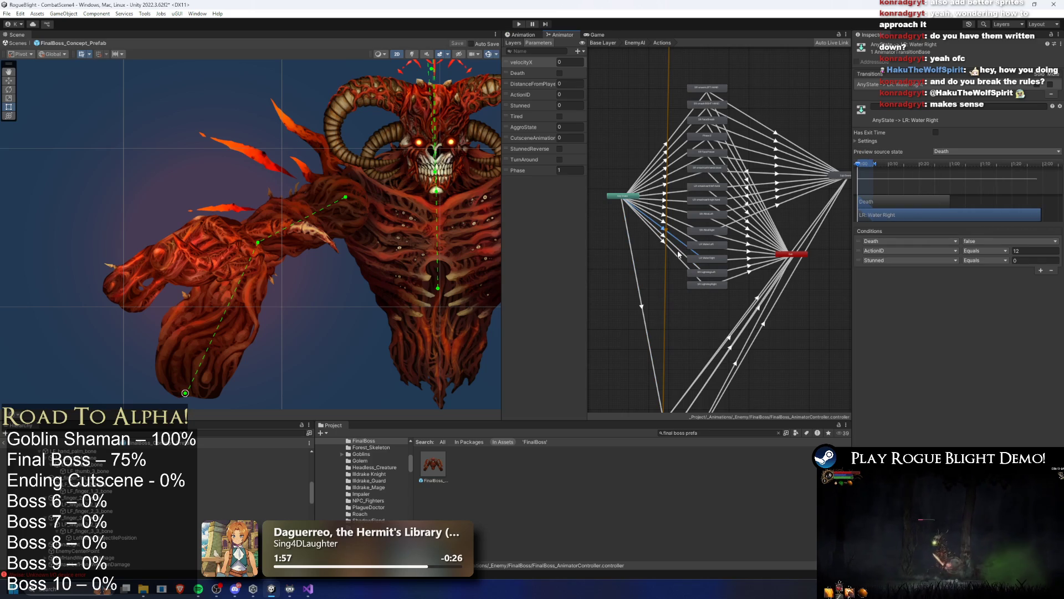
left_click(673, 255)
left_click(673, 255)
left_click(674, 255)
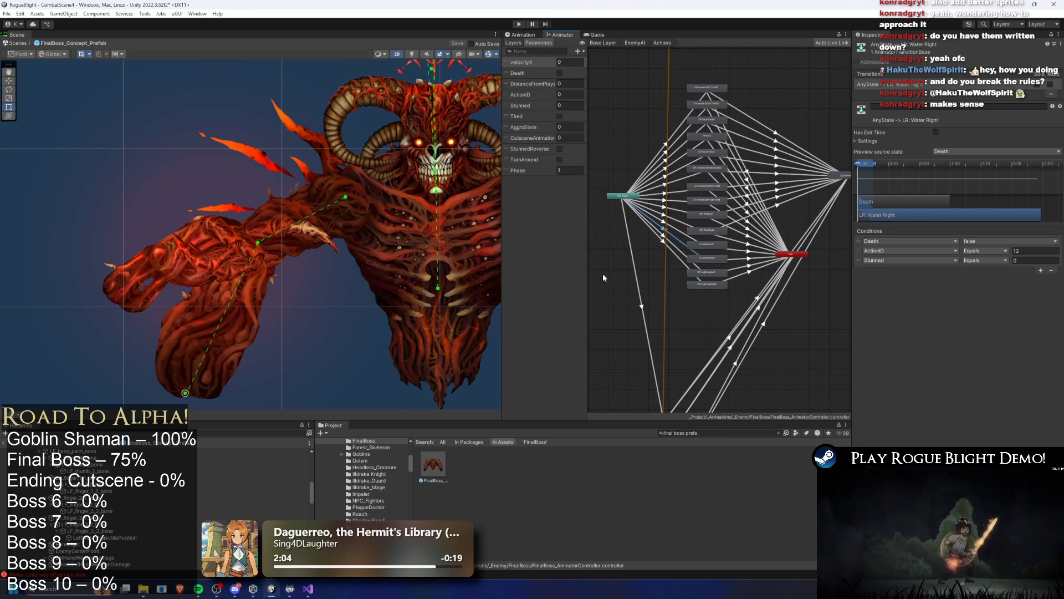
left_click(185, 252)
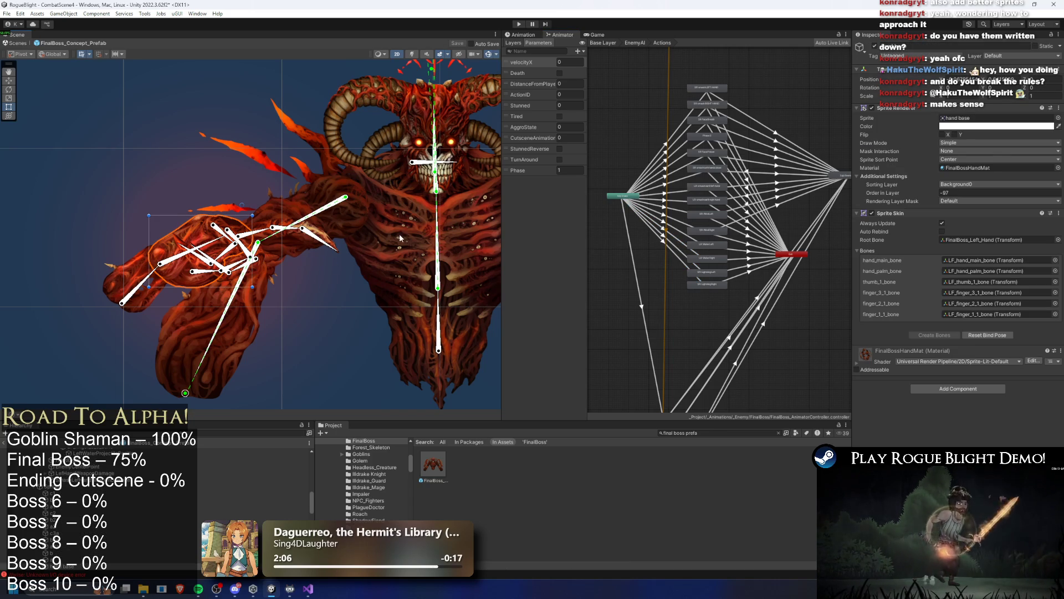
Open the hand clip's keyframe timeline and scrub the pose around frames 139–141.
left_click(520, 35)
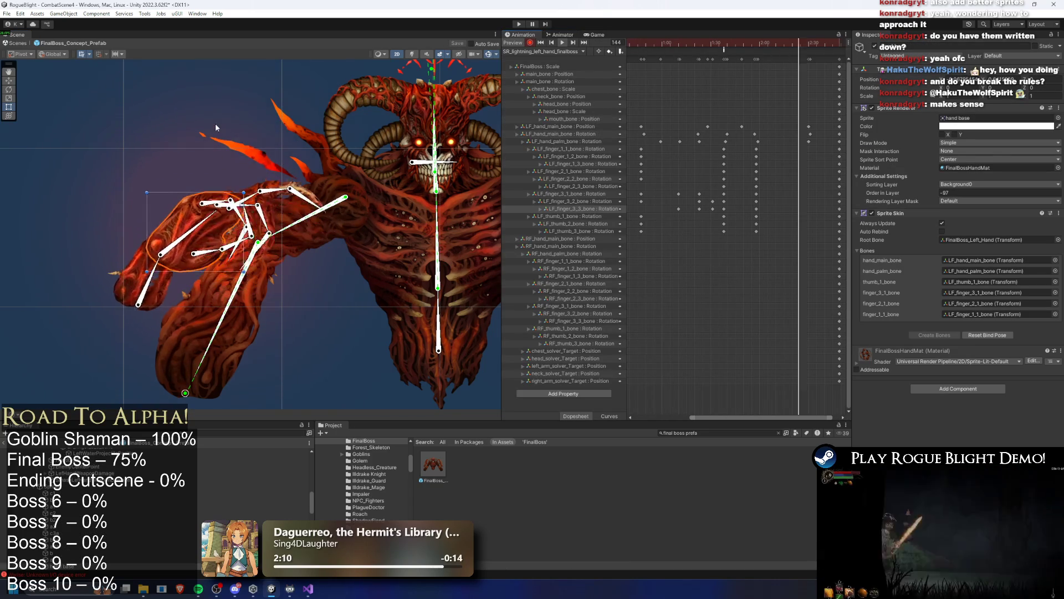
left_click(520, 129)
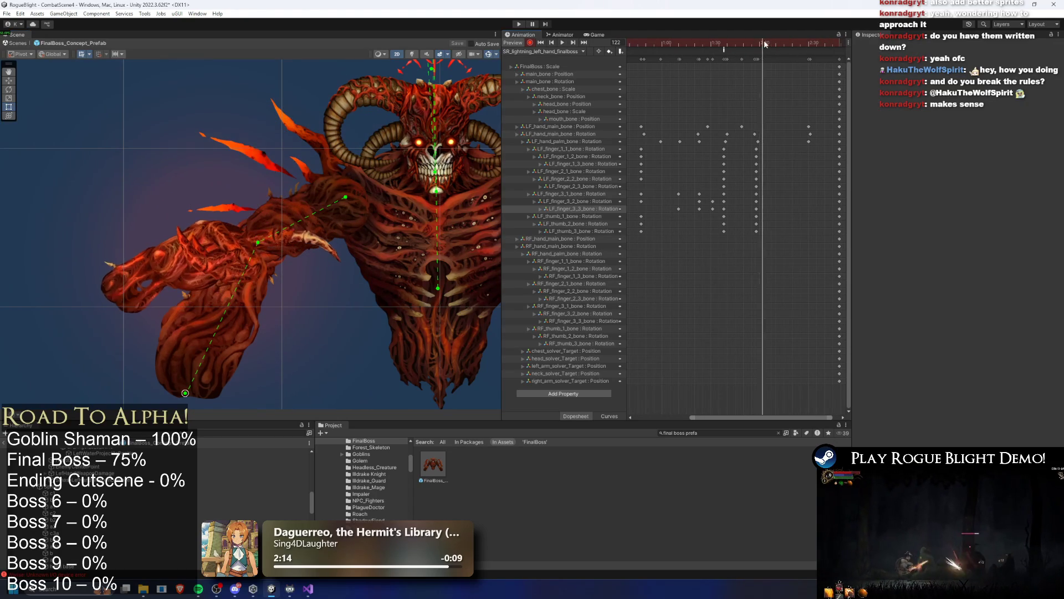
left_click(792, 39)
mouse_move(792, 40)
left_mouse_down()
mouse_move(840, 44)
mouse_move(794, 53)
left_mouse_up()
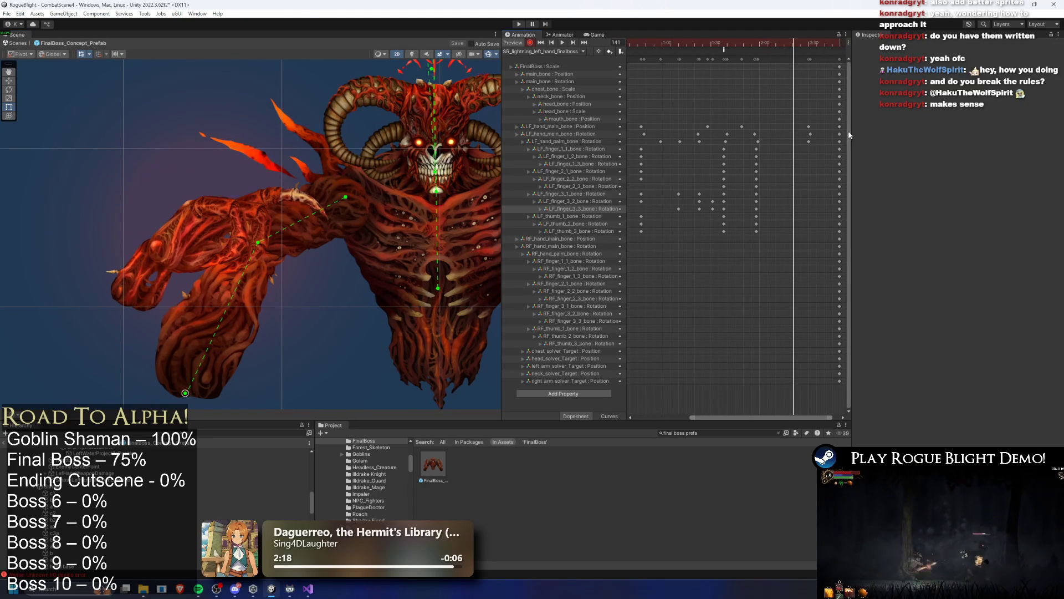
Try moving the LF_hand_palm_bone key to frame 141, undo it, play the preview, then go to Visual Studio.
left_click(838, 141)
left_click_drag(809, 141, 795, 145)
key("ctrl+z")
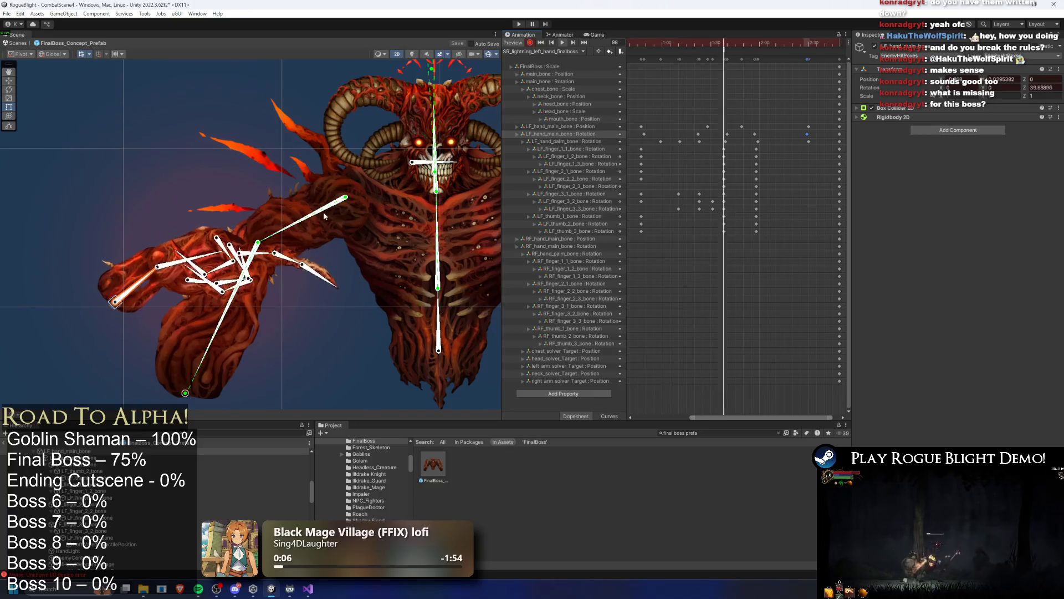
key("space")
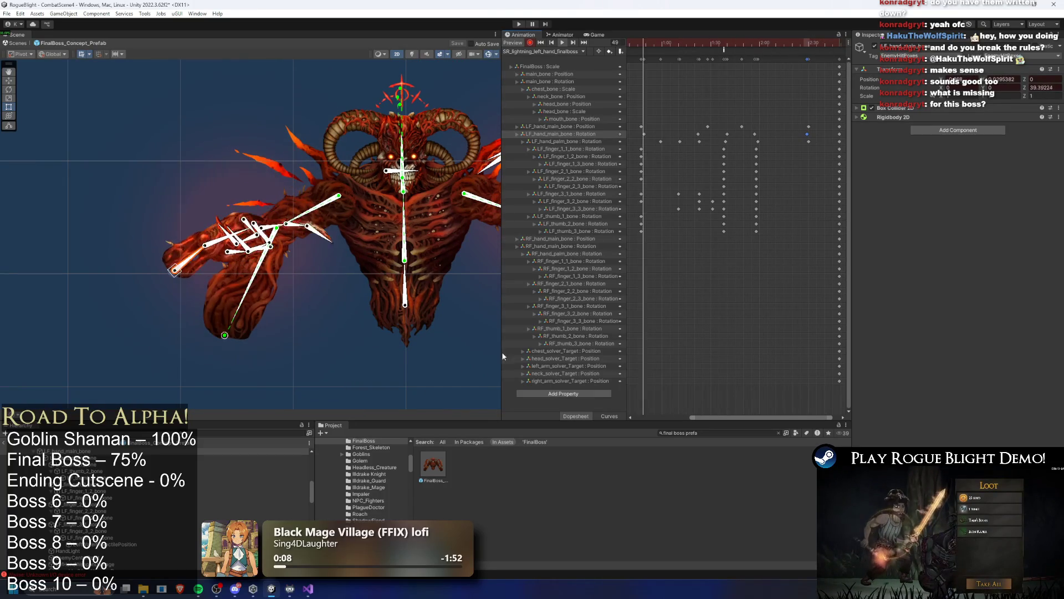
left_click(314, 592)
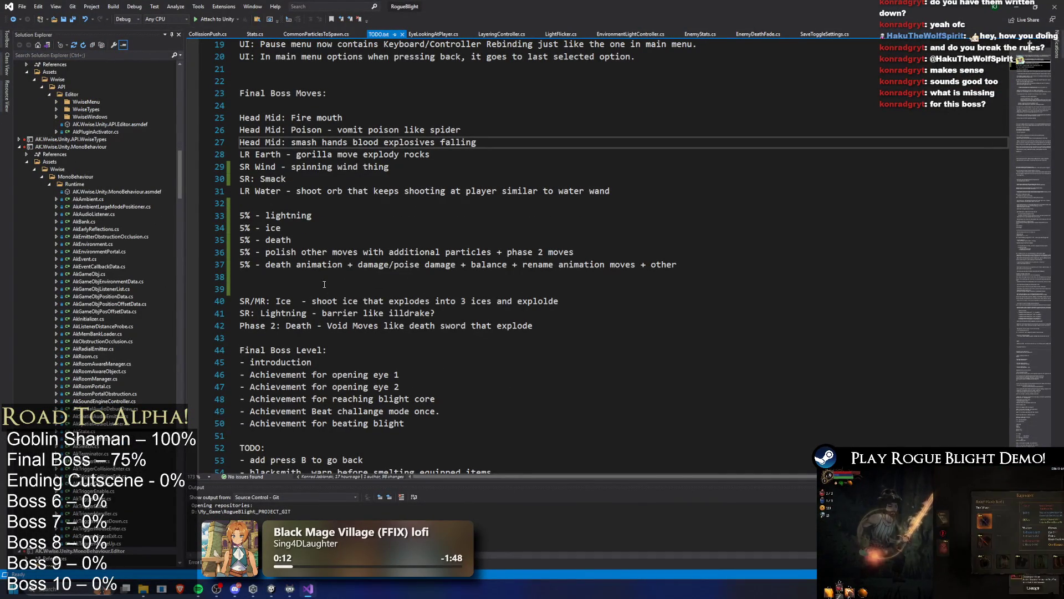
Review the Final Boss Moves lines: Ice, SR: Lightning, Phase 2 and Death.
left_click(277, 302)
left_click_drag(240, 302, 599, 297)
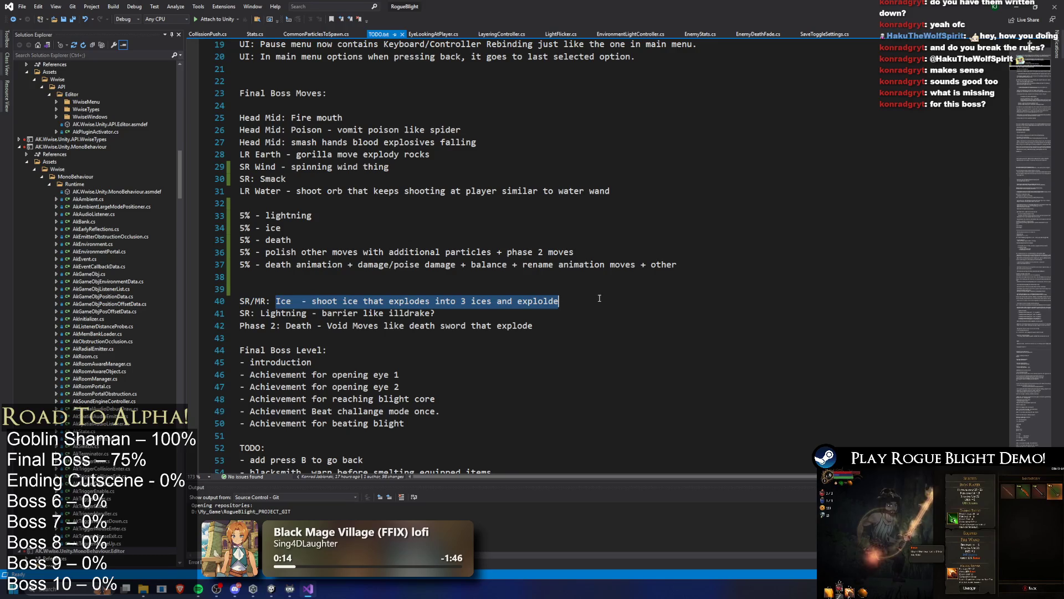
left_click_drag(240, 314, 488, 314)
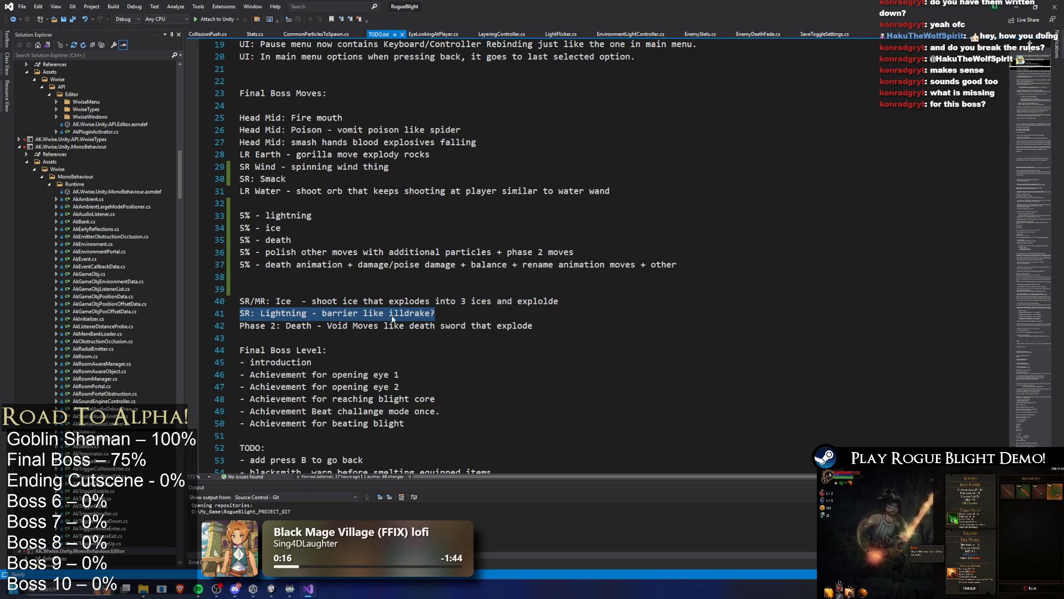
left_click_drag(265, 327, 281, 327)
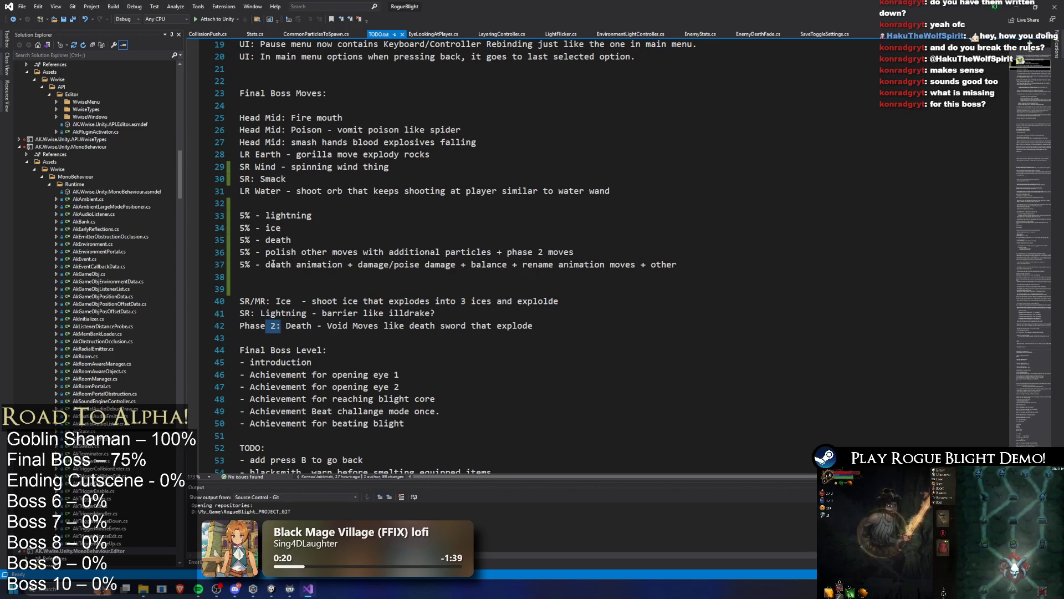
left_click_drag(276, 327, 312, 327)
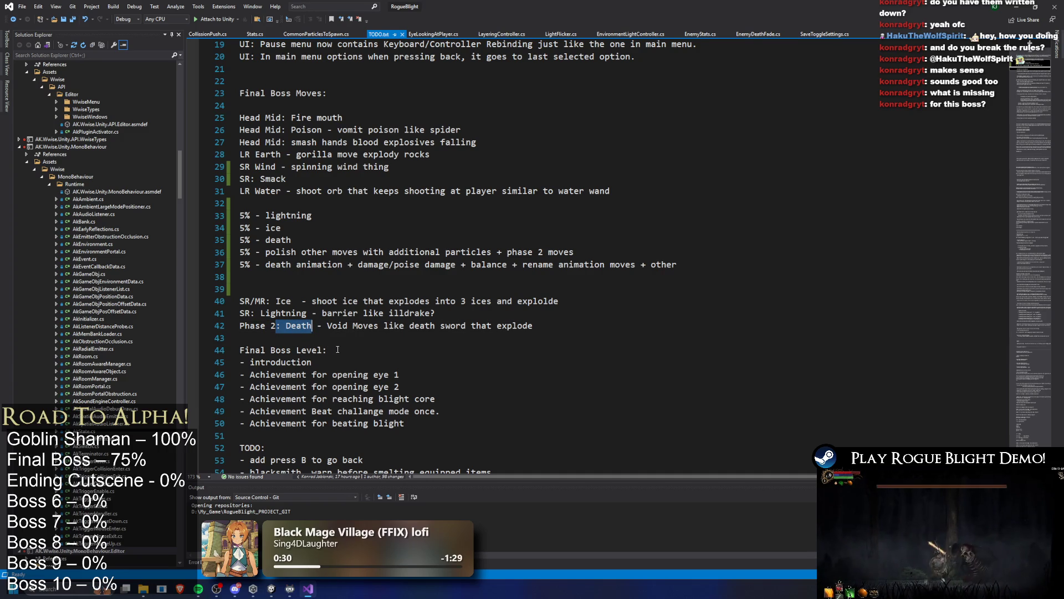
left_click_drag(250, 117, 241, 203)
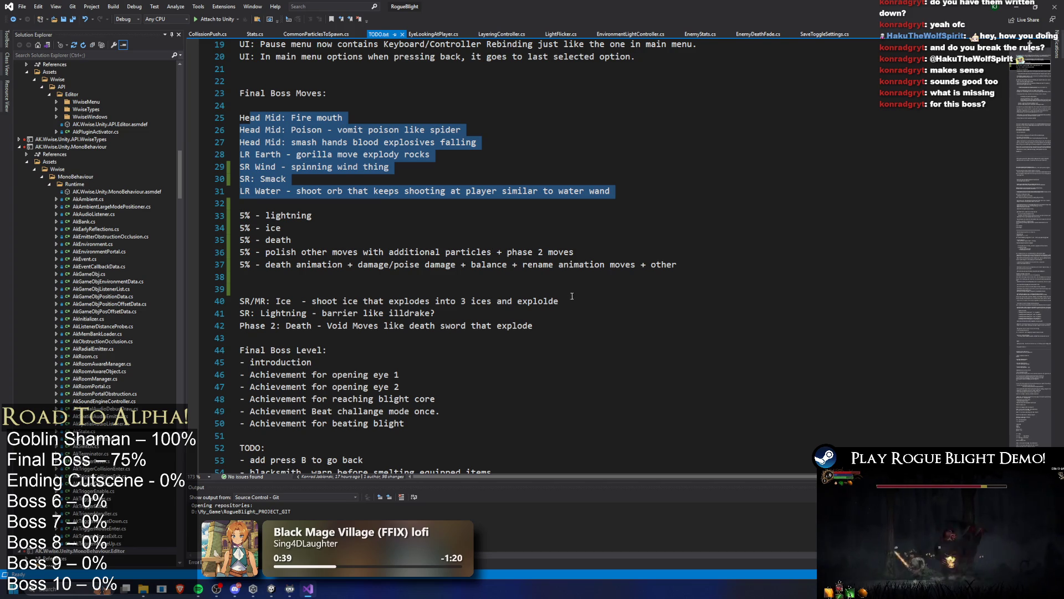
Review the 5% tasks: death animation, balance, and rename animation moves.
mouse_move(256, 263)
left_mouse_down()
mouse_move(480, 264)
mouse_move(460, 264)
left_mouse_up()
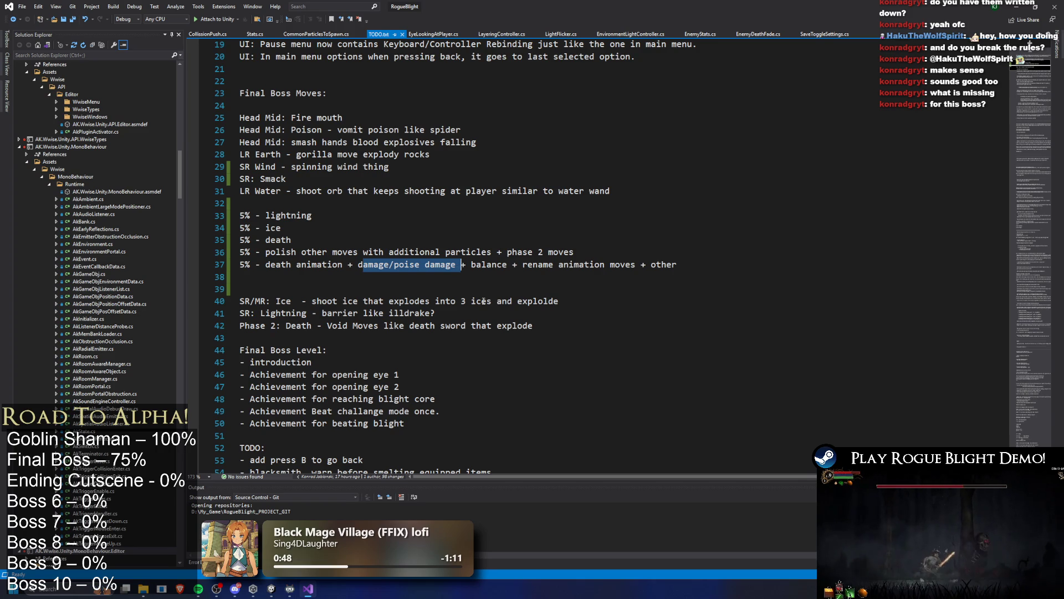
left_click_drag(471, 264, 505, 270)
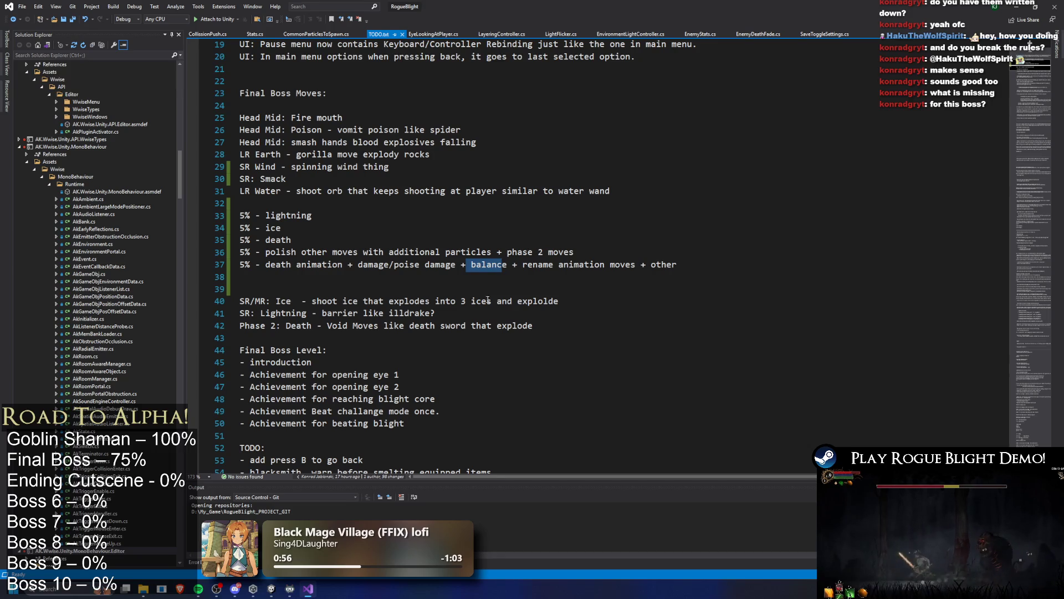
mouse_move(522, 265)
left_mouse_down()
mouse_move(677, 266)
mouse_move(639, 269)
left_mouse_up()
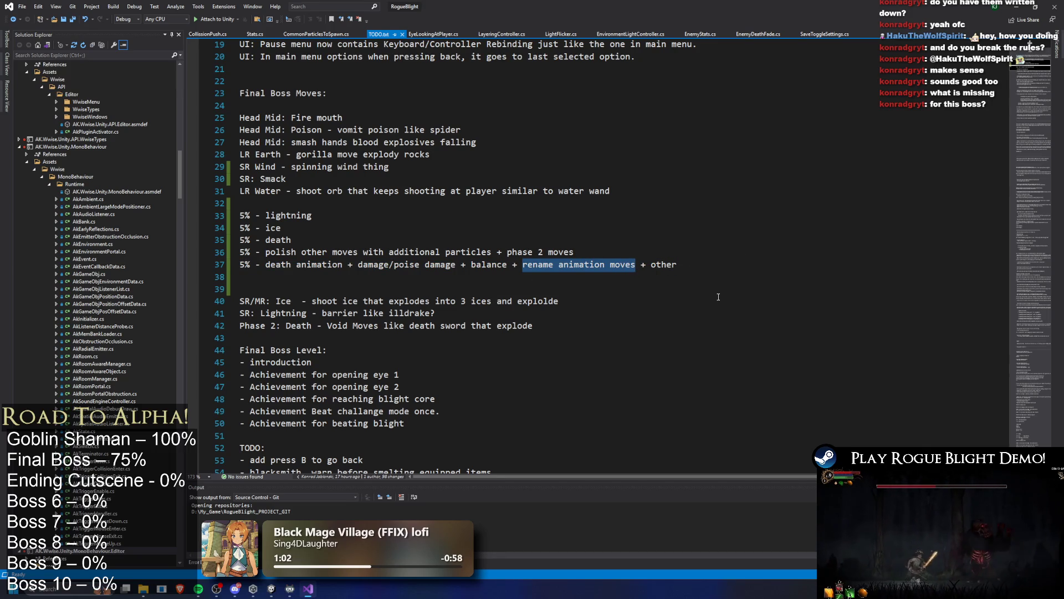
left_click_drag(576, 252, 240, 277)
left_click_drag(240, 215, 240, 277)
Undo an accidental move of the '5% - lightning' line and return to Unity.
left_click_drag(336, 213, 217, 211)
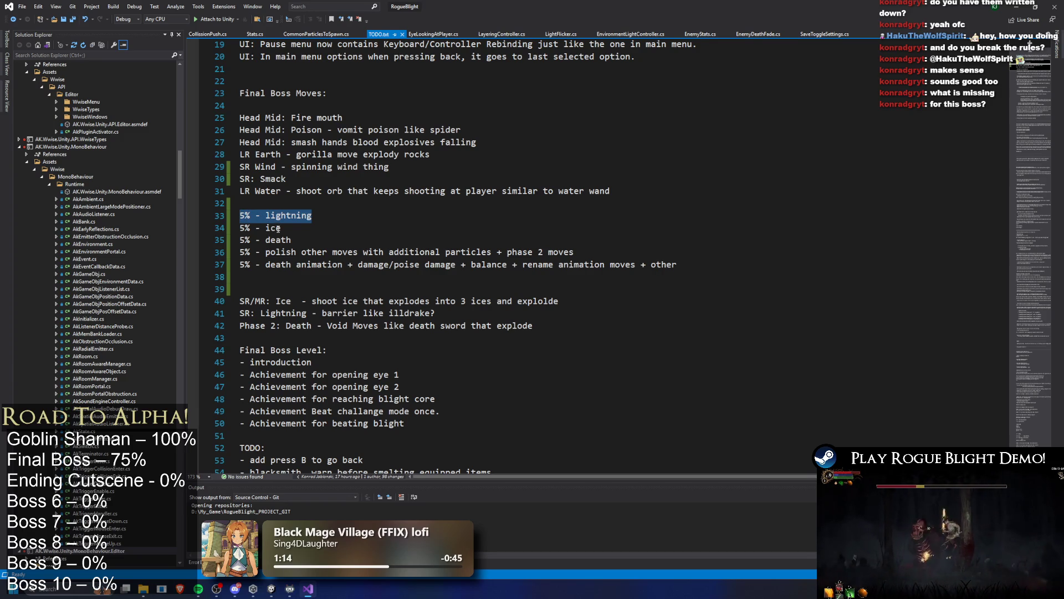
mouse_move(303, 219)
left_mouse_down()
mouse_move(281, 228)
mouse_move(222, 211)
left_mouse_up()
key("ctrl+z")
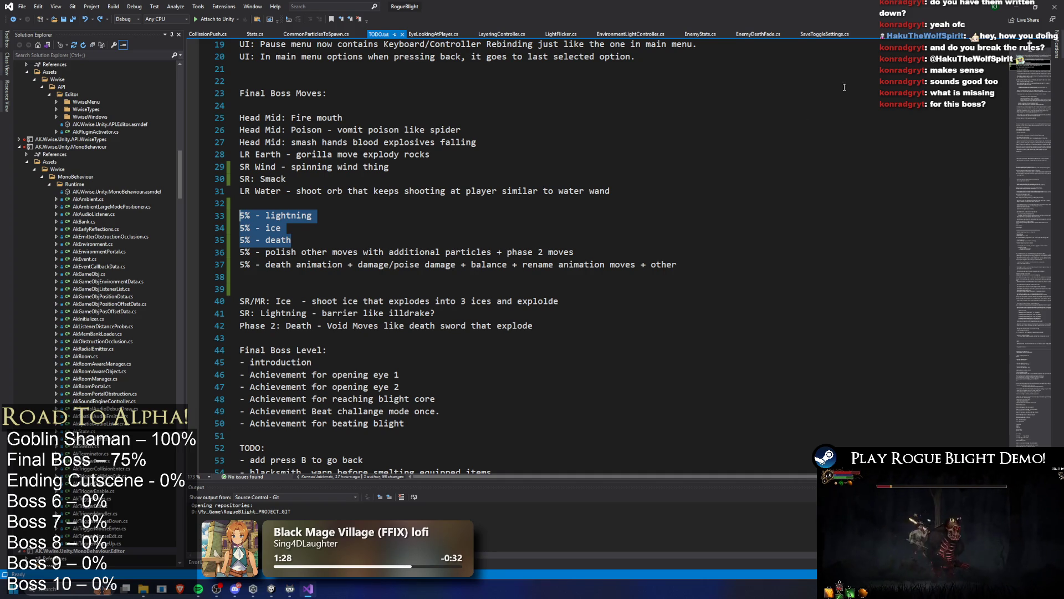
left_click(1019, 8)
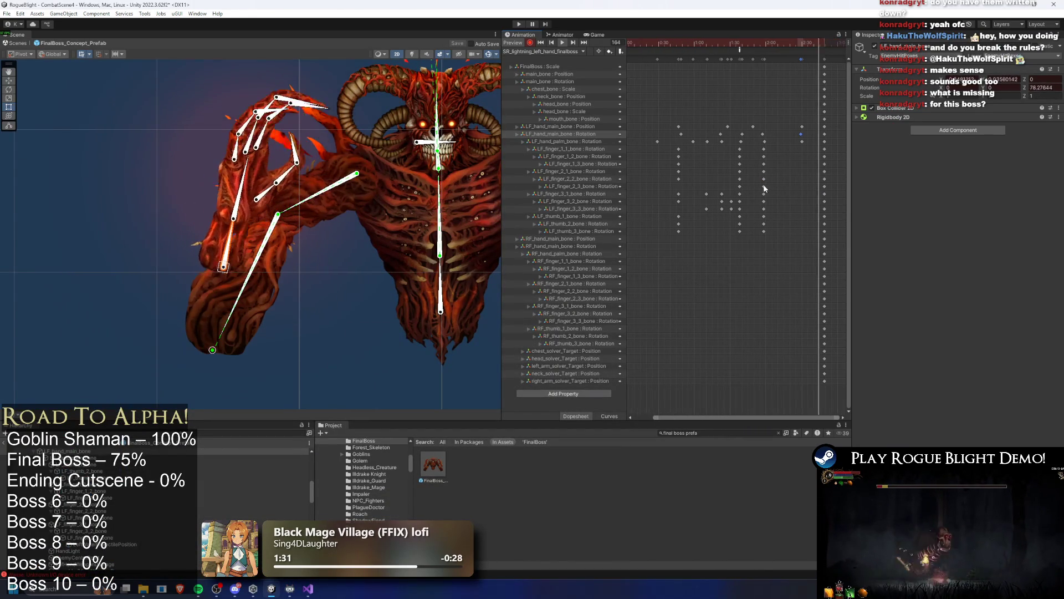
scroll(317, 167, "down", 2)
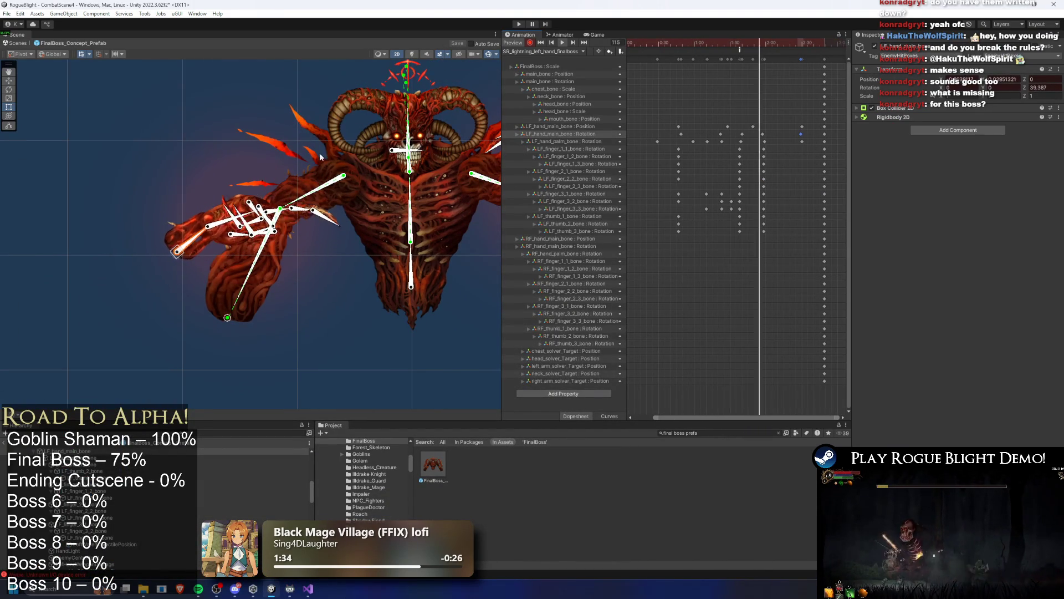
scroll(236, 138, "up", 1)
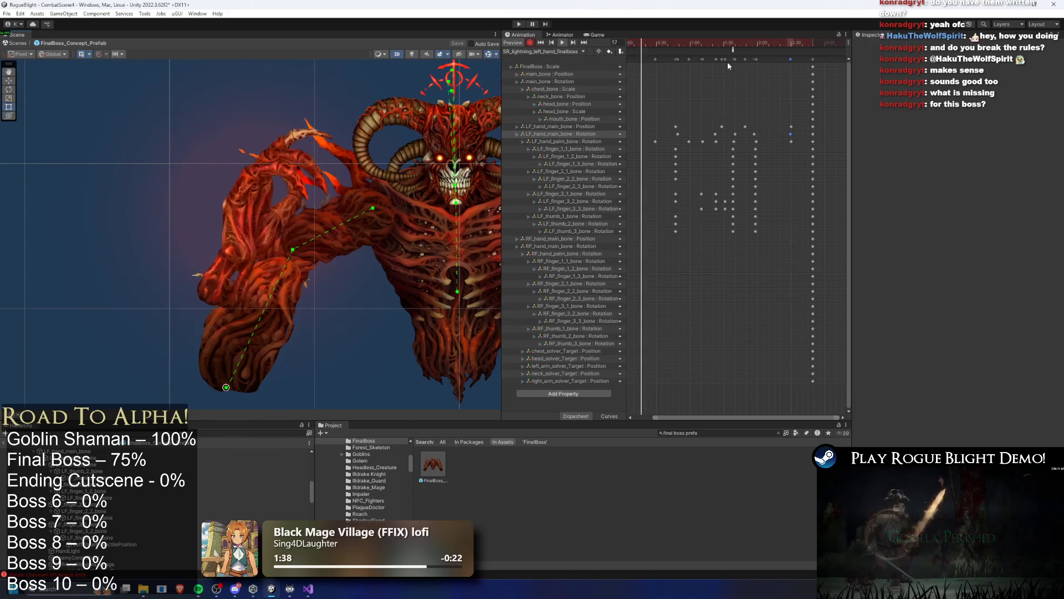
left_click_drag(675, 42, 752, 44)
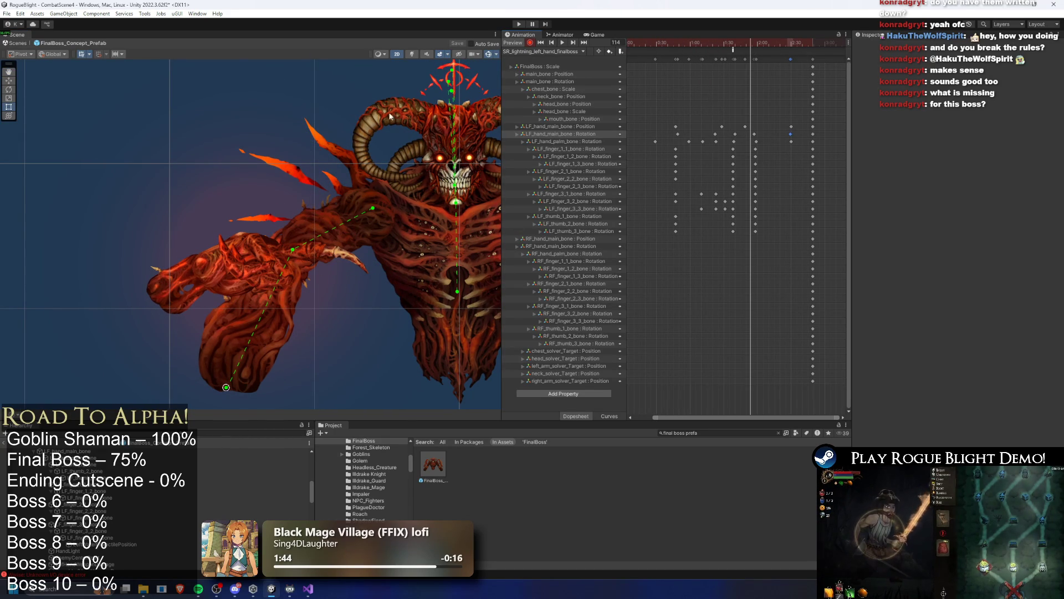
left_click_drag(317, 260, 241, 228)
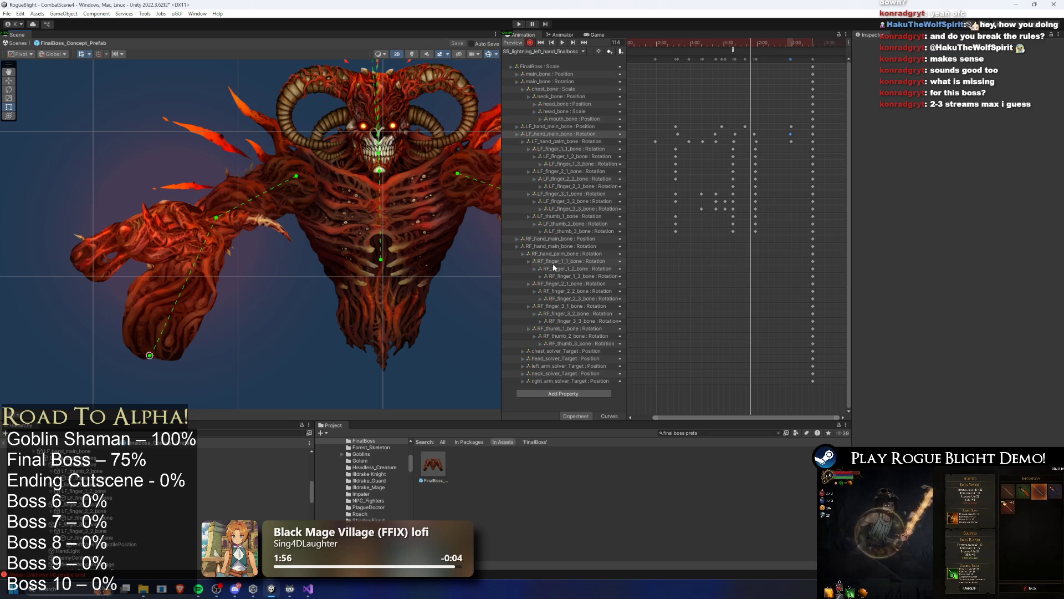
left_click(314, 594)
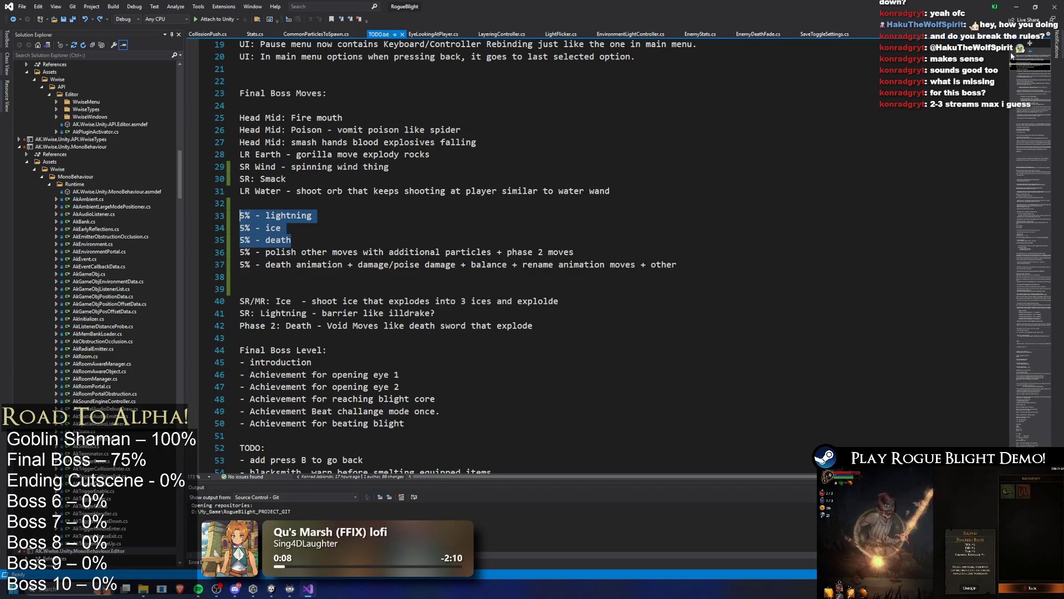
left_click(1016, 6)
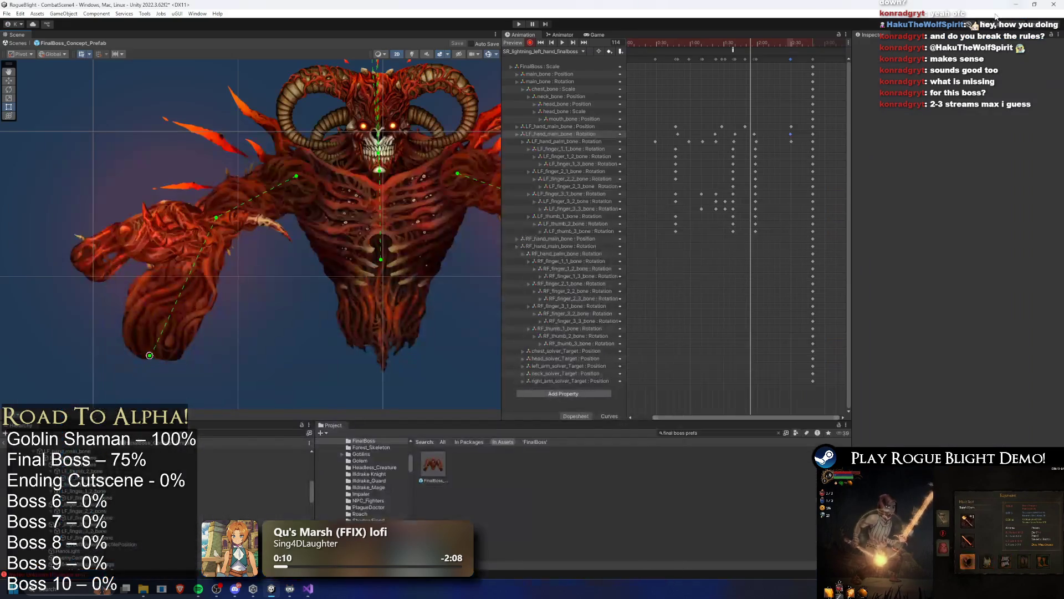
mouse_move(769, 46)
left_mouse_down()
mouse_move(650, 45)
mouse_move(743, 44)
left_mouse_up()
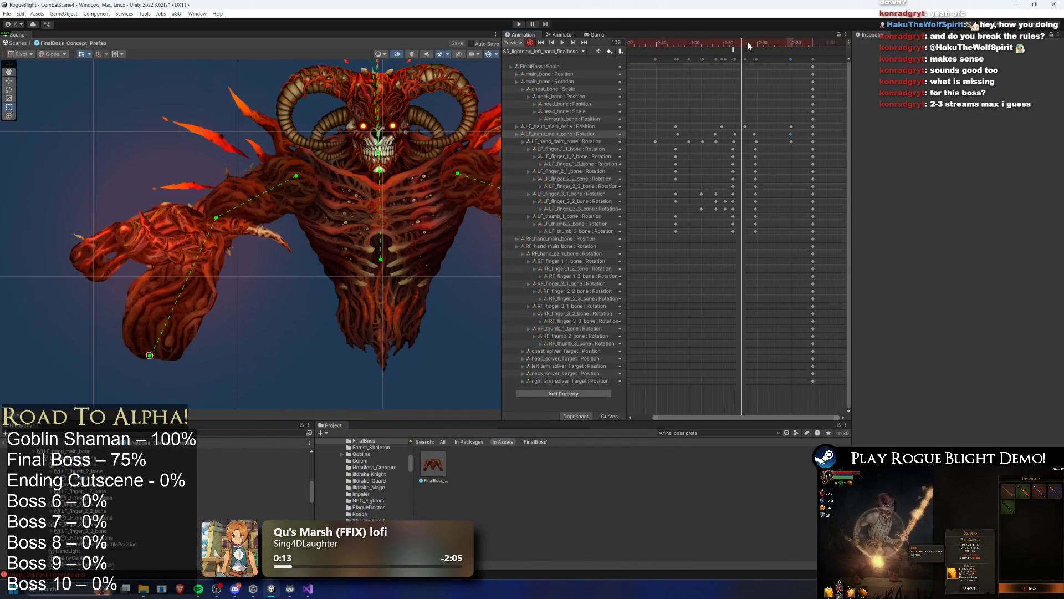
key("space")
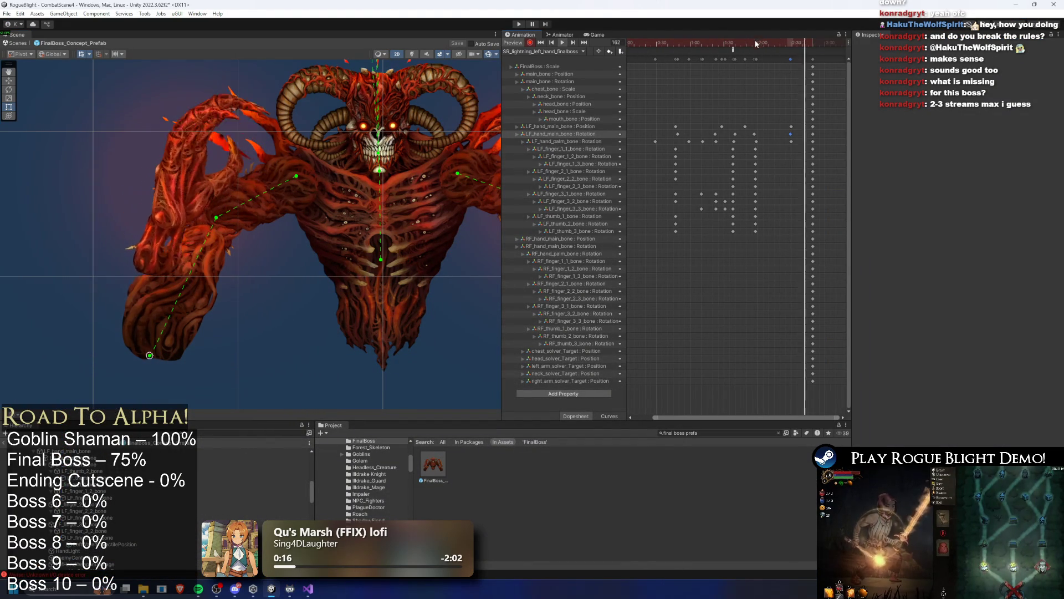
left_click(748, 43)
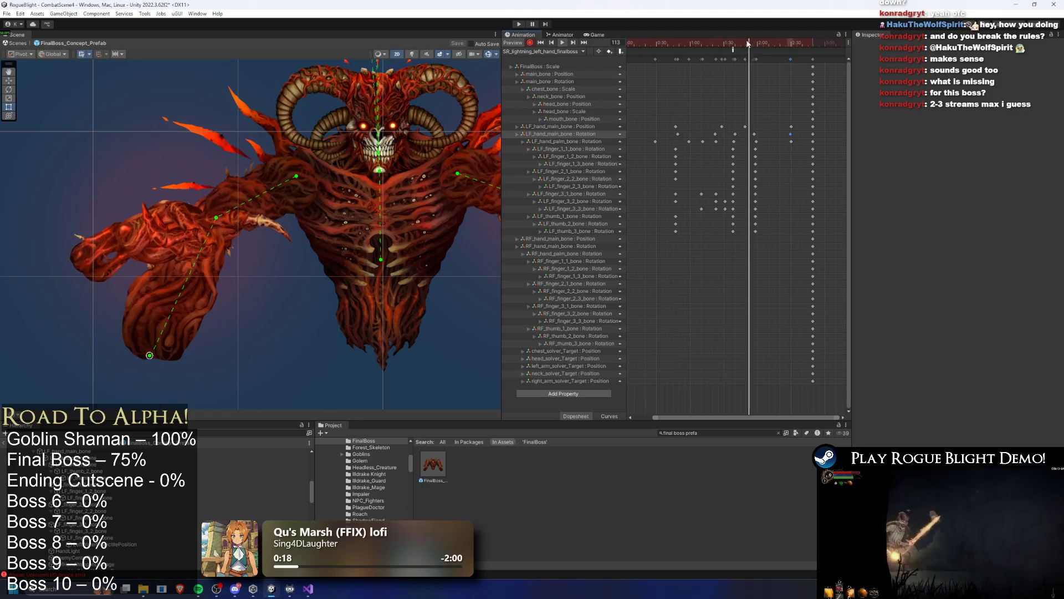
scroll(785, 84, "down", 1)
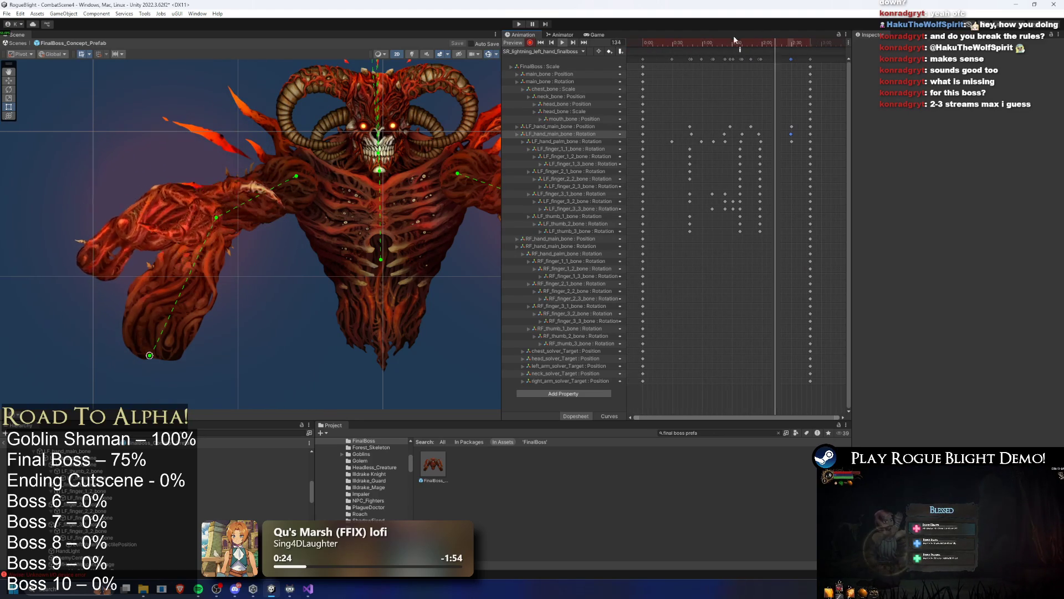
left_click(775, 44)
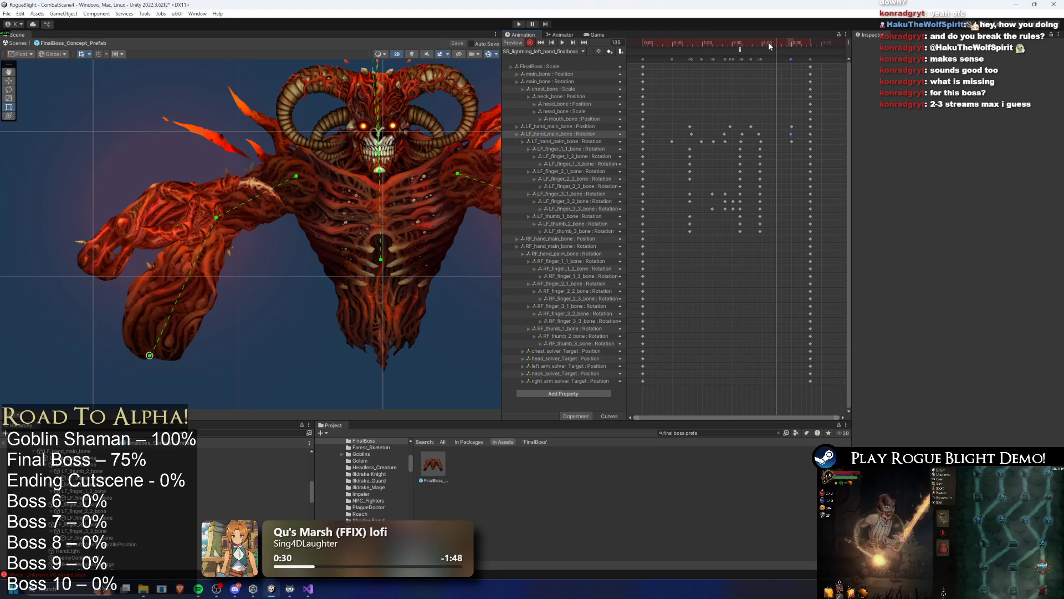
left_click_drag(763, 44, 643, 47)
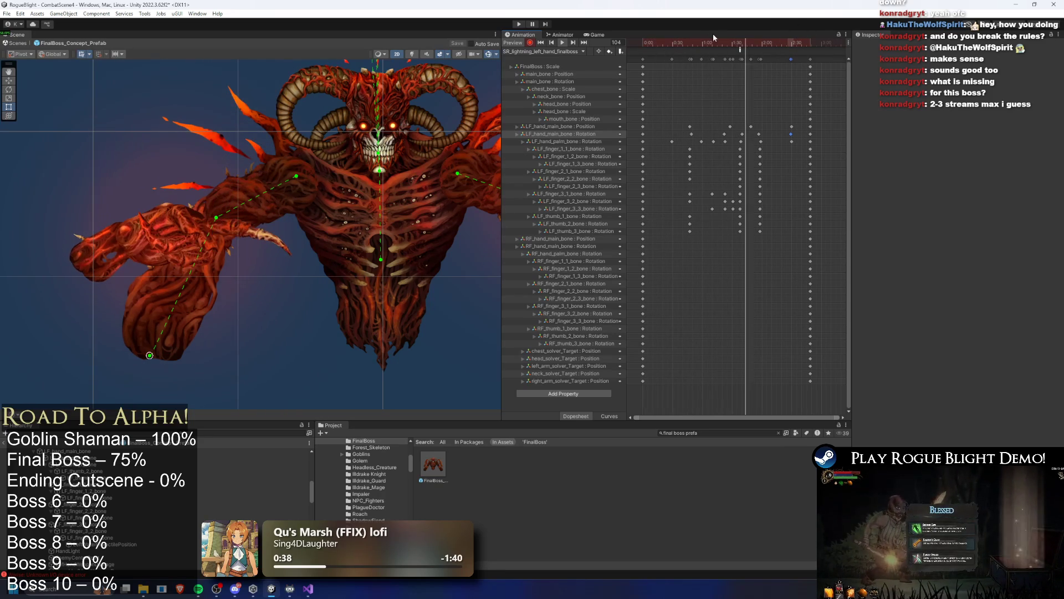
mouse_move(696, 39)
left_mouse_down()
mouse_move(717, 38)
mouse_move(686, 38)
mouse_move(724, 37)
left_mouse_up()
Select LF_hand_main_bone and nudge the boss's left hand, checking the pose around frame 100.
left_click(560, 134)
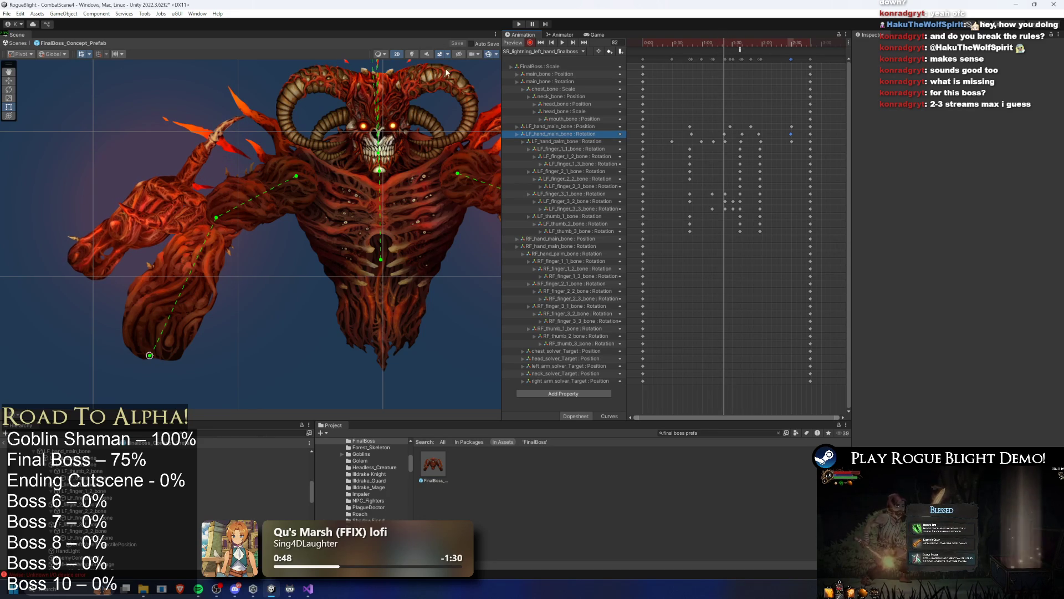
left_click(78, 268)
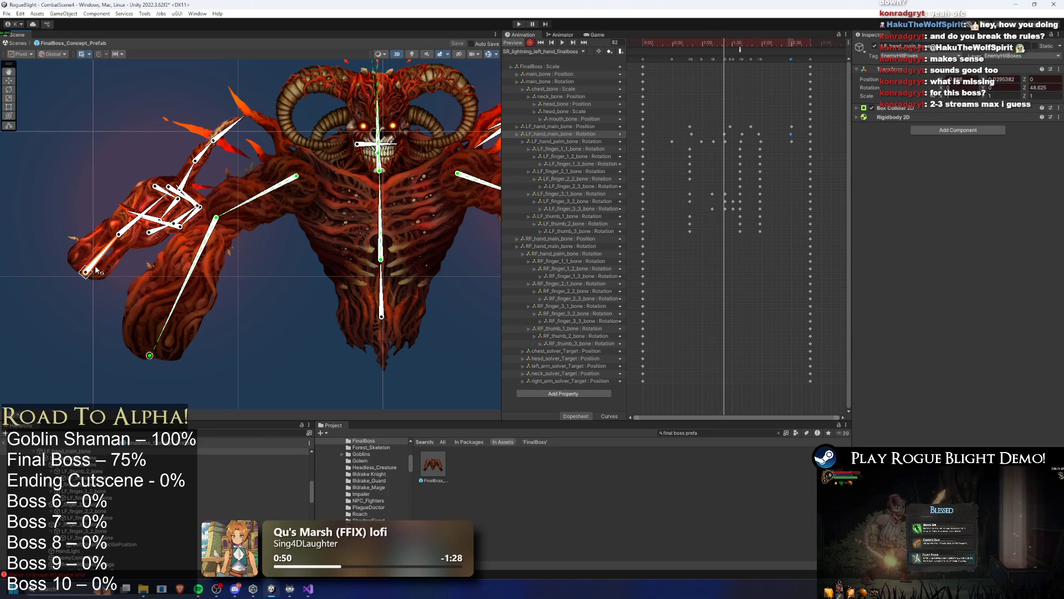
left_click_drag(124, 272, 120, 271)
scroll(733, 143, "up", 2)
left_click(747, 50)
left_click_drag(747, 50, 764, 47)
left_click_drag(122, 275, 128, 273)
left_click(562, 42)
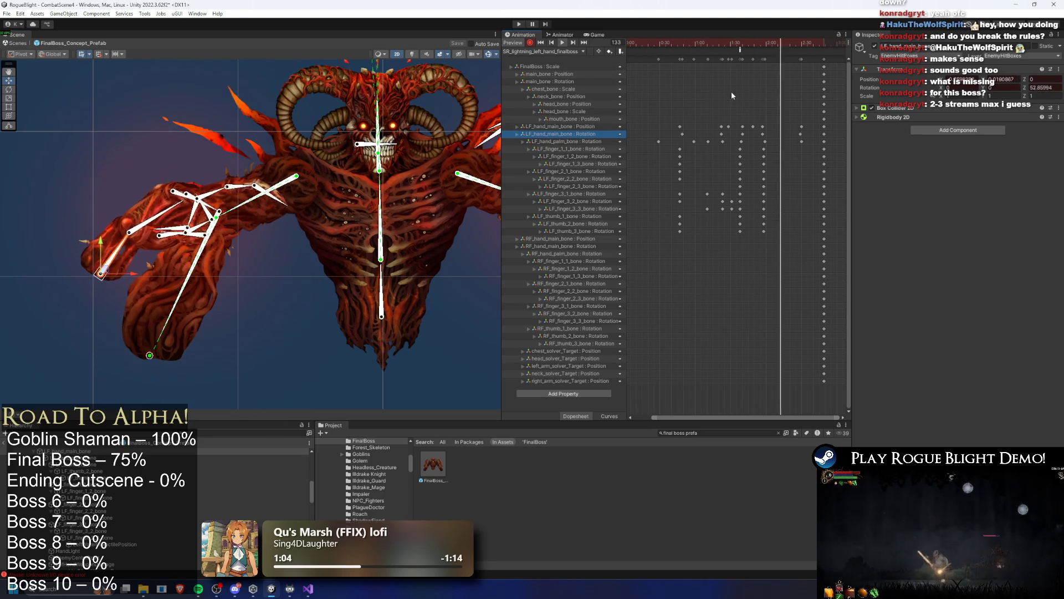
left_click_drag(743, 46, 756, 47)
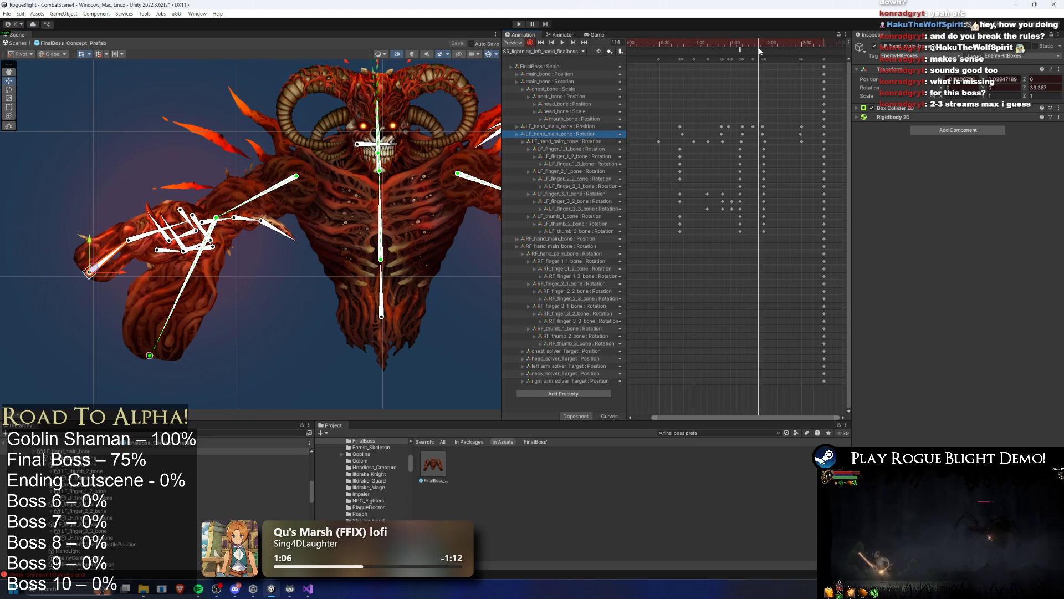
Move a left-hand position keyframe later, delete a hand key, then drag it back earlier and replay.
left_click(752, 126)
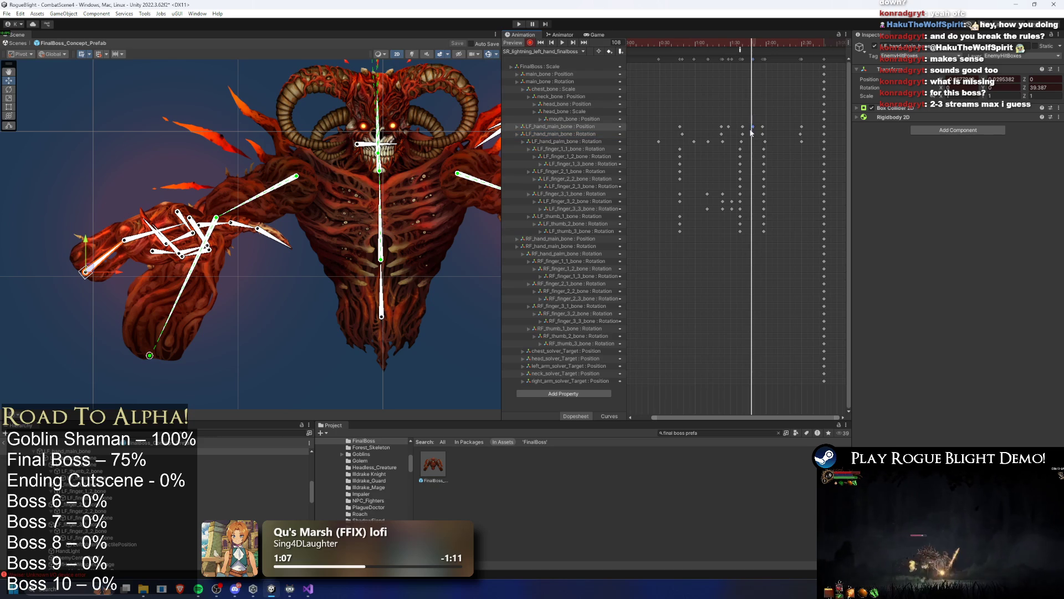
left_click_drag(753, 126, 762, 126)
left_click(744, 44)
left_click_drag(744, 44, 709, 44)
key("Delete")
left_click(738, 44)
key("space")
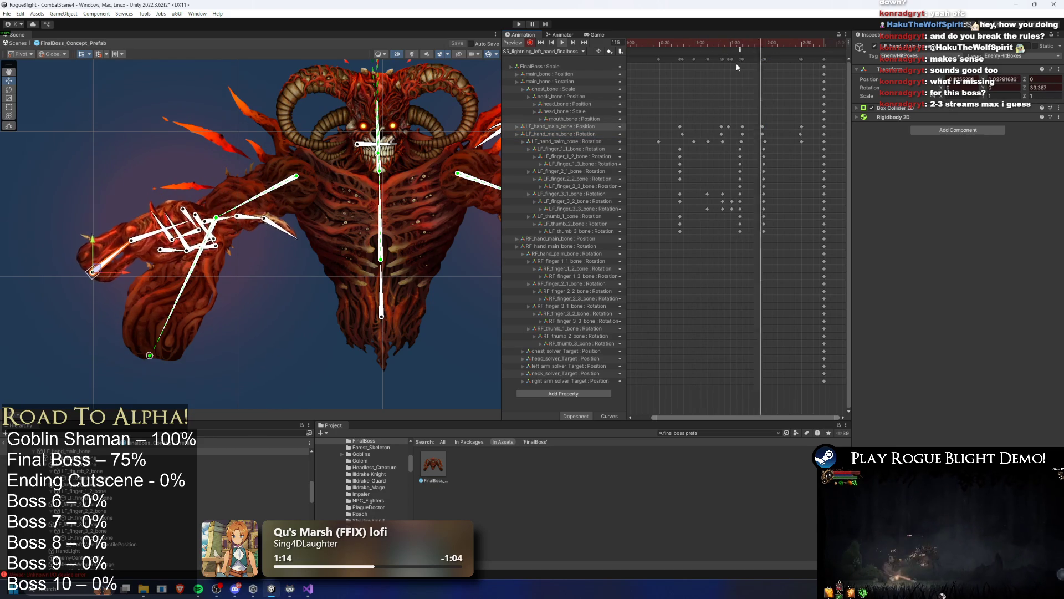
key("space")
left_click_drag(763, 126, 750, 126)
key("space")
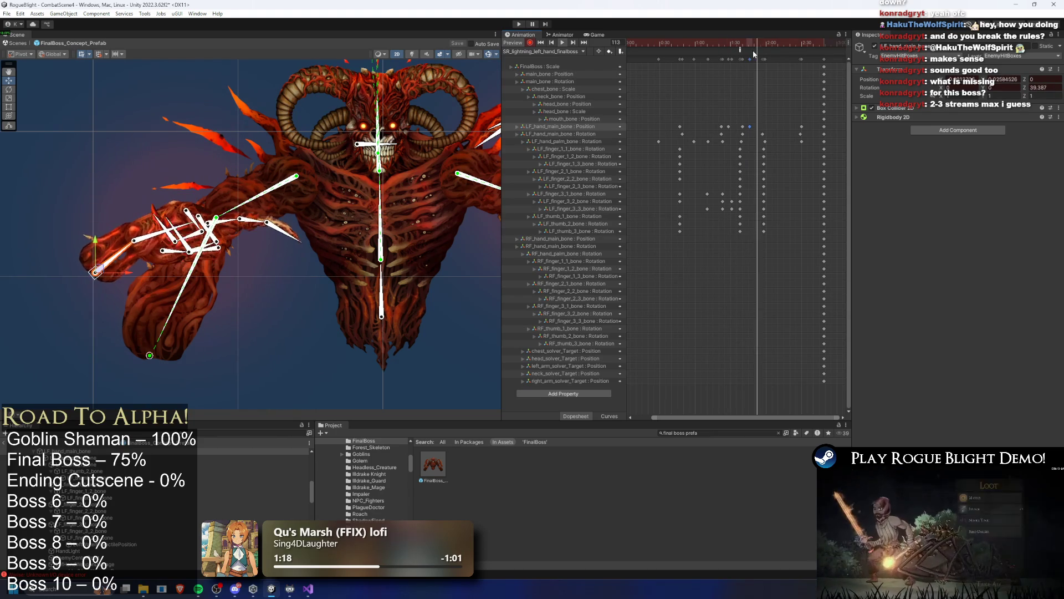
mouse_move(752, 46)
left_mouse_down()
mouse_move(726, 43)
mouse_move(737, 44)
left_mouse_up()
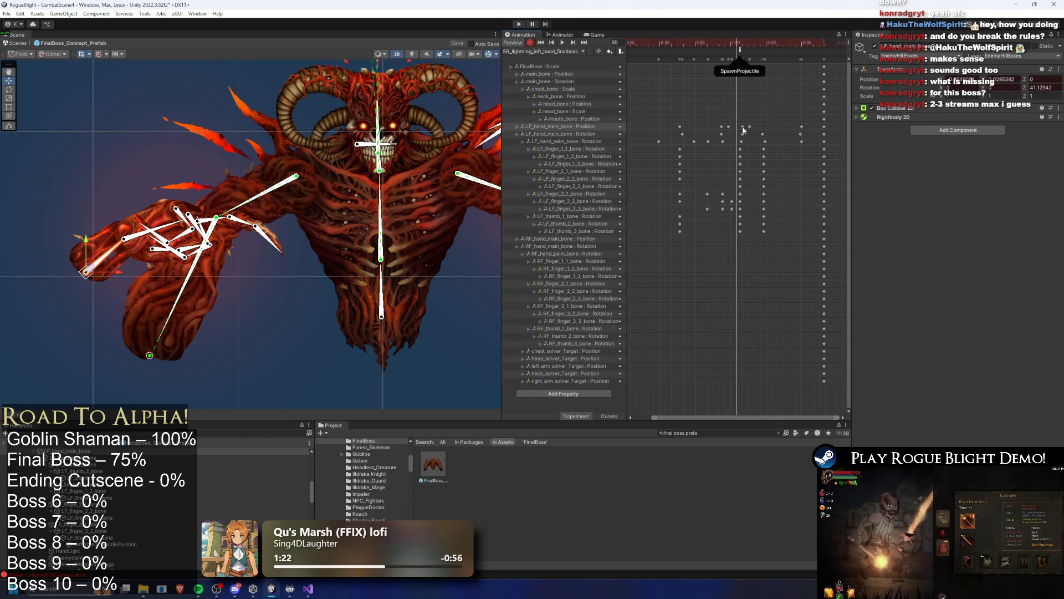
Shift the hand keys a frame earlier and move the late pair to about 2:17.
left_click_drag(744, 127, 736, 126)
mouse_move(744, 45)
left_mouse_down()
mouse_move(713, 44)
mouse_move(771, 44)
left_mouse_up()
mouse_move(730, 116)
left_mouse_down()
mouse_move(726, 130)
mouse_move(738, 129)
left_mouse_up()
mouse_move(728, 45)
left_mouse_down()
mouse_move(768, 45)
mouse_move(703, 45)
mouse_move(820, 47)
mouse_move(795, 57)
left_mouse_up()
left_click_drag(801, 127, 785, 127)
left_click(724, 43)
mouse_move(730, 41)
left_mouse_down()
mouse_move(813, 45)
mouse_move(778, 47)
mouse_move(787, 47)
left_mouse_up()
left_click(801, 138)
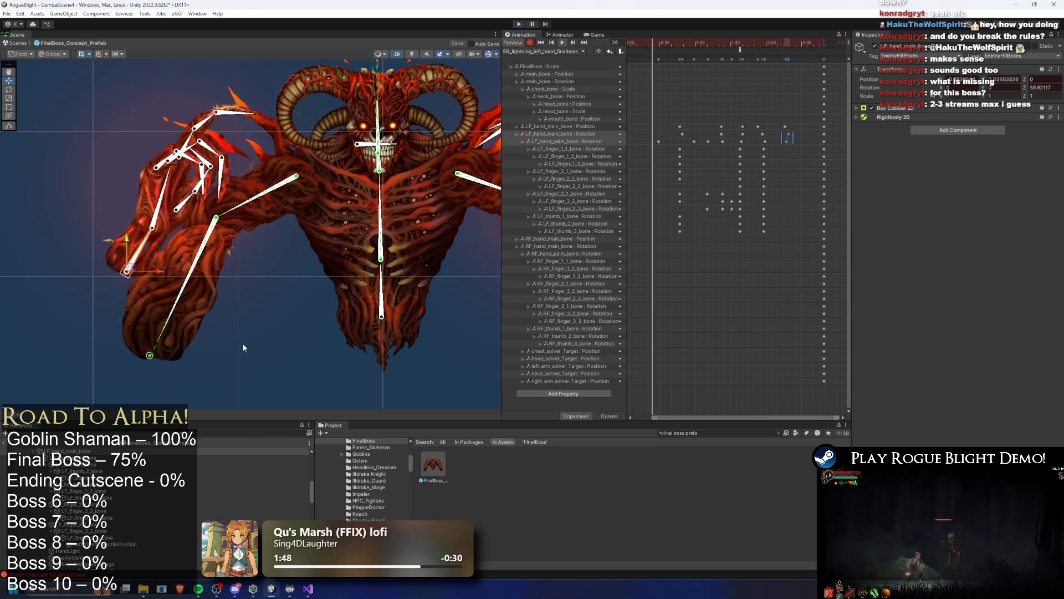
left_click(261, 350)
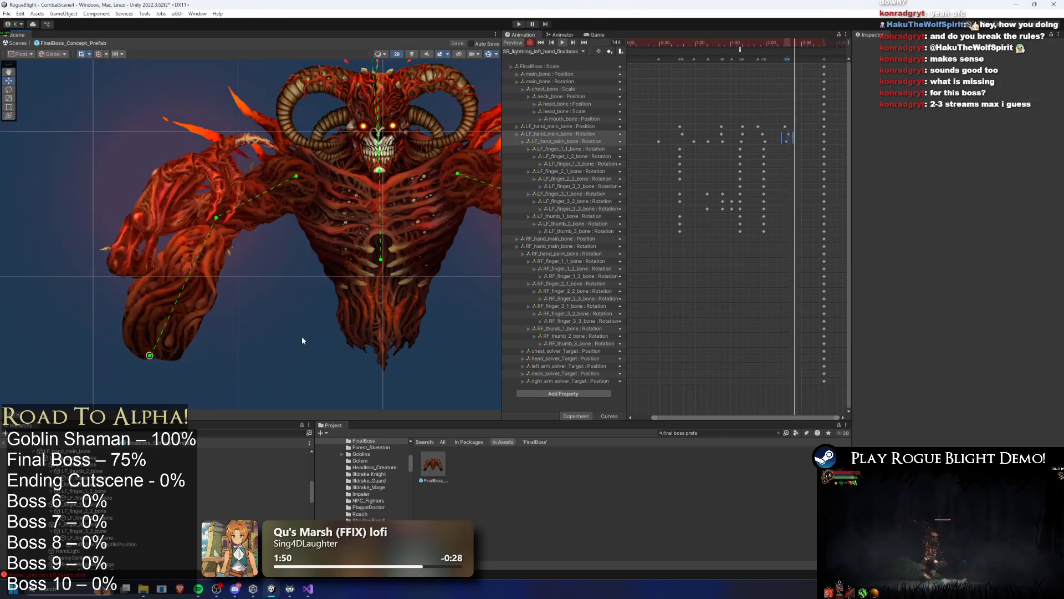
key("a")
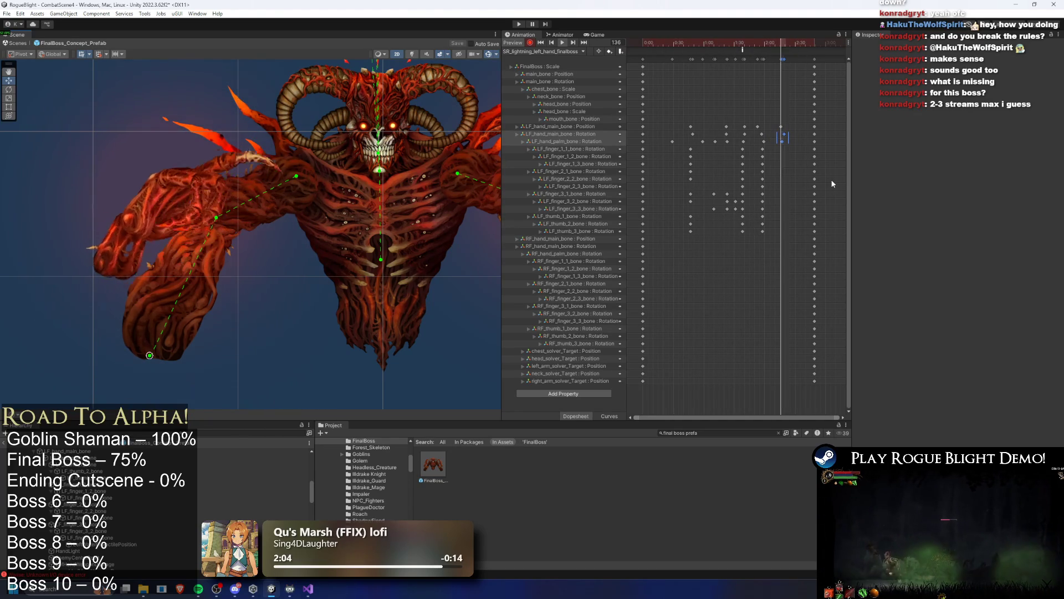
left_click_drag(724, 47, 752, 48)
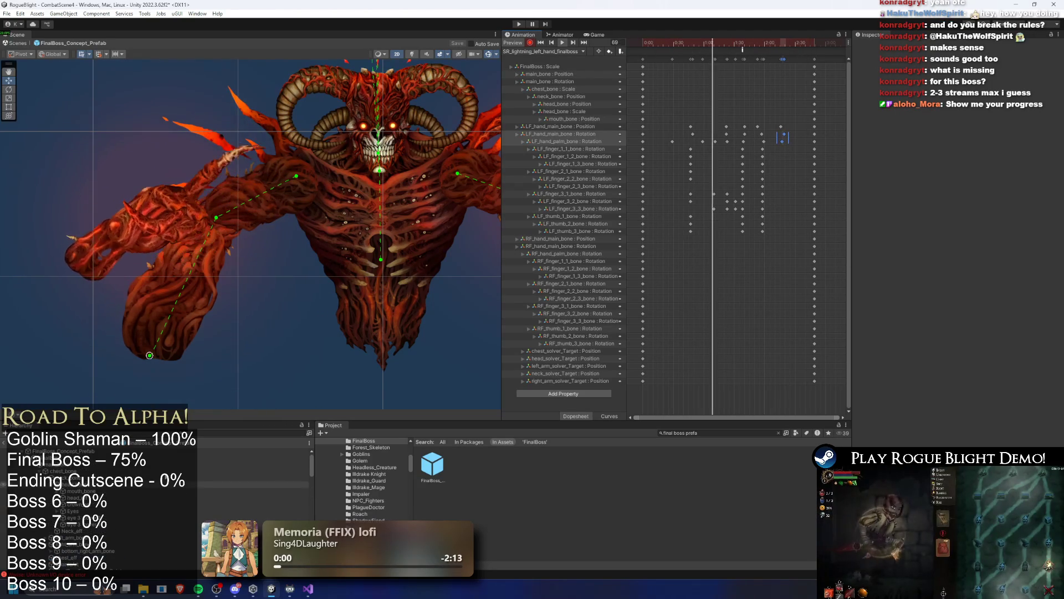
left_click(311, 310)
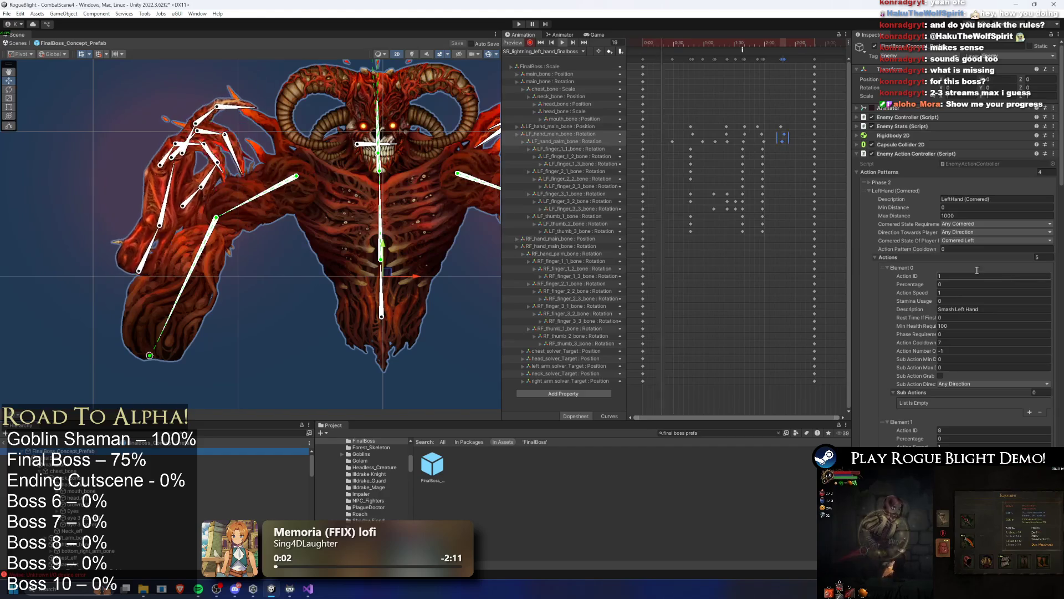
Set the Smash Left Hand attack percentage to 25.
left_click(943, 284)
type("25")
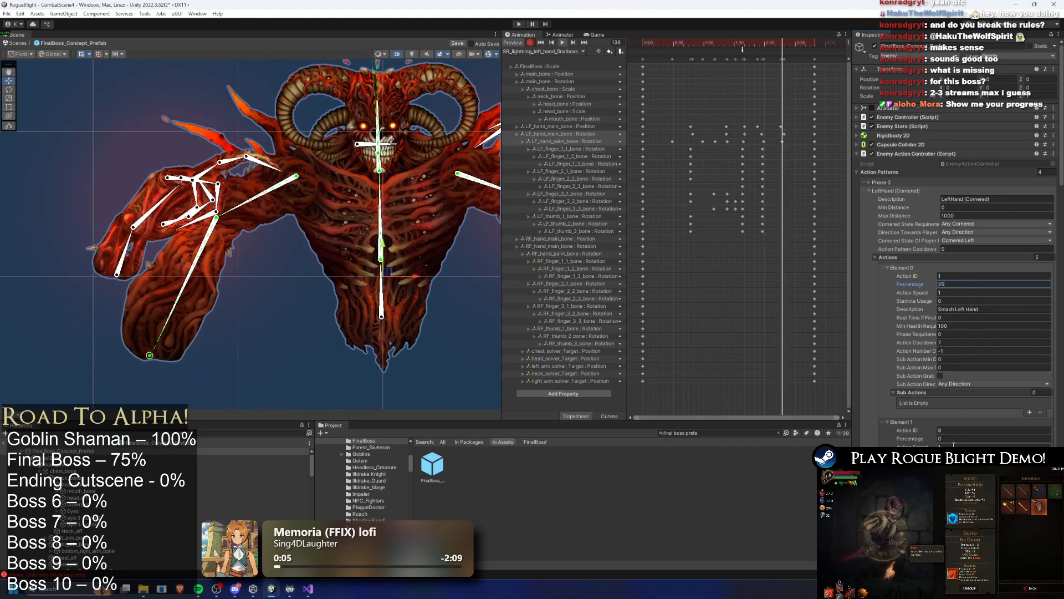
left_click(953, 439)
scroll(979, 401, "down", 10)
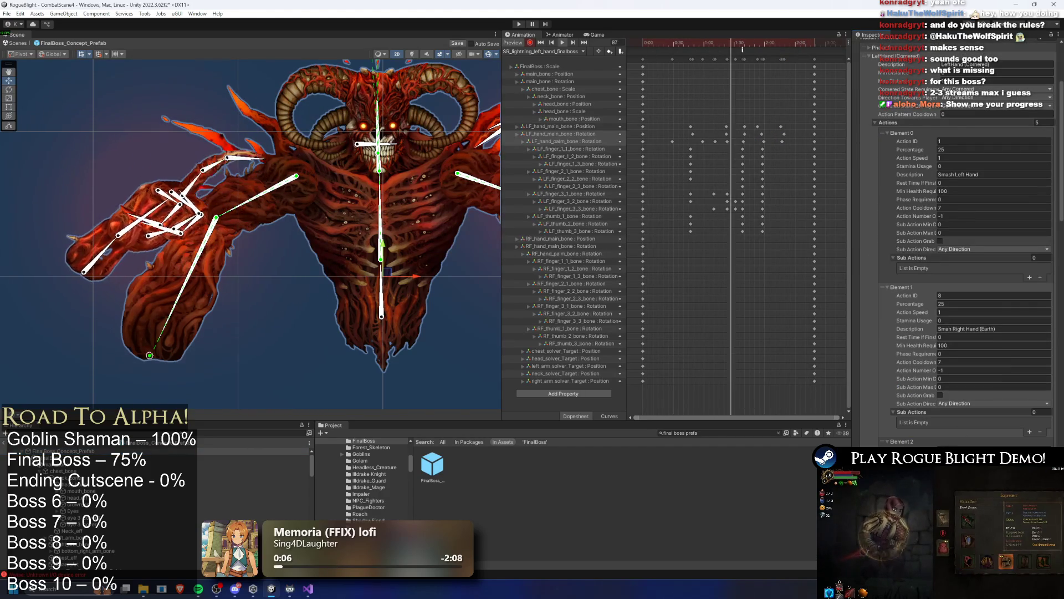
scroll(963, 443, "down", 5)
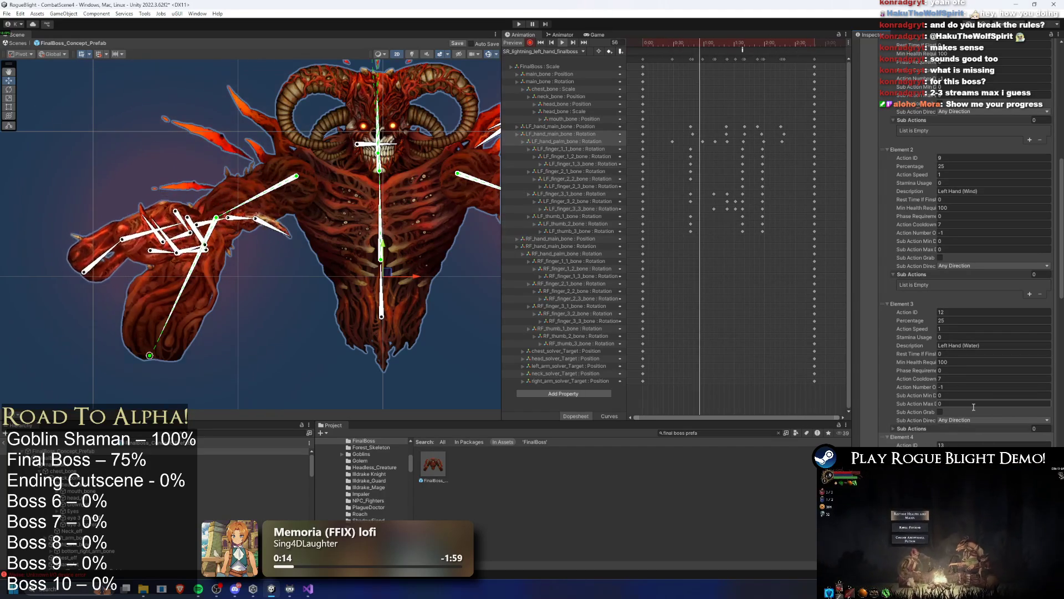
Lower the Left Hand Water, Wind and Smash Right Hand Earth percentages to 20 each.
left_click(975, 321)
type("20")
left_click(992, 167)
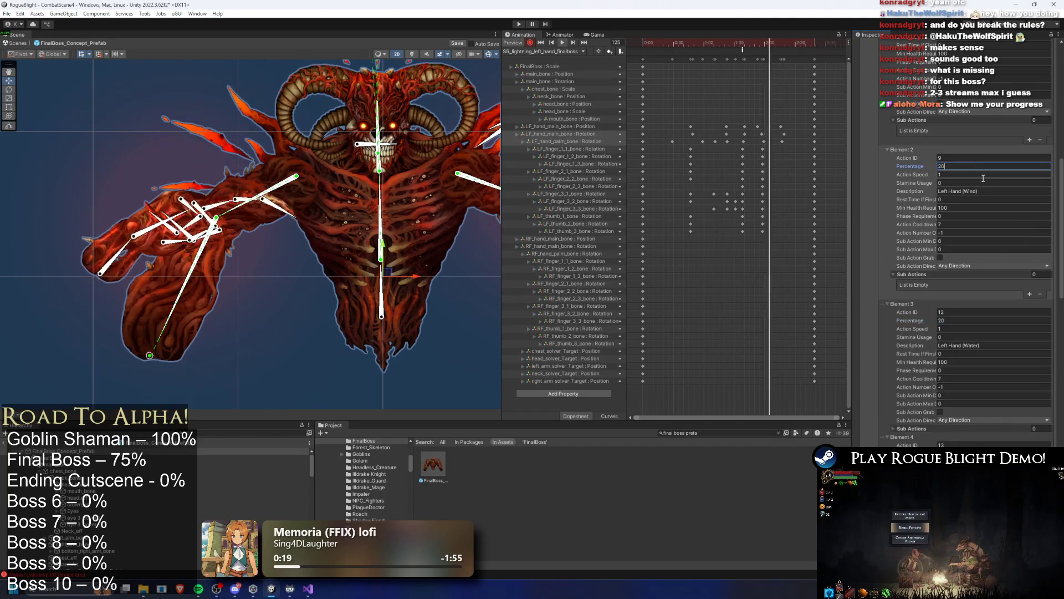
type("20")
scroll(968, 167, "up", 2)
left_click(967, 117)
left_click(968, 124)
type("20")
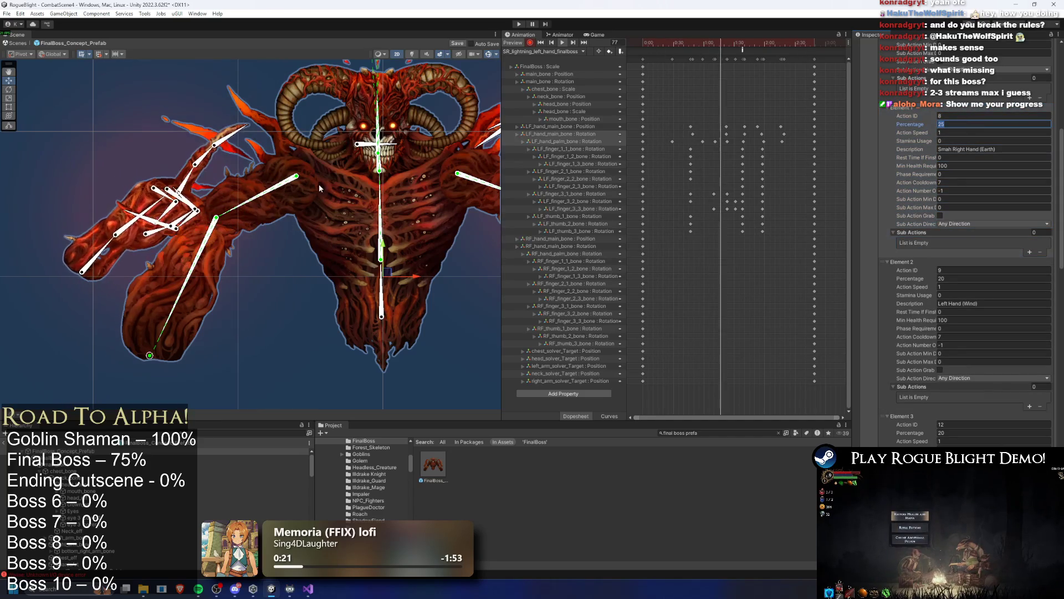
scroll(984, 112, "up", 3)
scroll(984, 112, "down", 5)
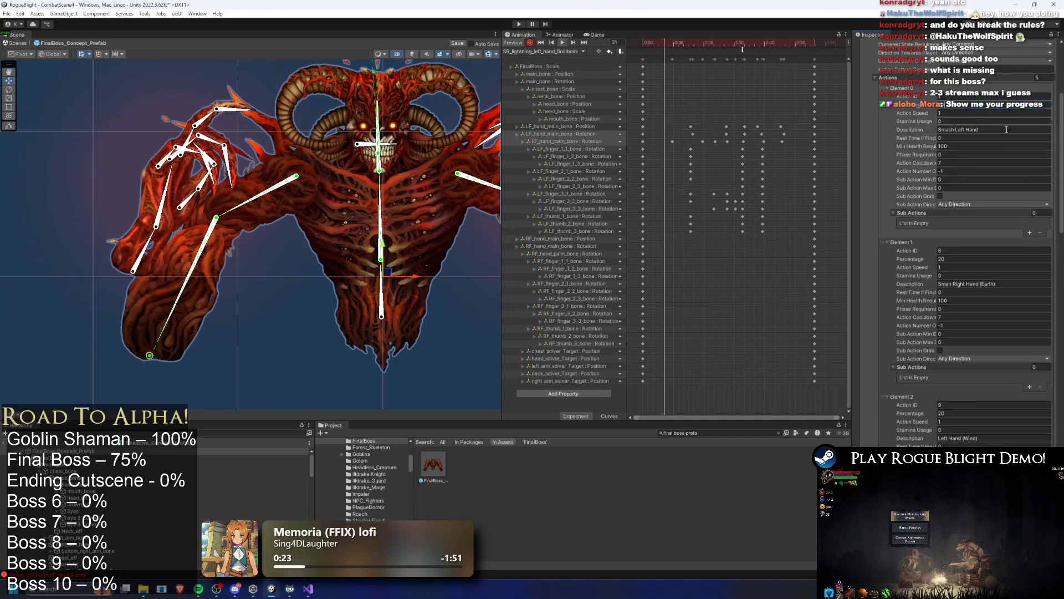
Enter Play mode and walk right into the Blight Core boss arena.
left_click(520, 23)
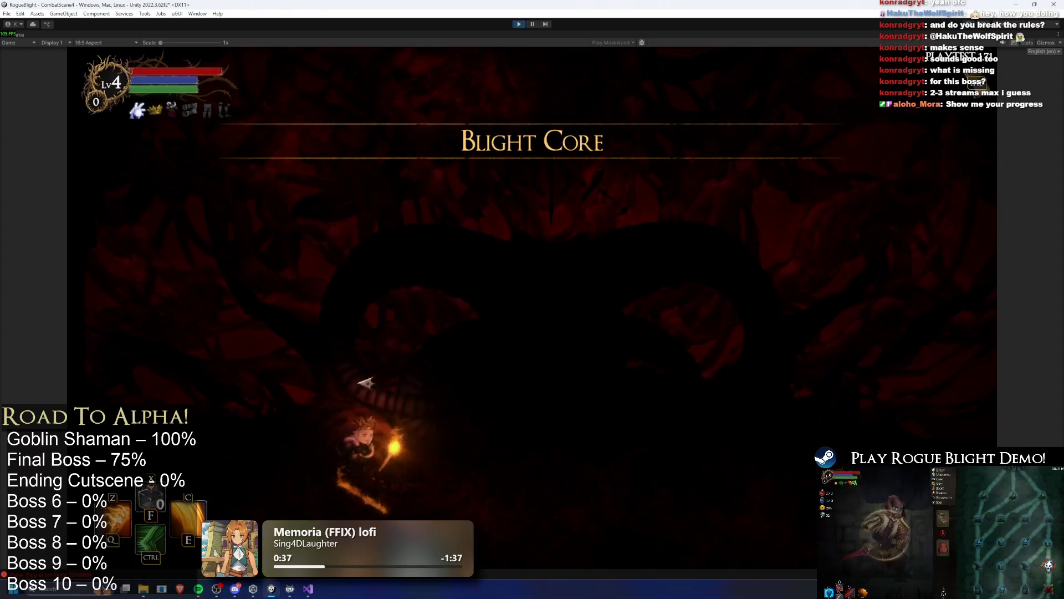
key("d")
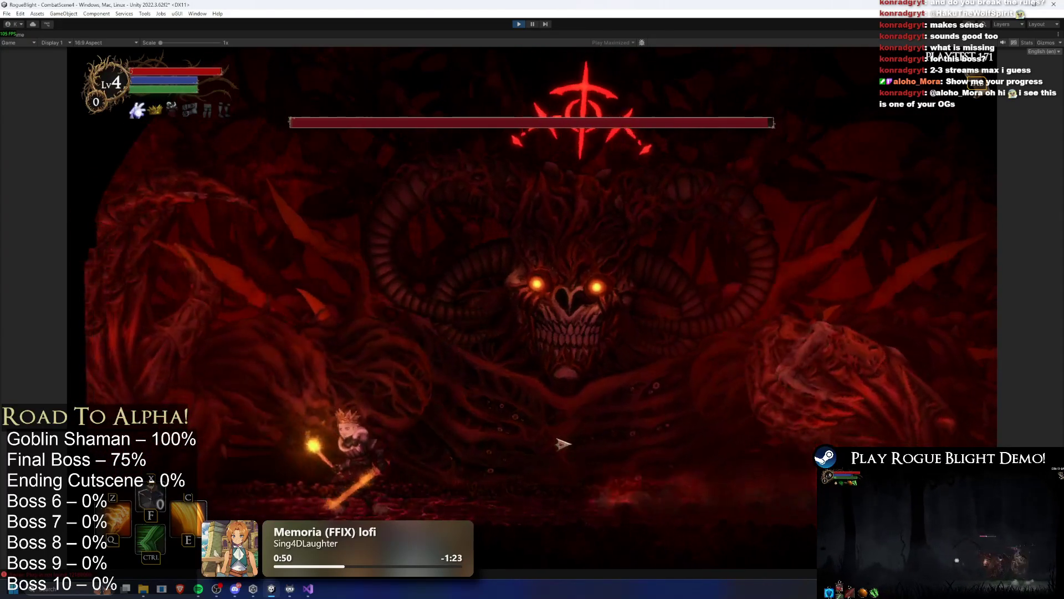
Run, jump and dash toward the boss, retreating left from its fire and red orbs.
key("d")
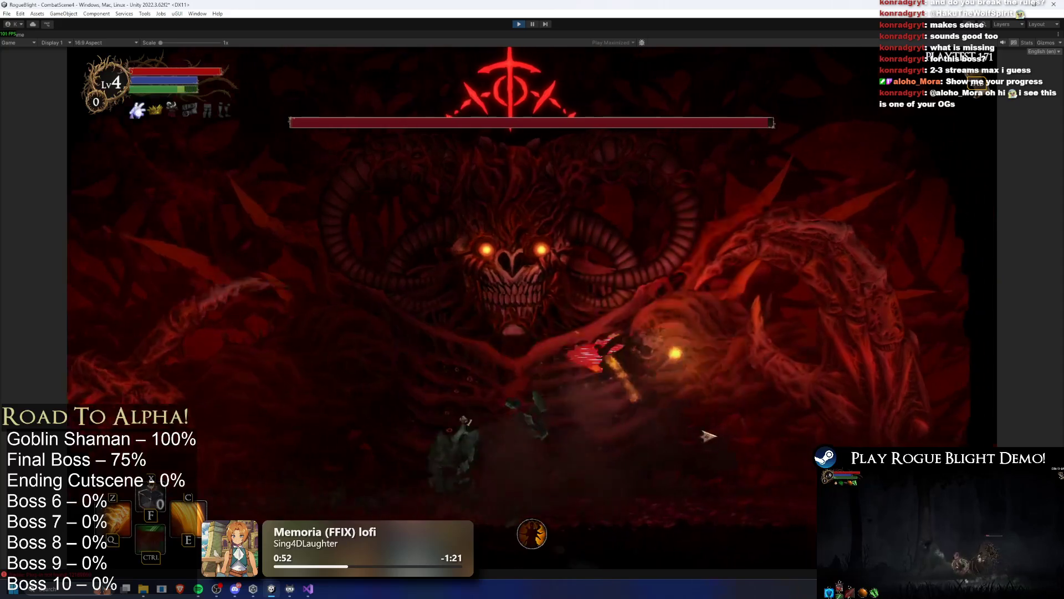
key("a")
key("a")
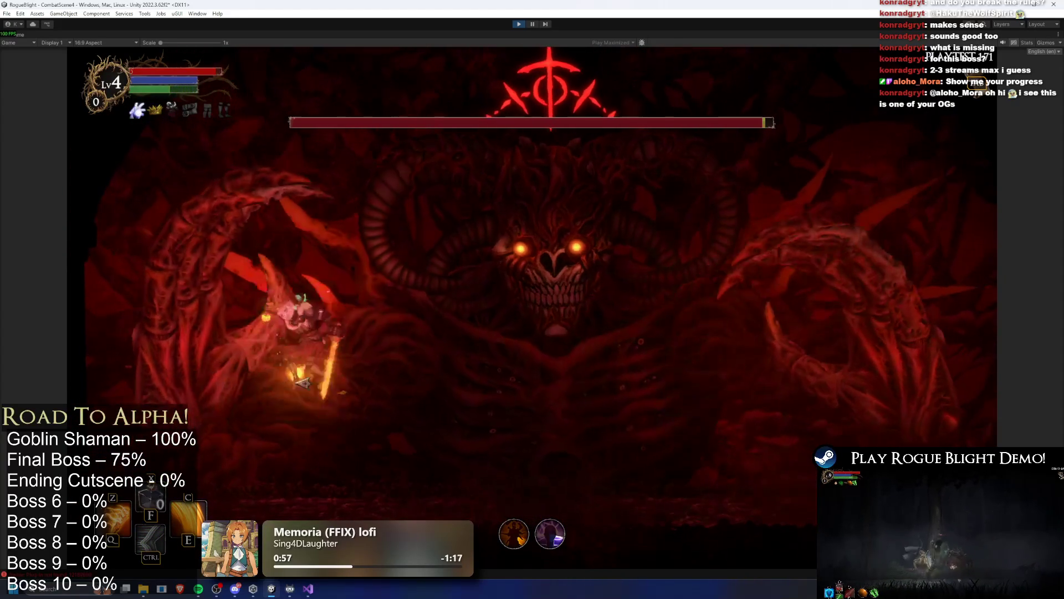
key("d")
key("ctrl")
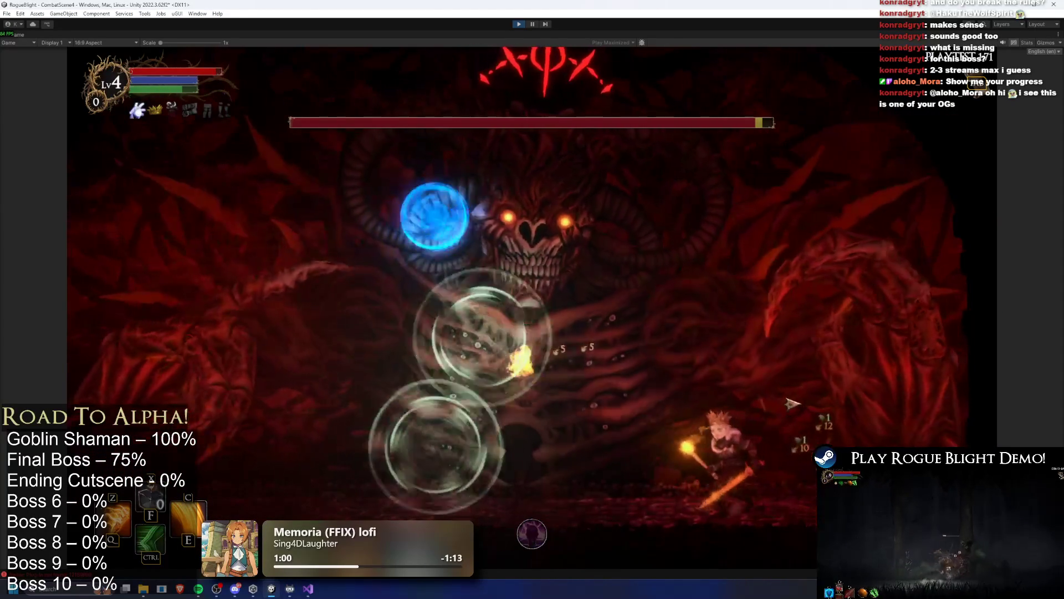
key("a")
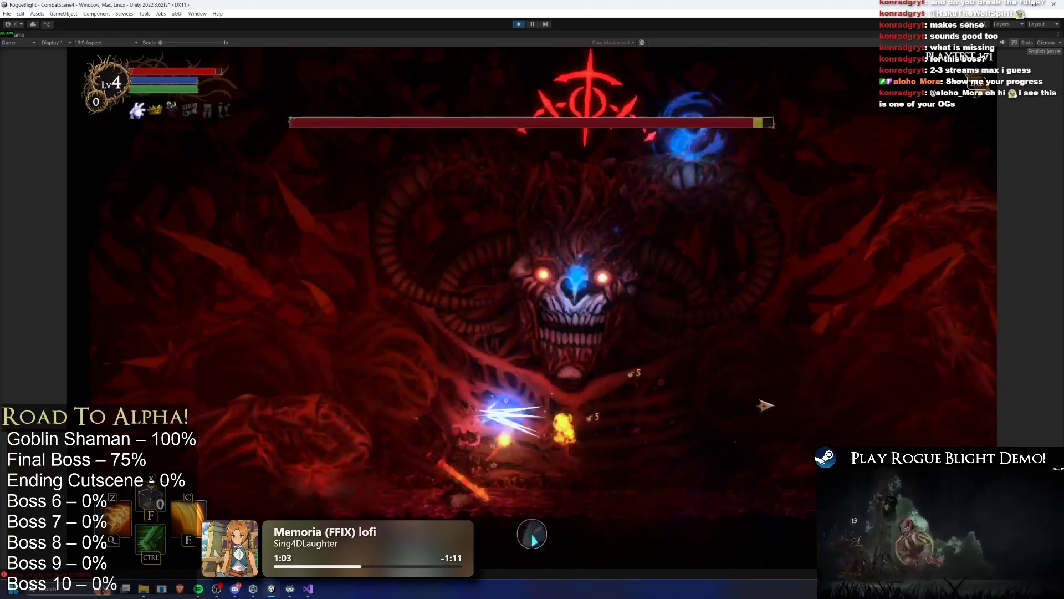
key("d")
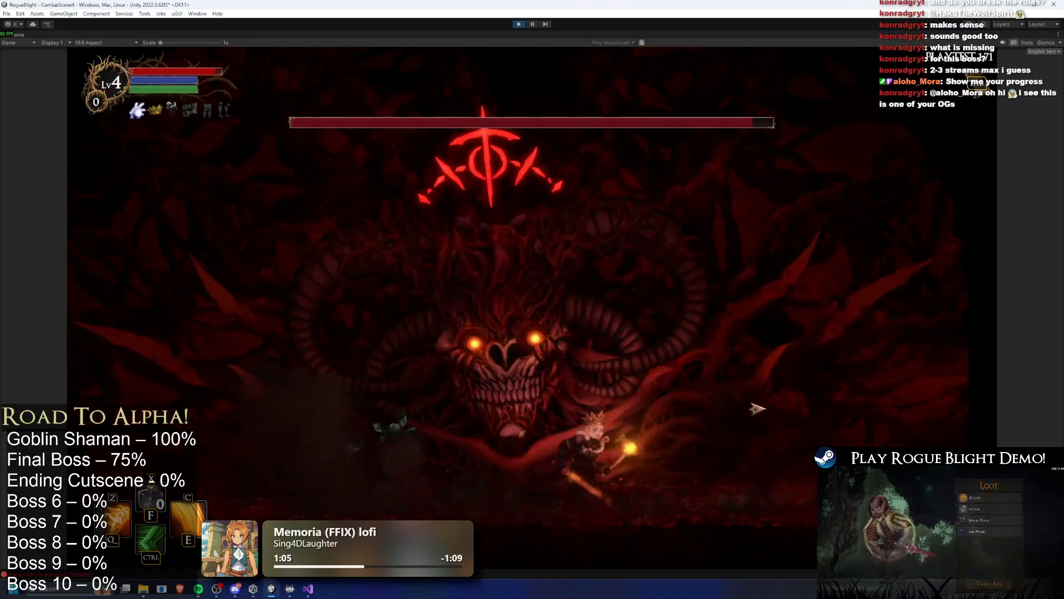
key("d")
key("ctrl")
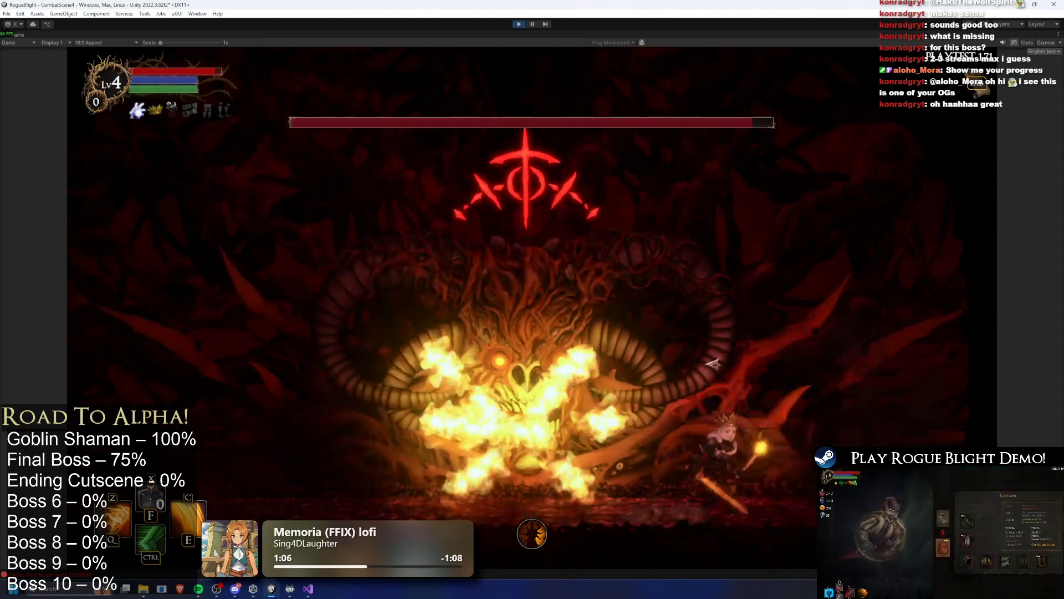
key("a")
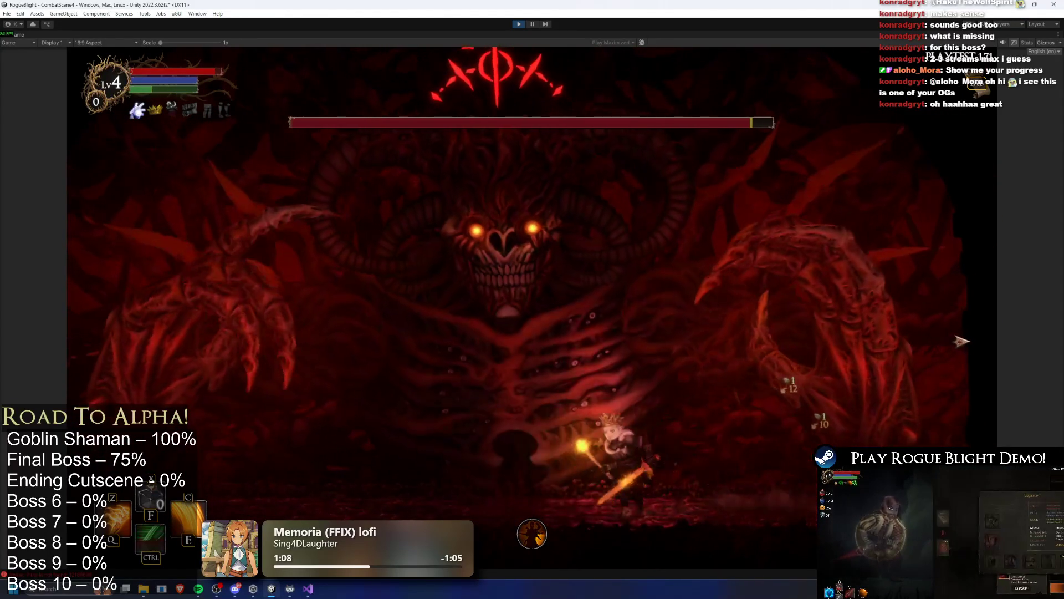
key("a")
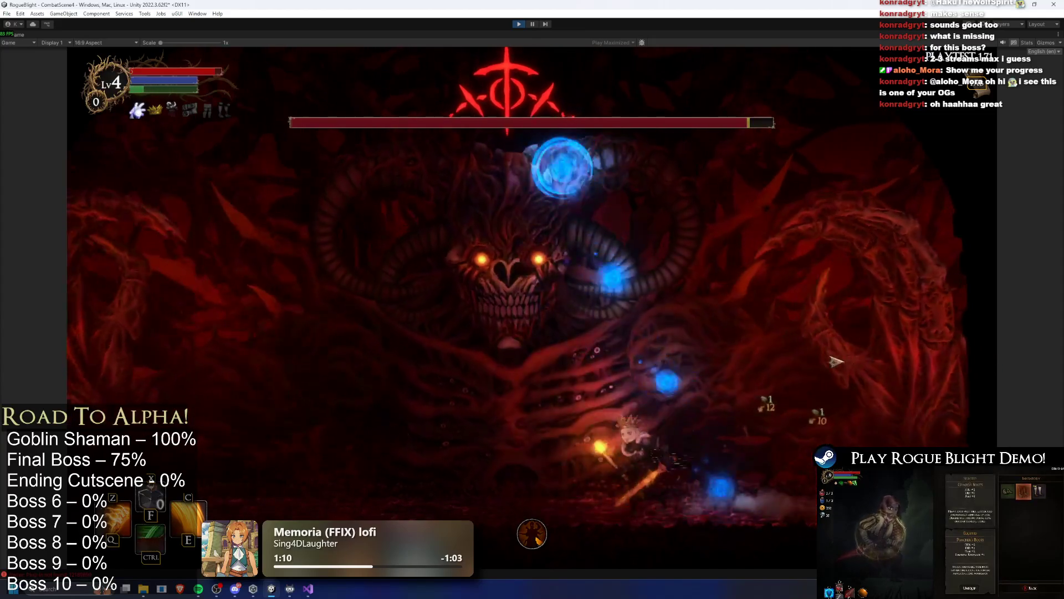
key("d")
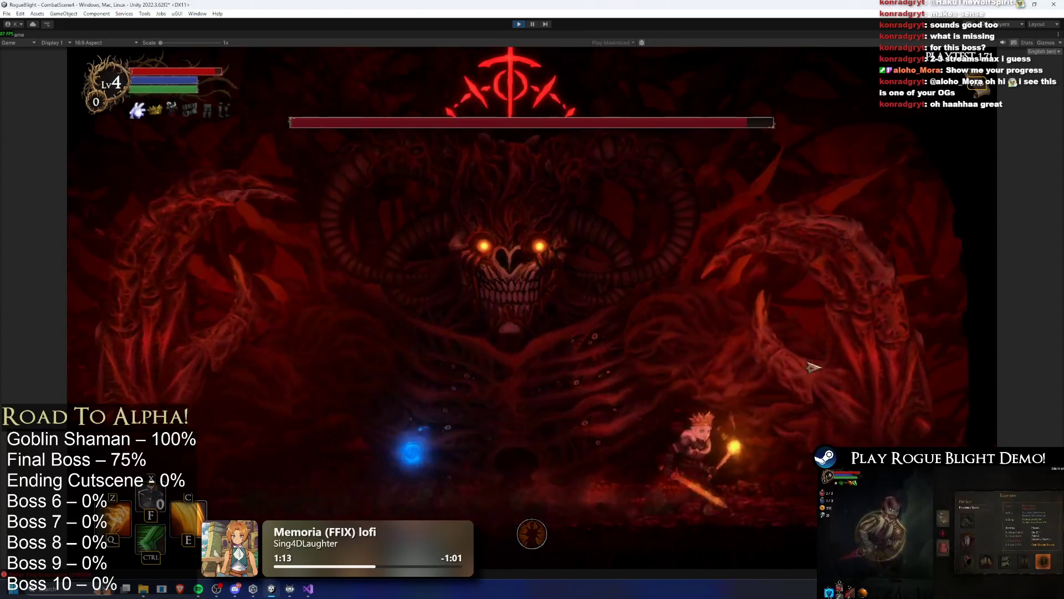
key("a")
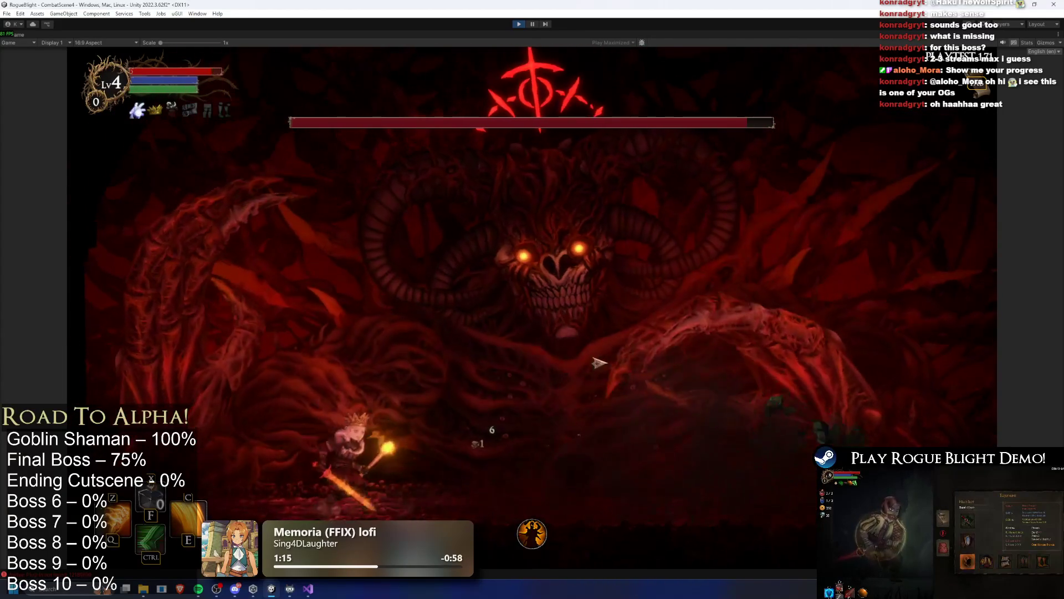
key("a")
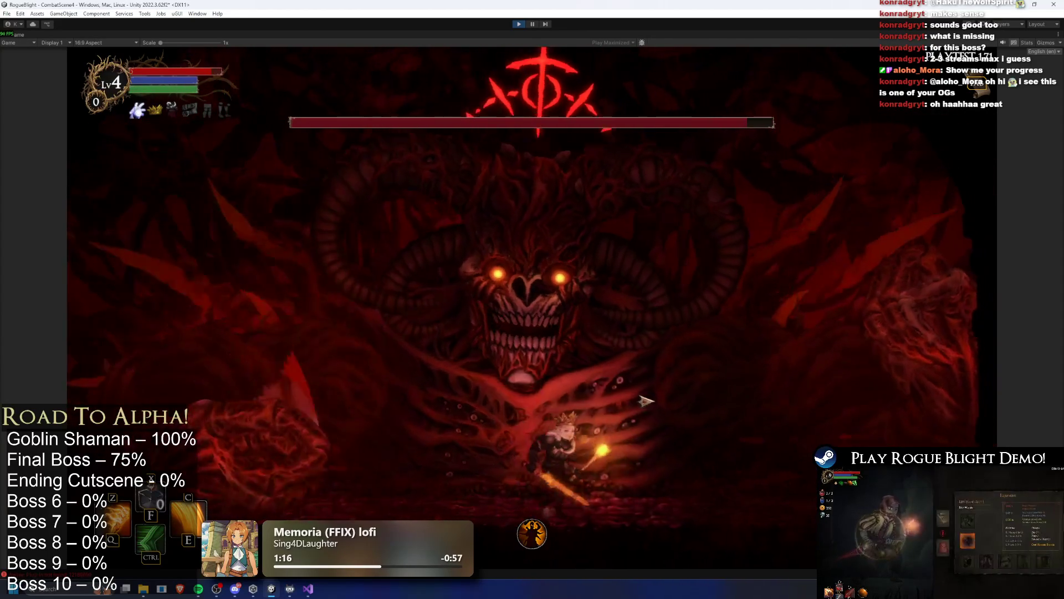
key("a")
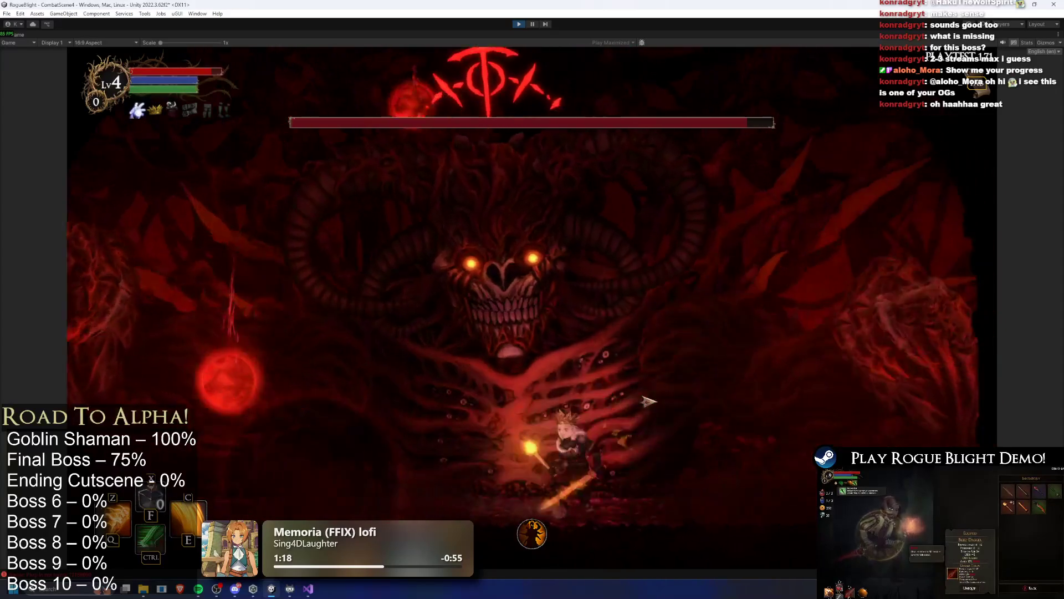
Slash the boss with the sword, then unleash the fiery sweeping skill and a flaming lunge.
left_click(286, 446)
key("a")
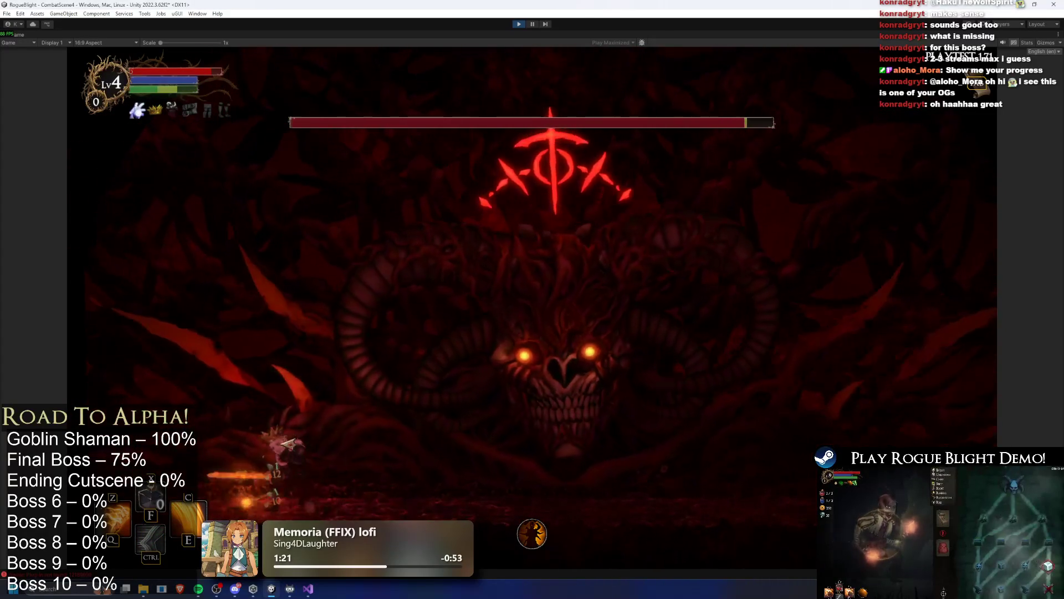
key("d")
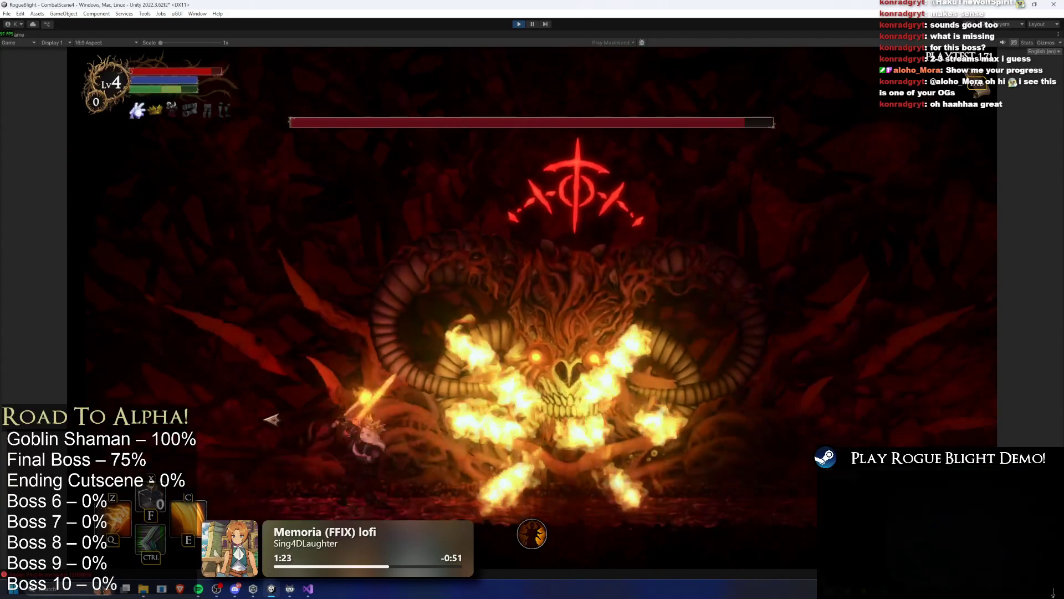
key("a")
left_click(273, 420)
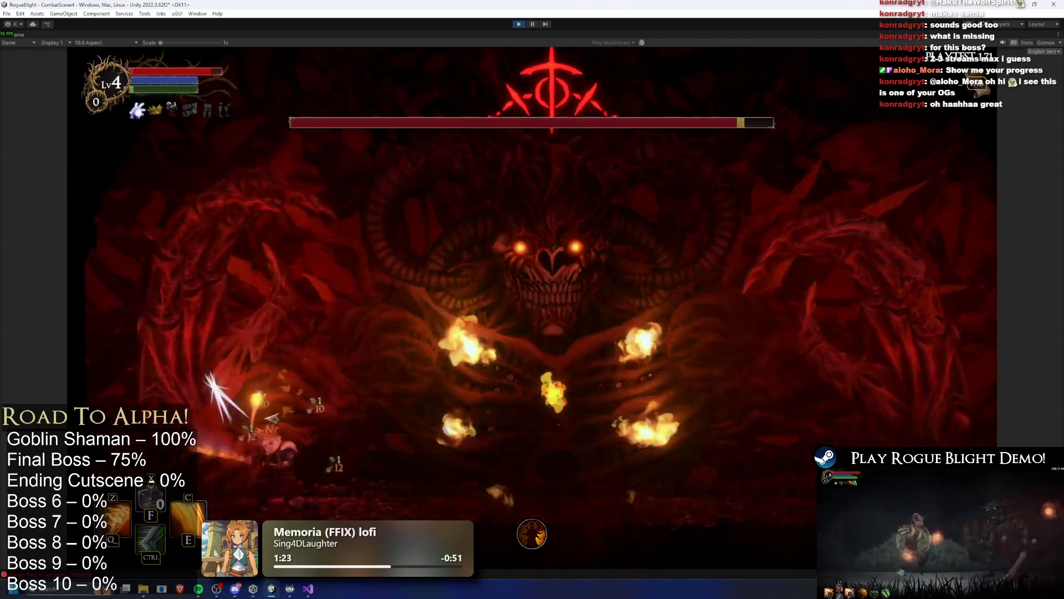
key("d")
key("c")
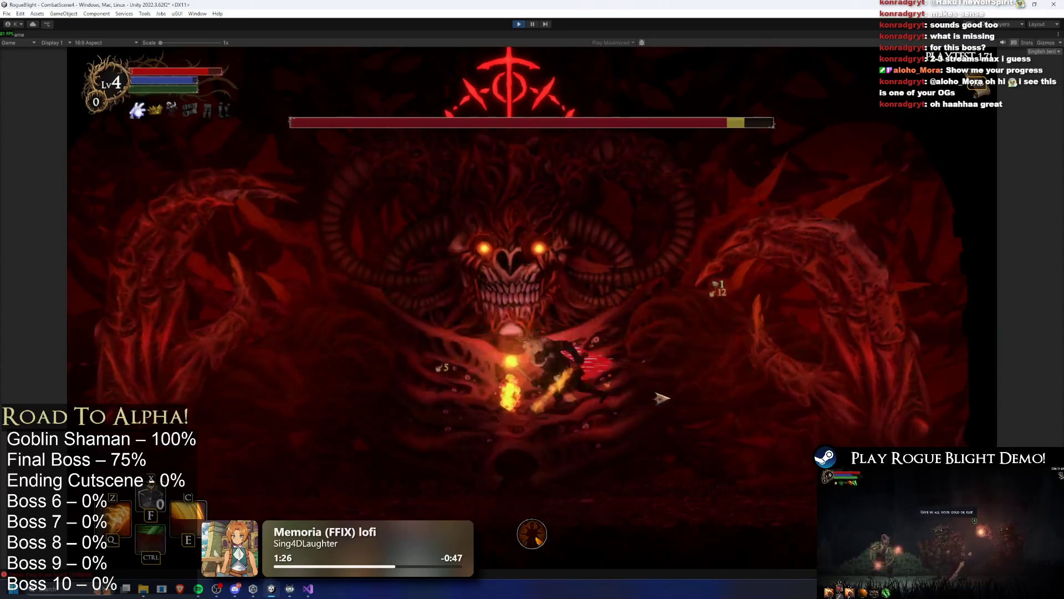
key("d")
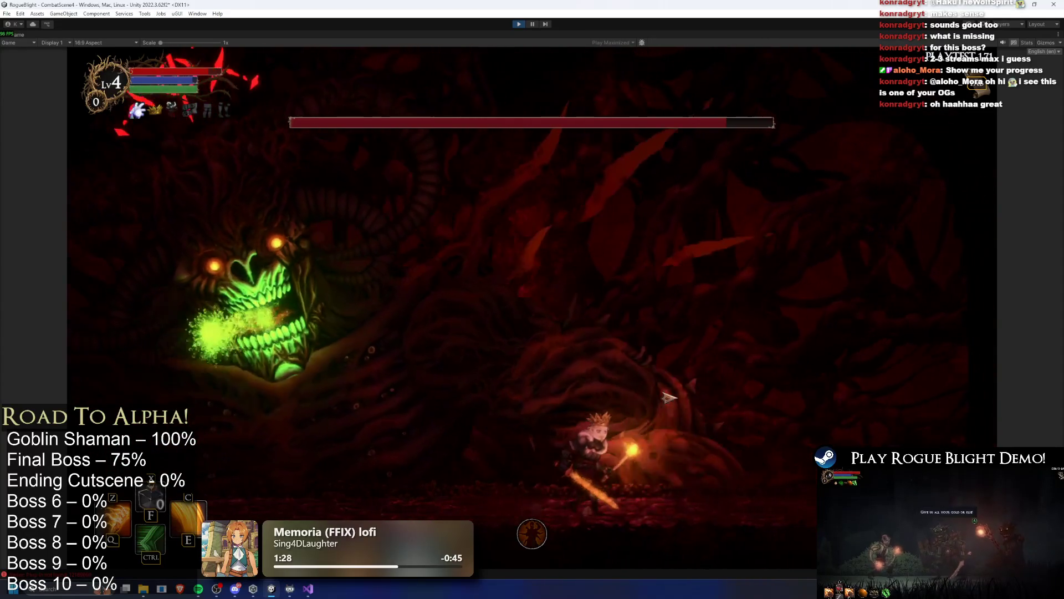
key("d")
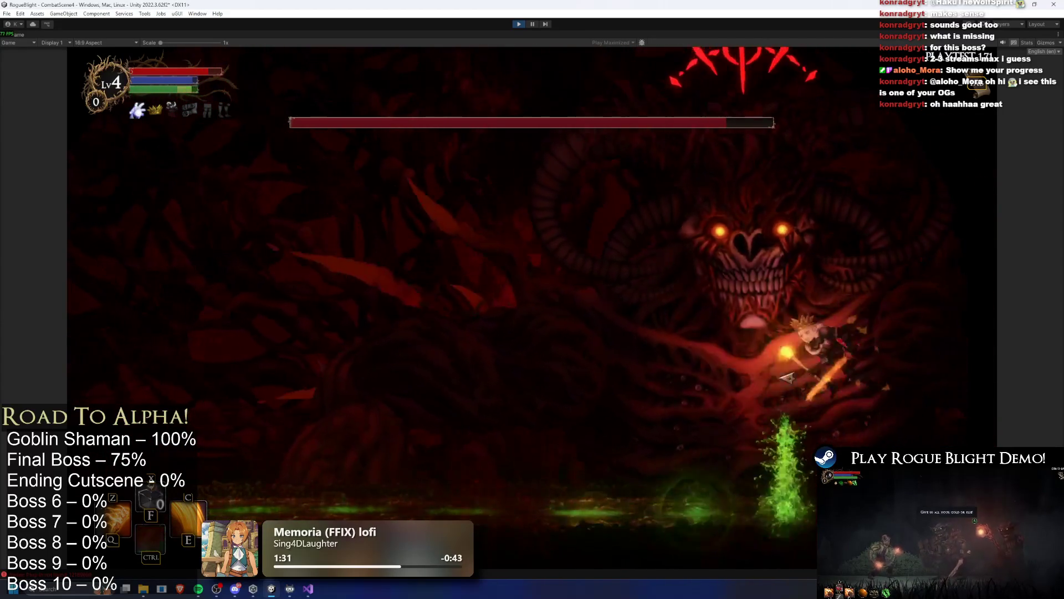
key("a")
key("ctrl")
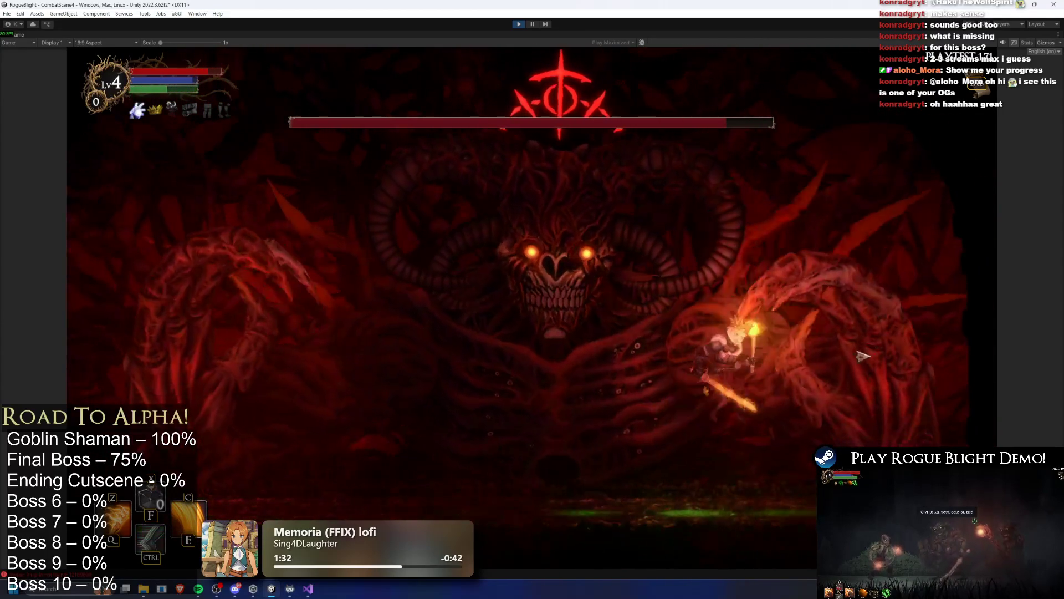
key("c")
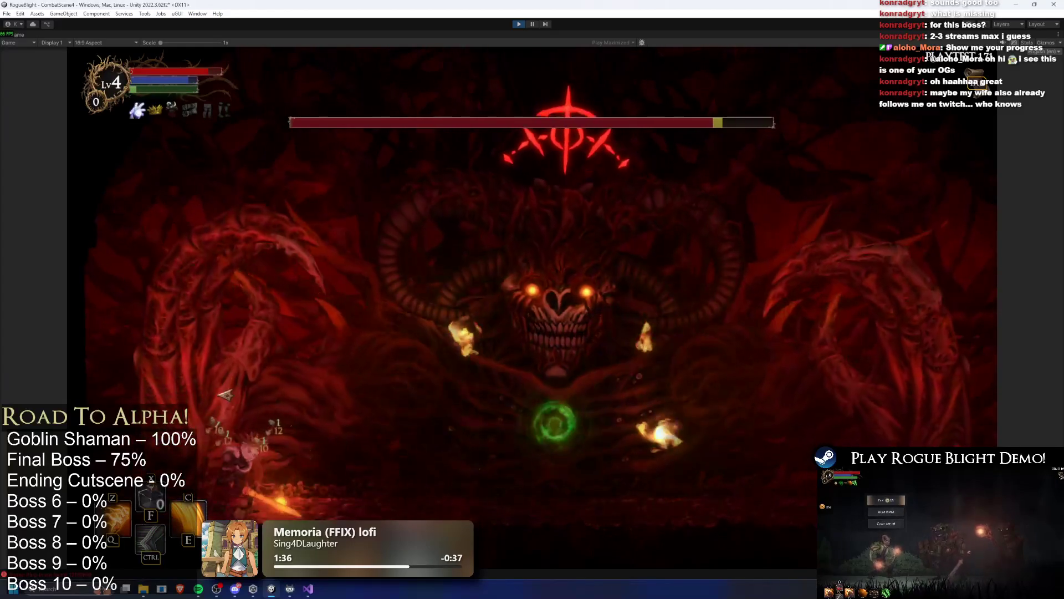
Keep dodging the green bursts and orbs while leaping in with flaming strikes.
key("a")
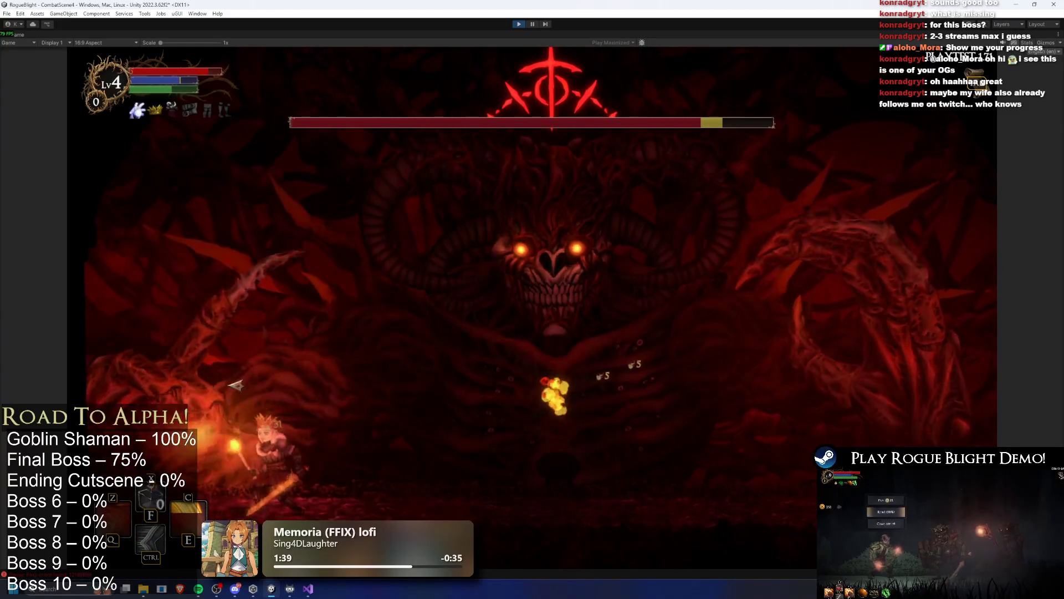
key("d")
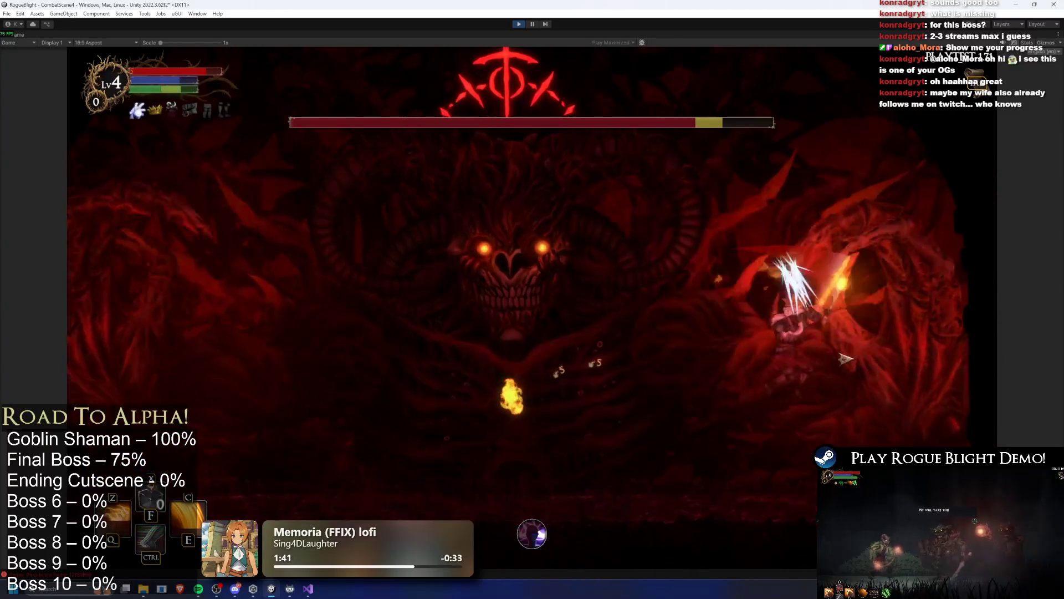
key("a")
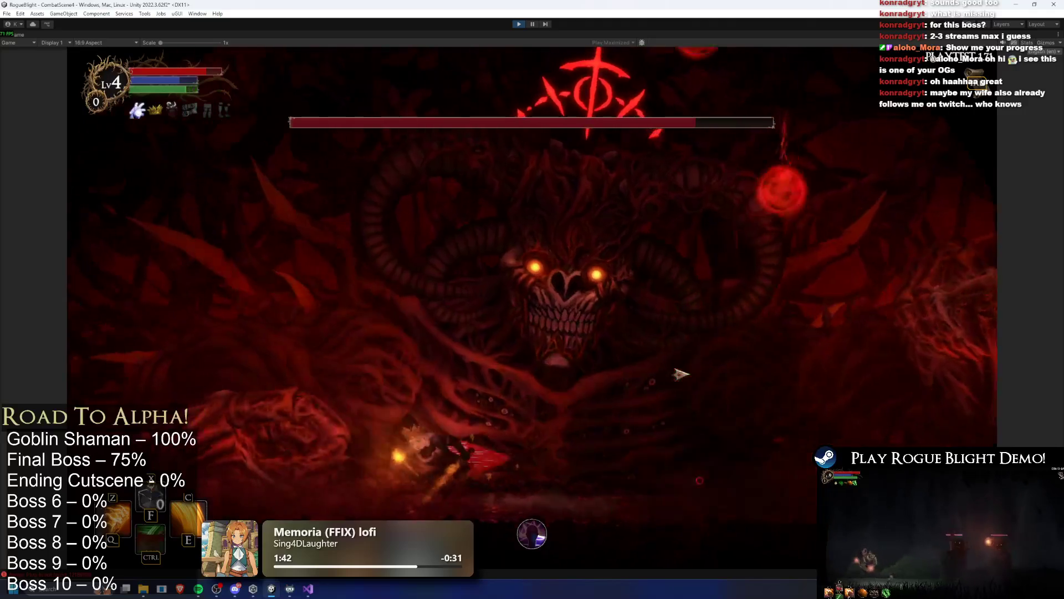
key("a")
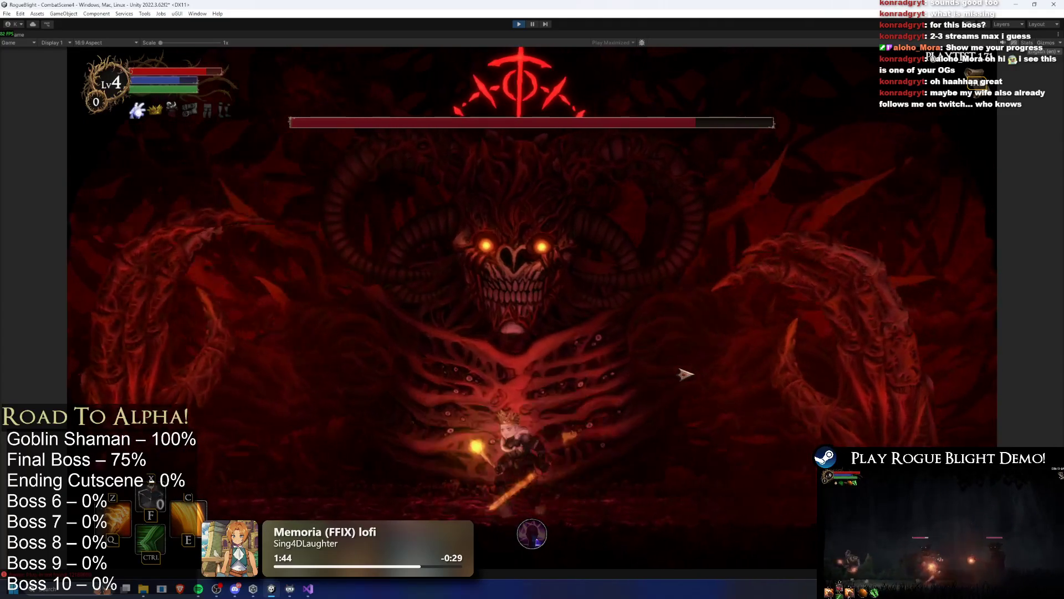
key("d")
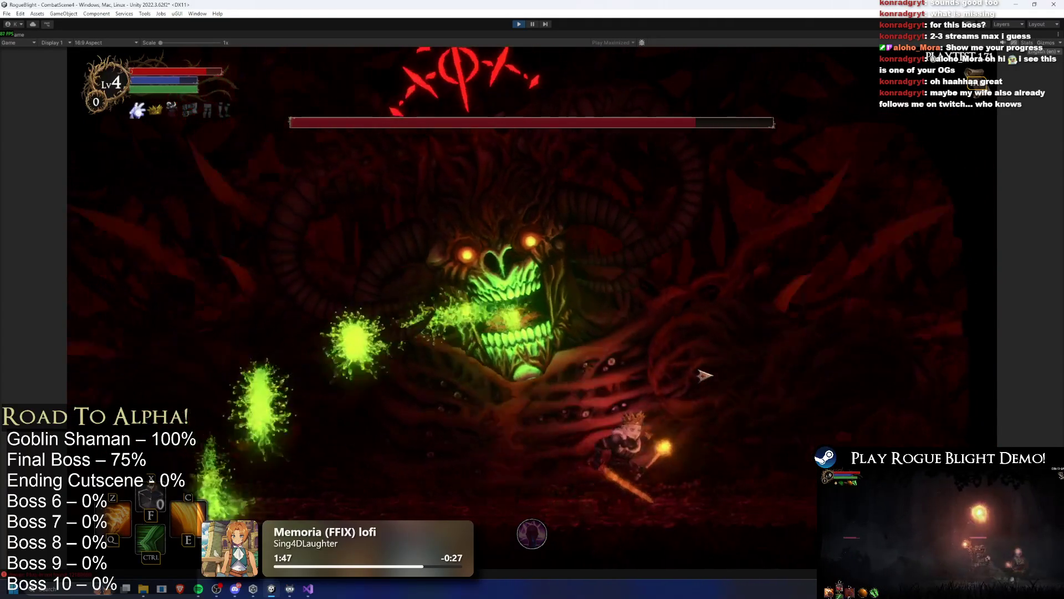
key("d")
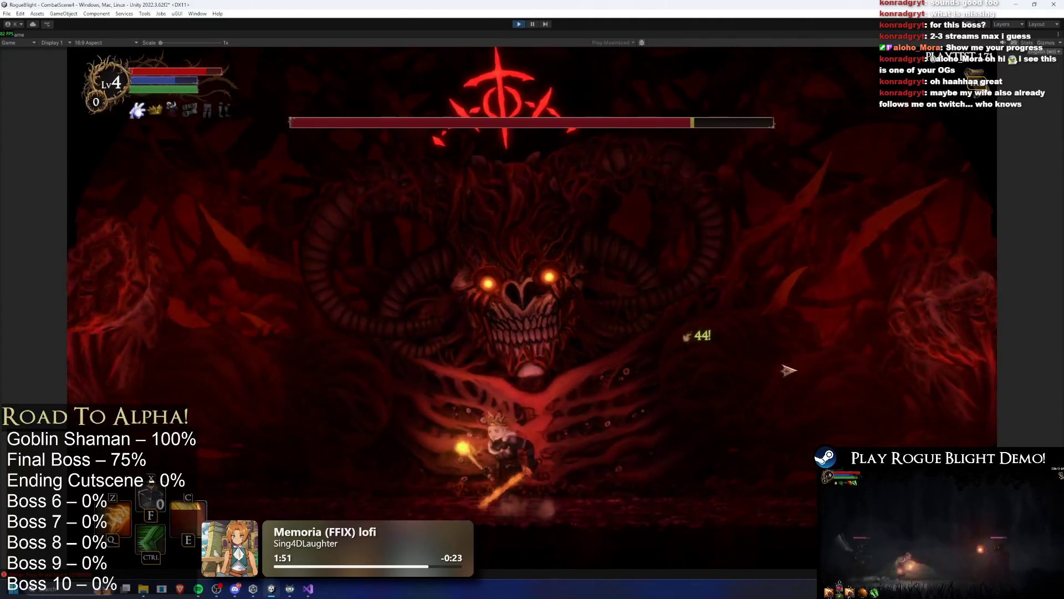
key("a")
key("d")
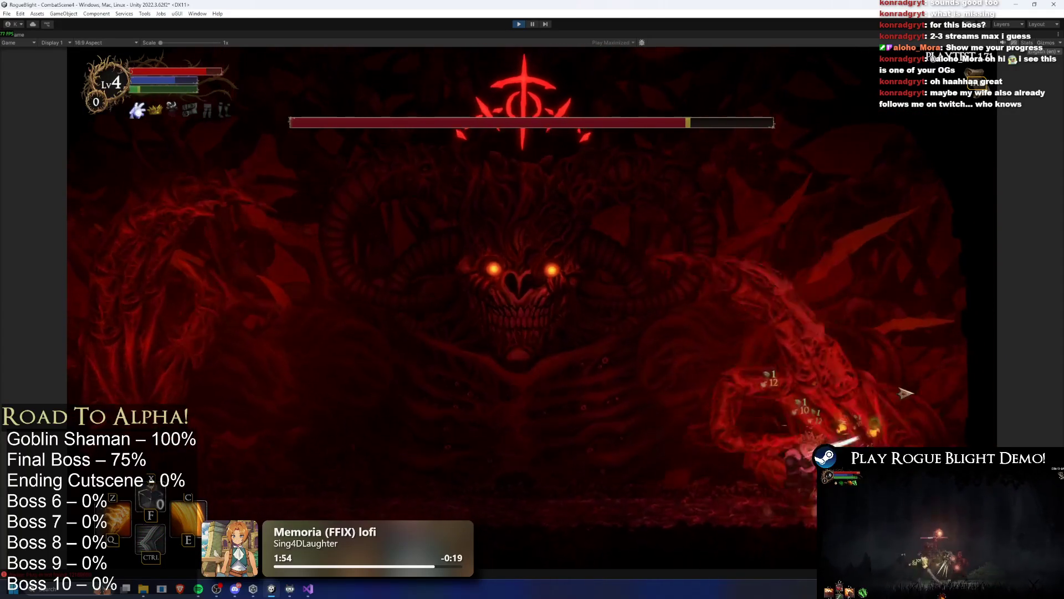
key("a")
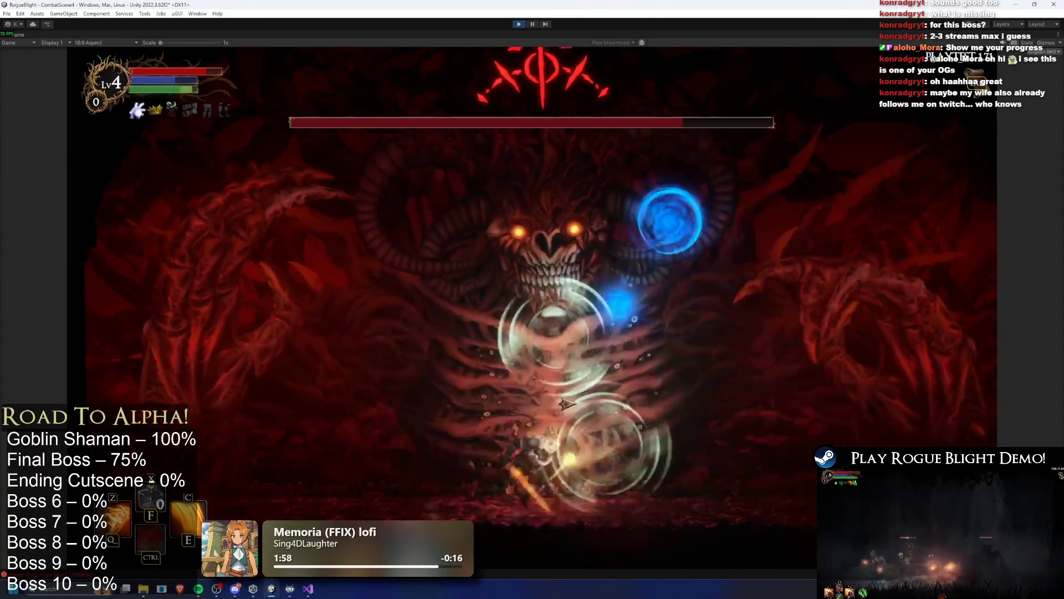
key("d")
key("d")
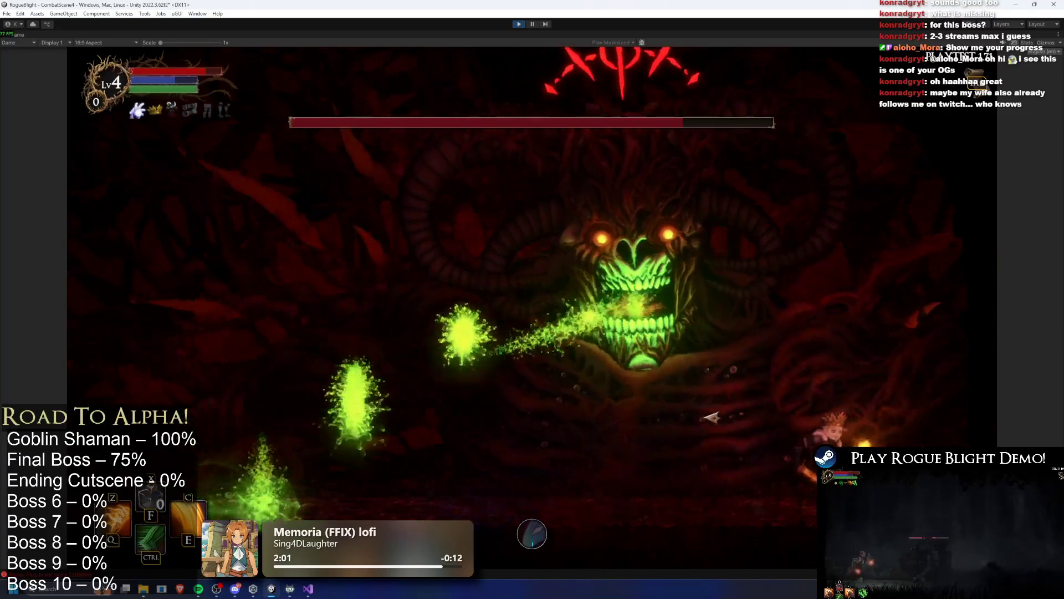
key("a")
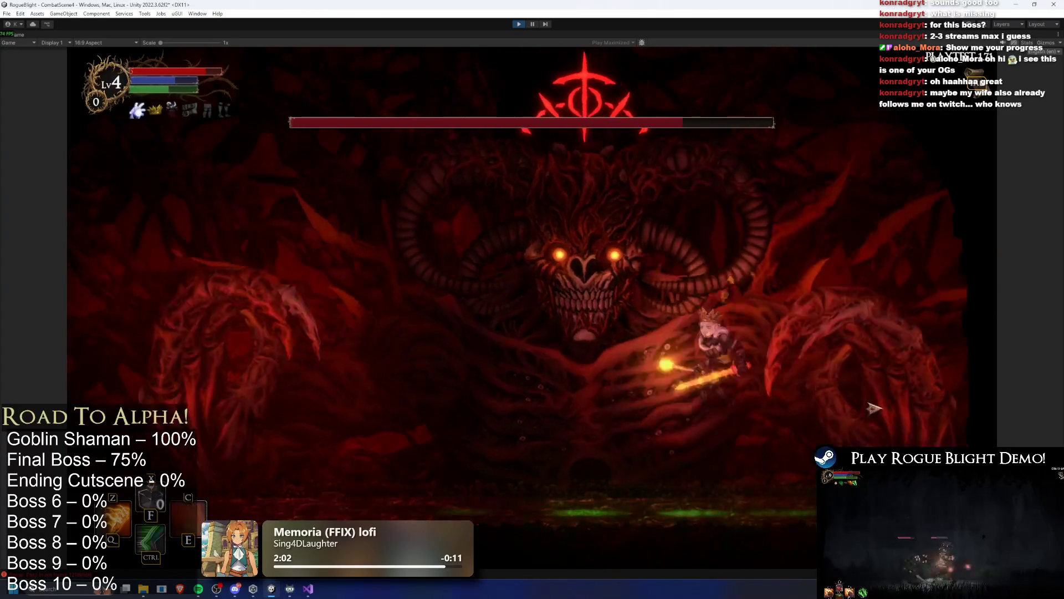
key("a")
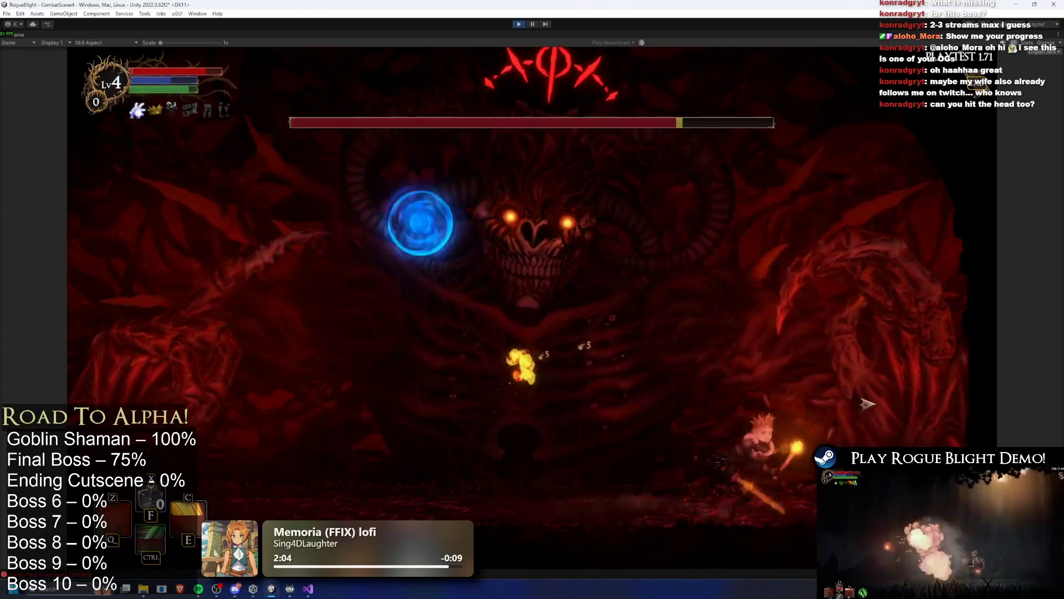
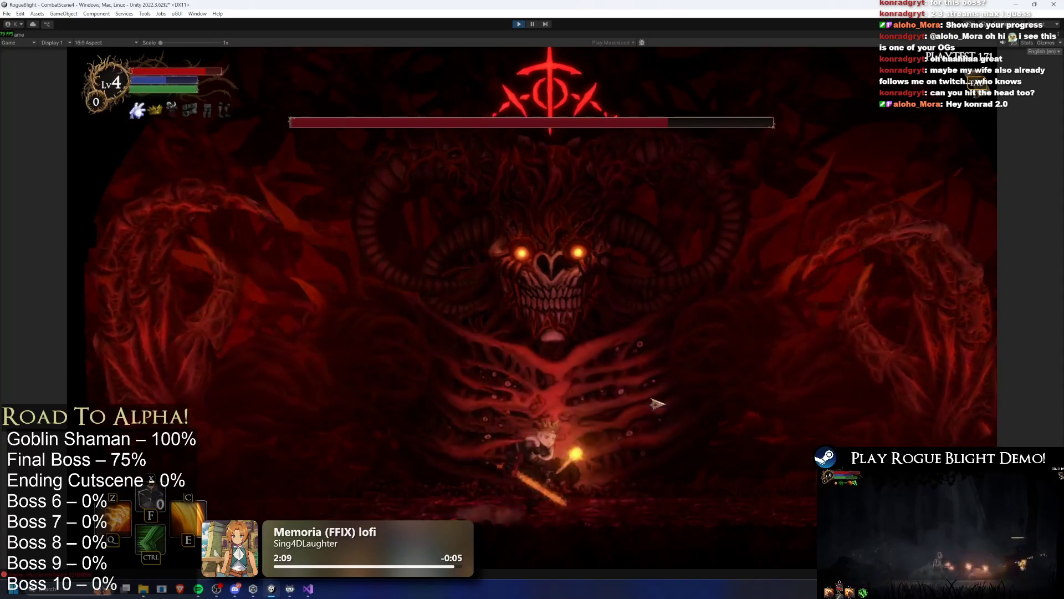
Run back and forth near the boss, escape its green breath, and jump to hit its face.
key("d")
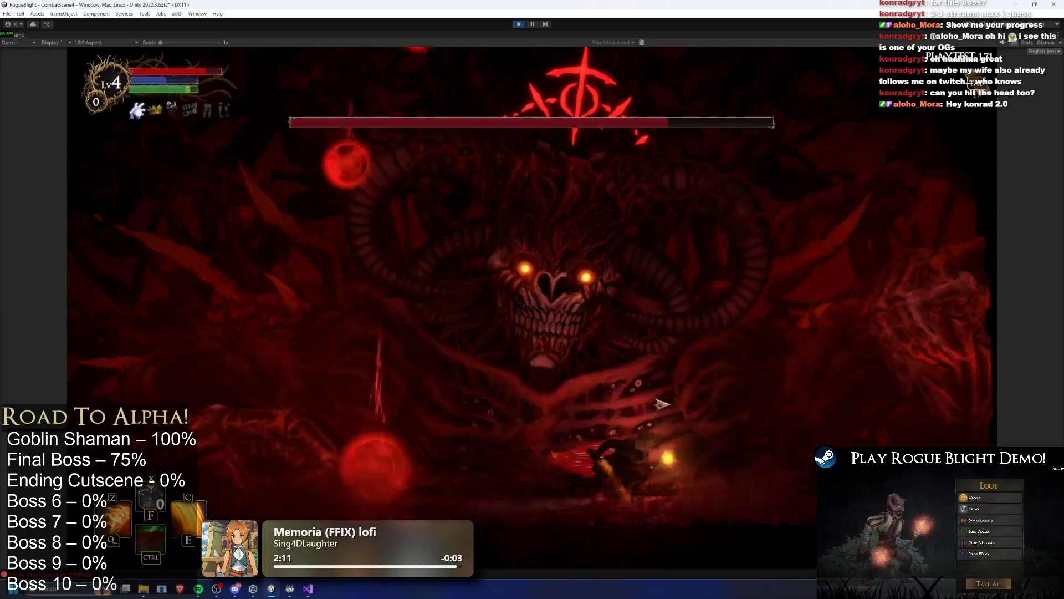
key("d")
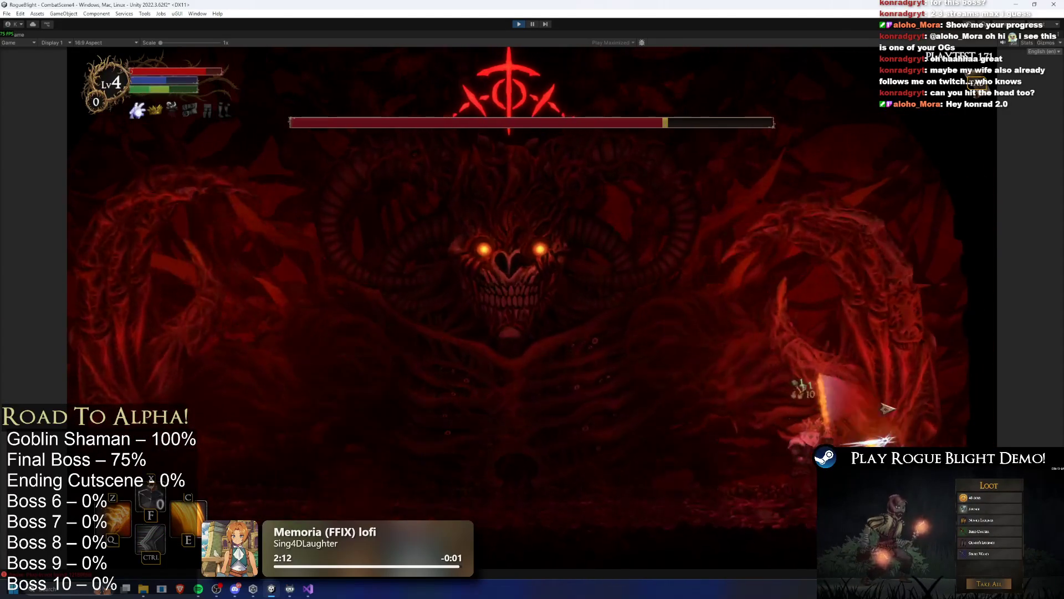
key("a")
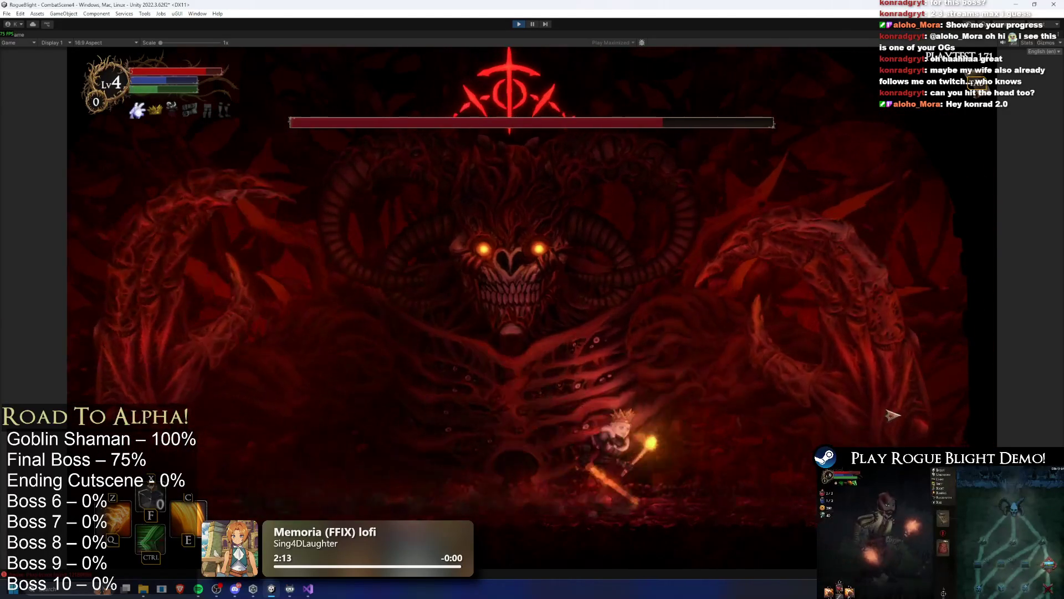
key("a")
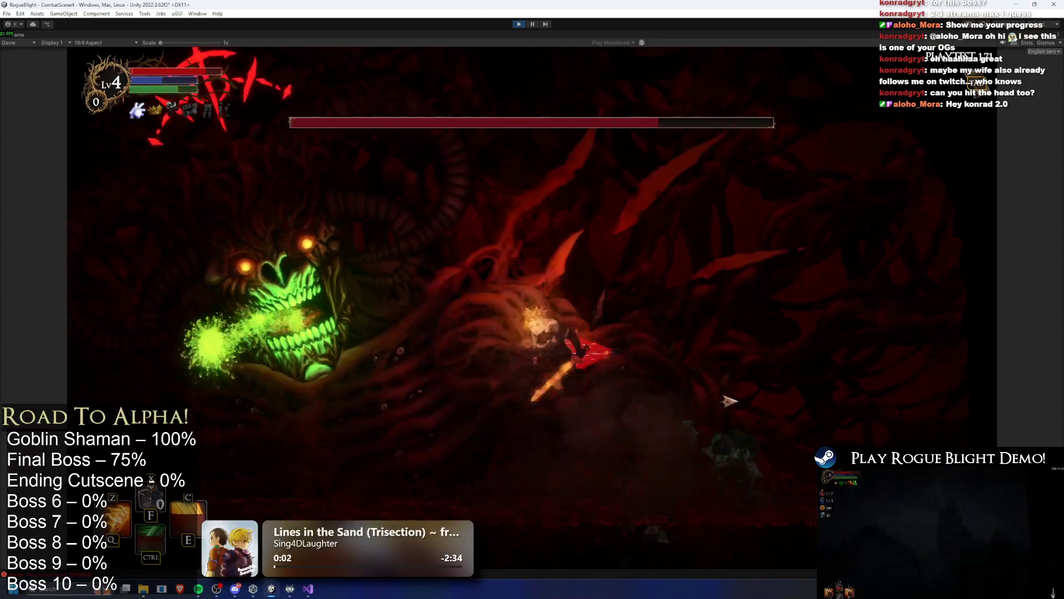
key("d")
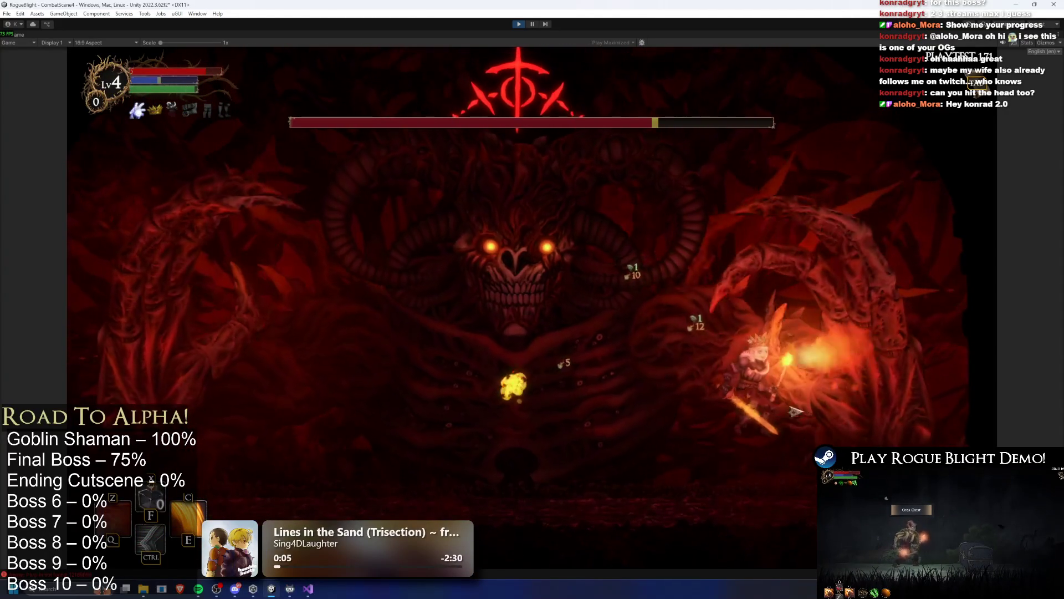
key("a")
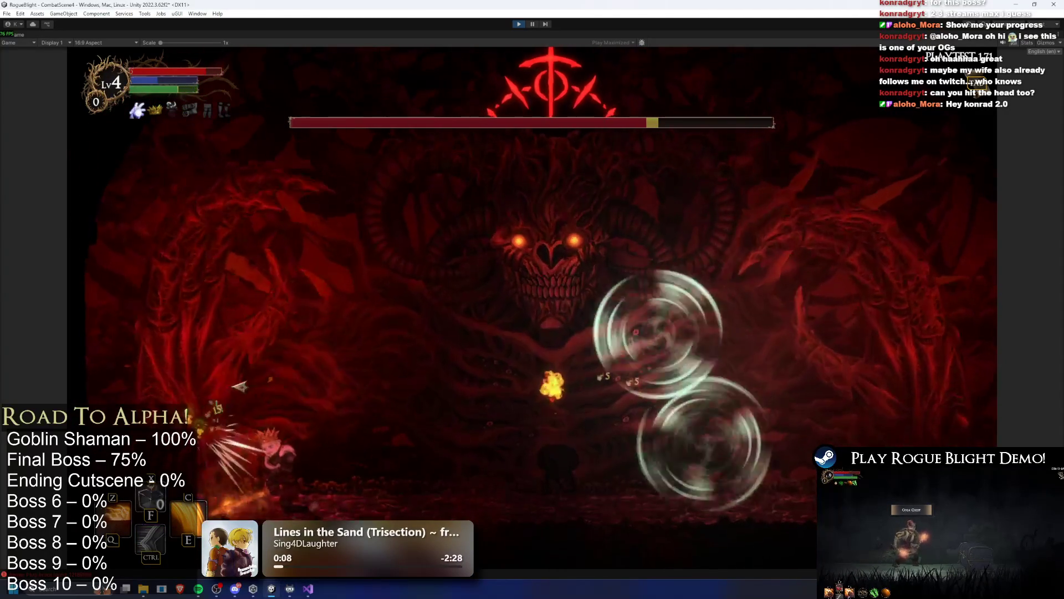
key("space")
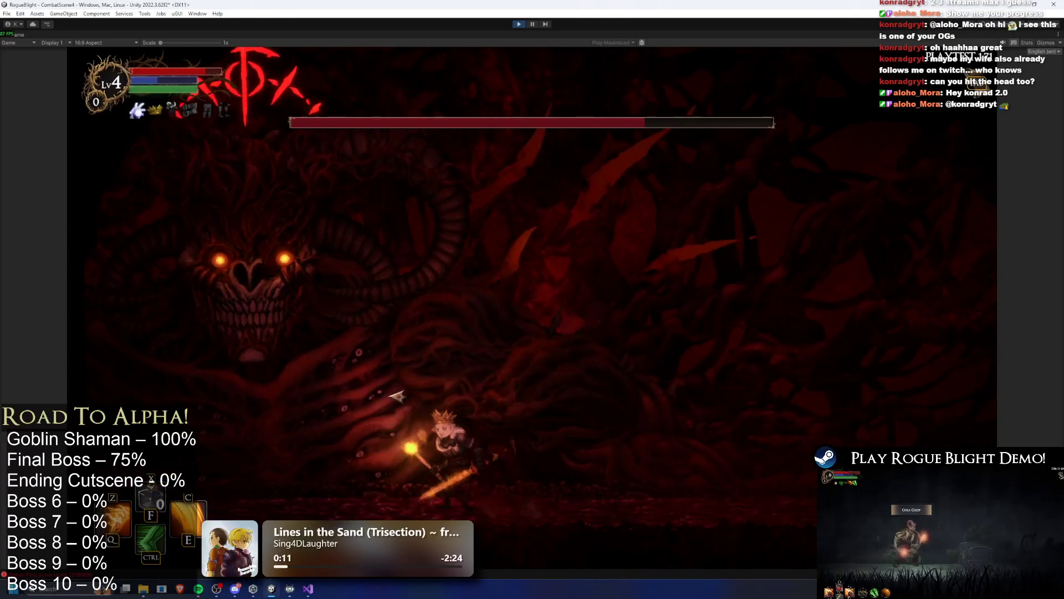
key("d")
key("d")
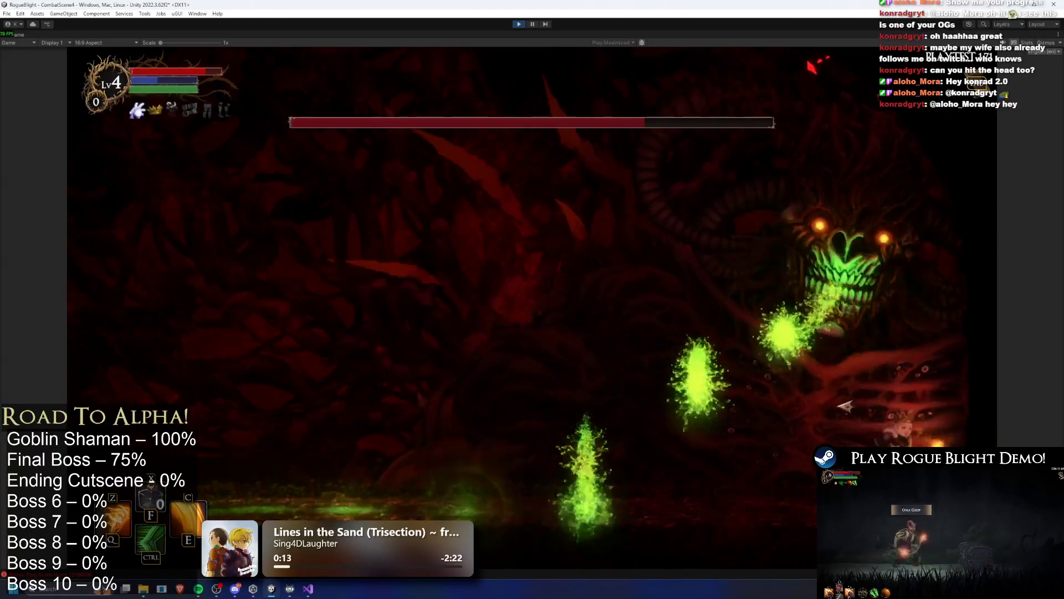
key("c")
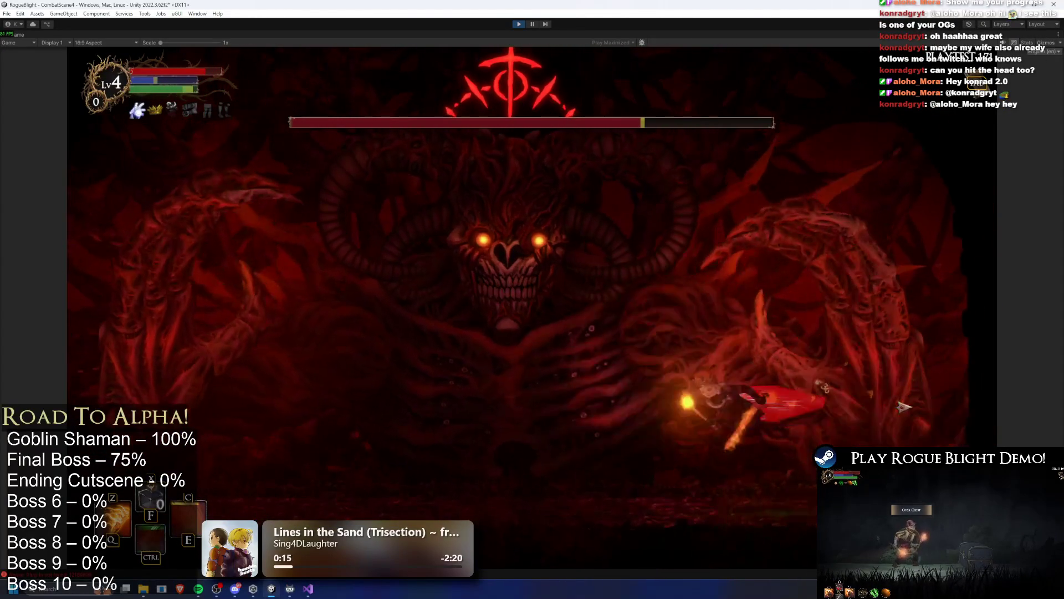
key("a")
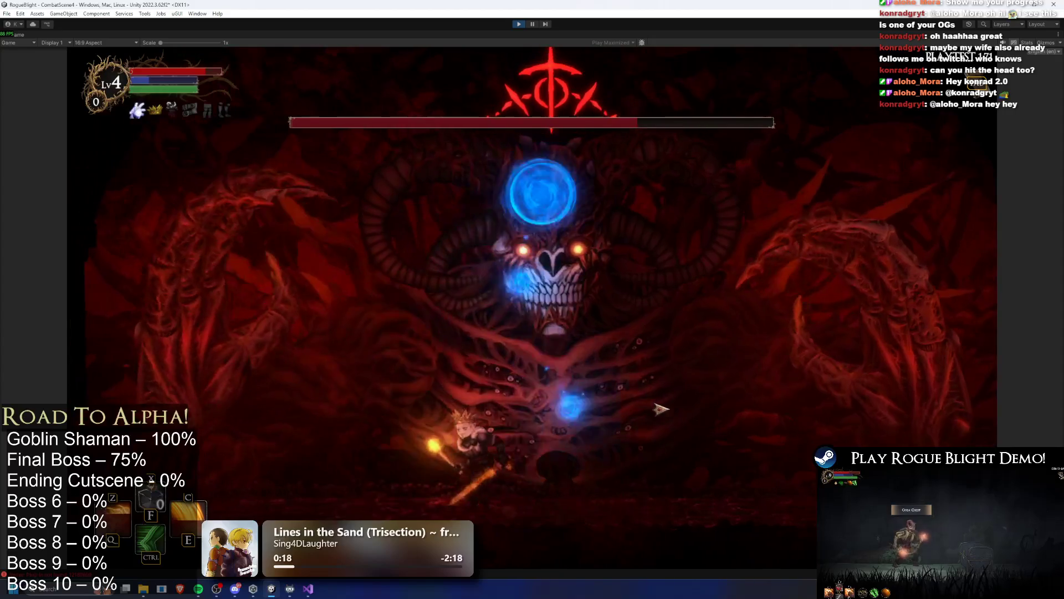
Dodge the bubbles, blue orbs and poison breath while landing flaming sword strikes on the boss.
key("ctrl")
key("d")
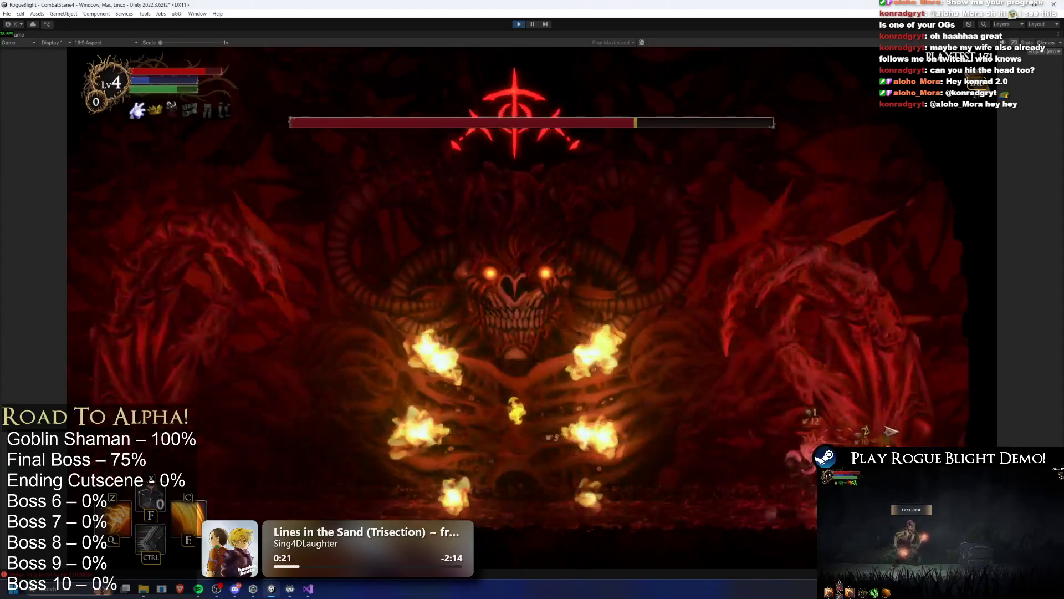
key("d")
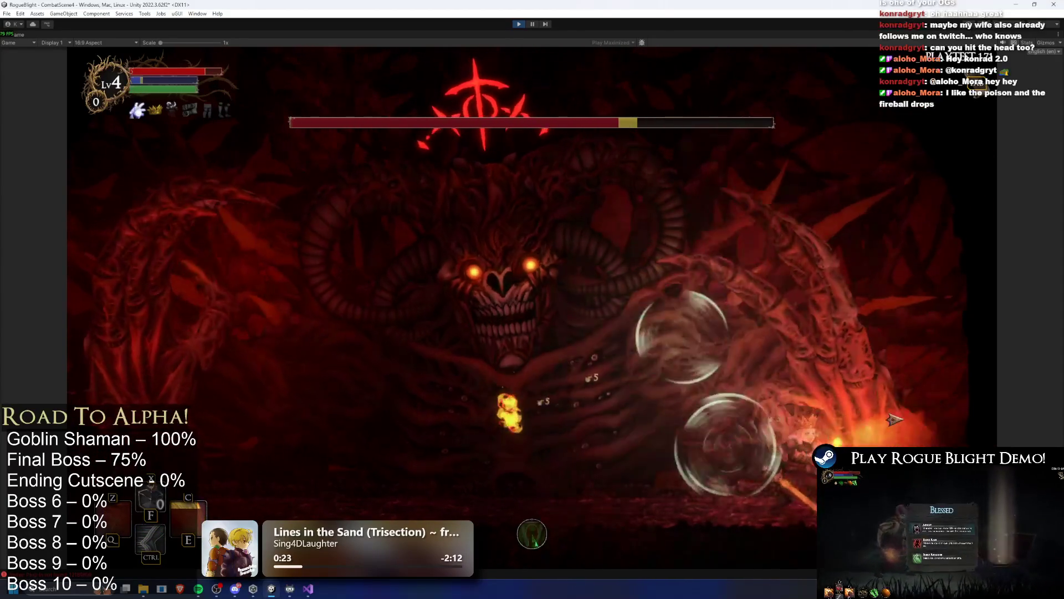
key("a")
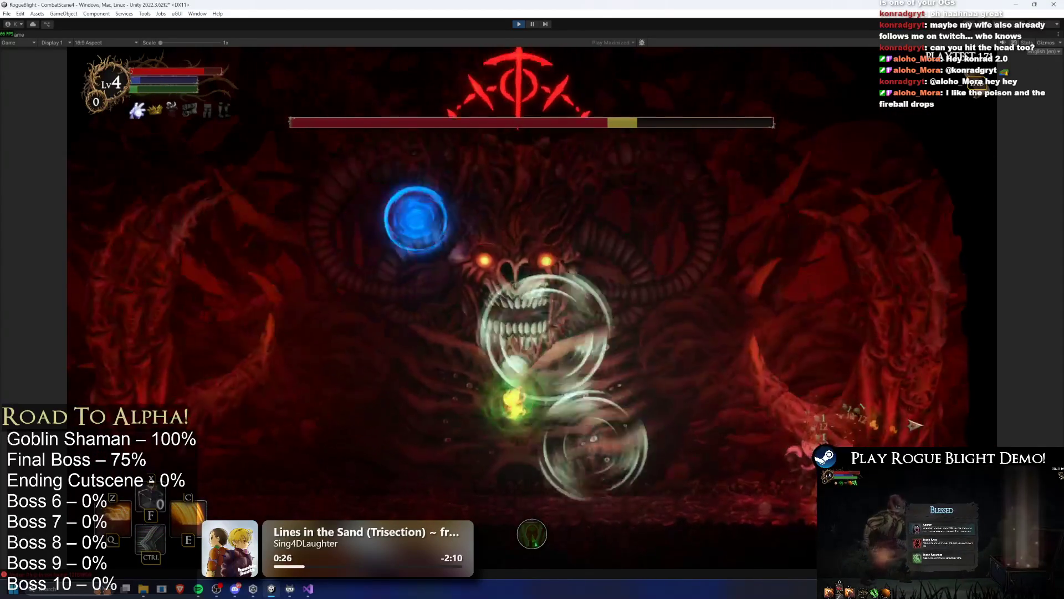
key("a")
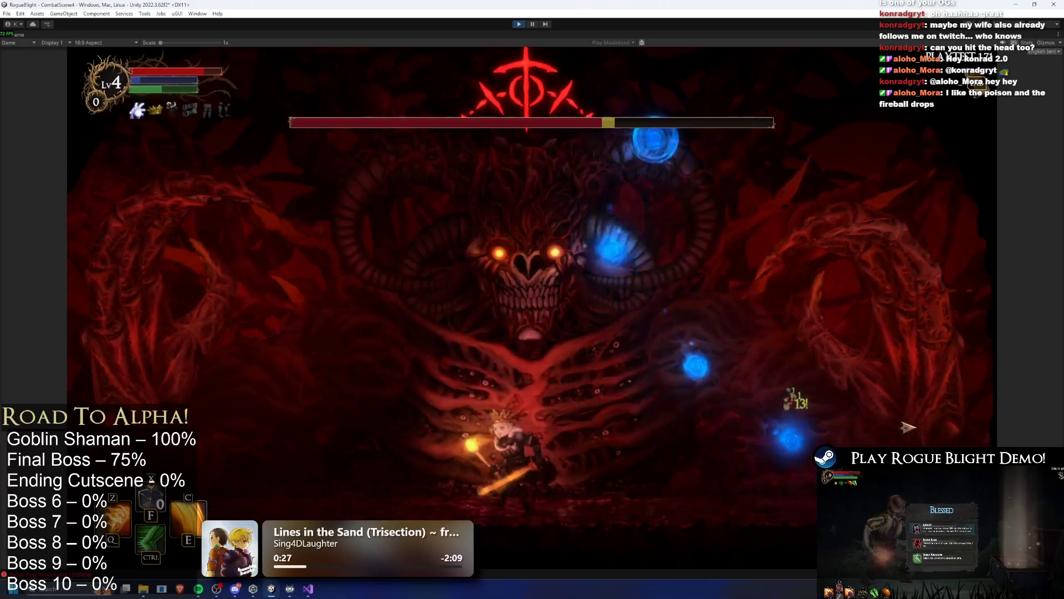
key("d")
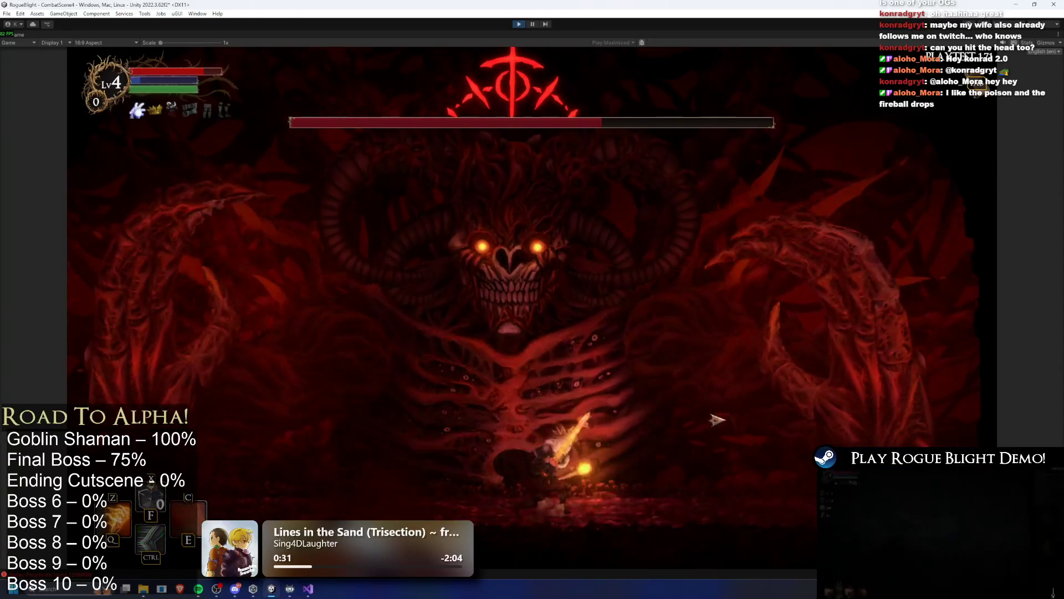
key("d")
key("d")
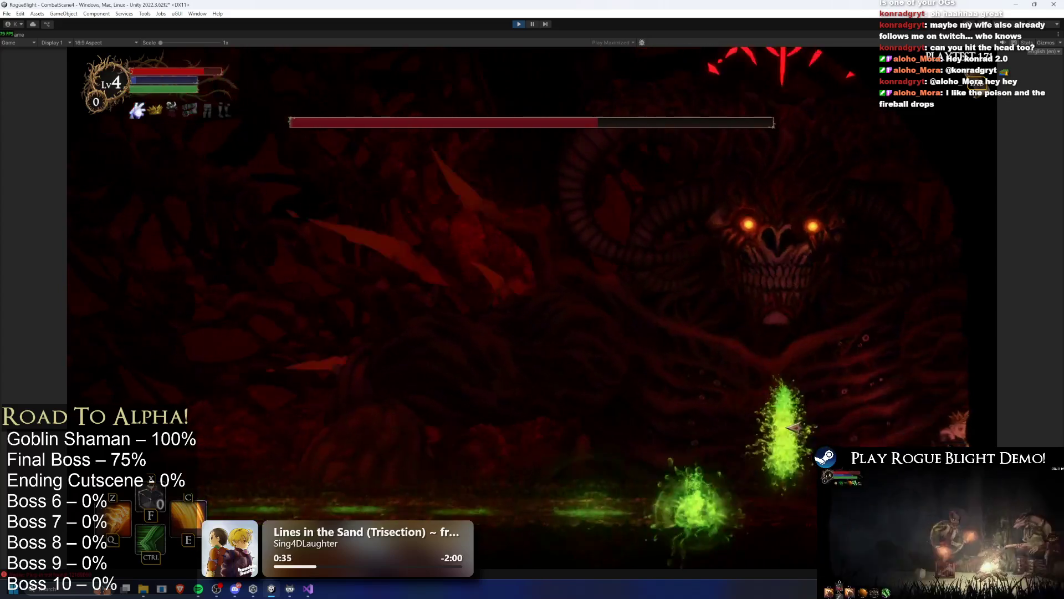
left_click(793, 428)
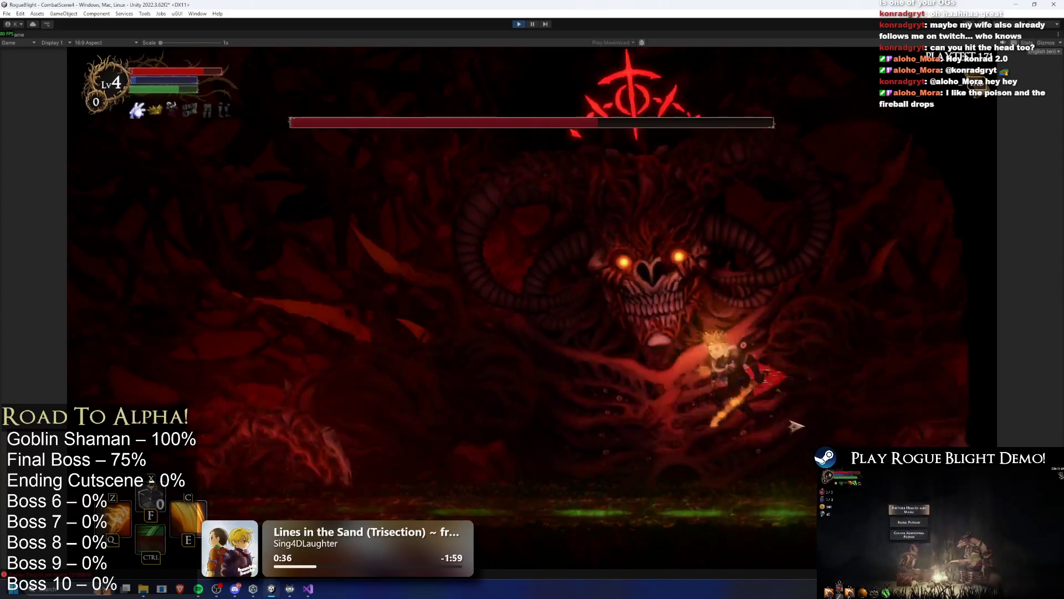
key("a")
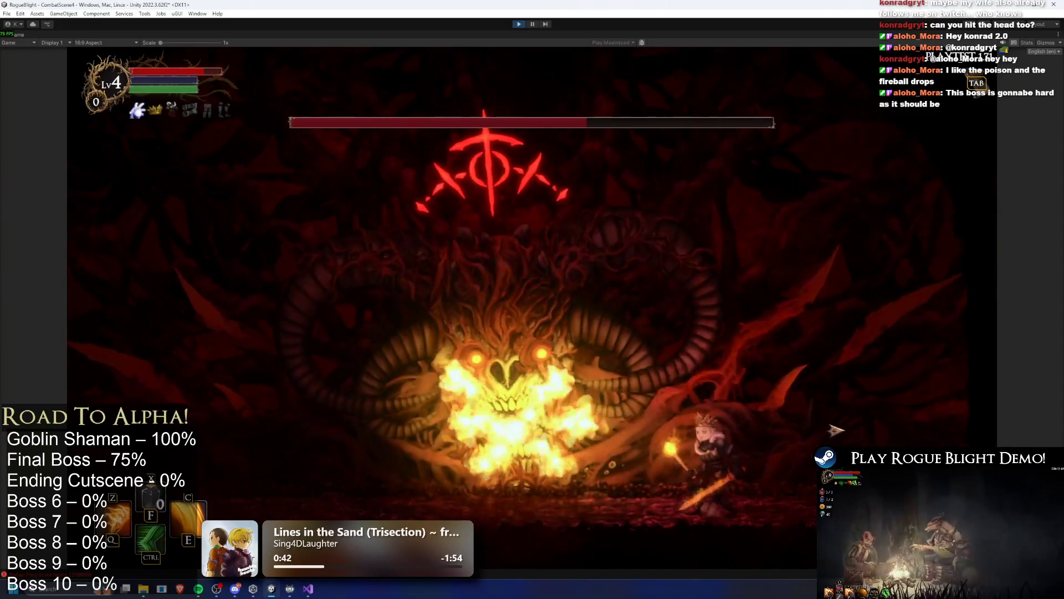
left_click(875, 438)
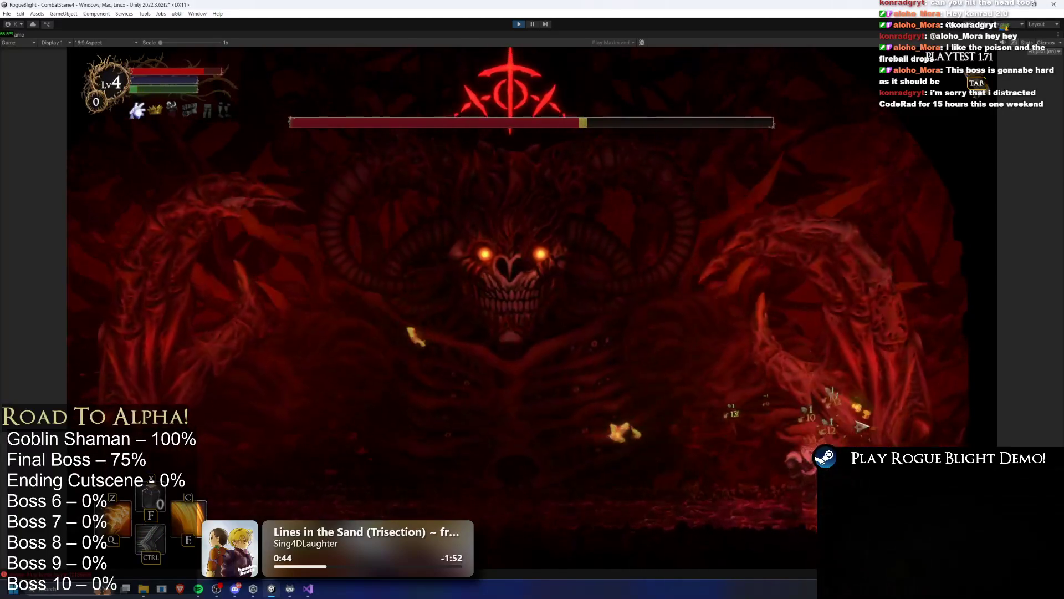
Weave around the boss's chest, avoid the green poison, and dash in for damage.
key("a")
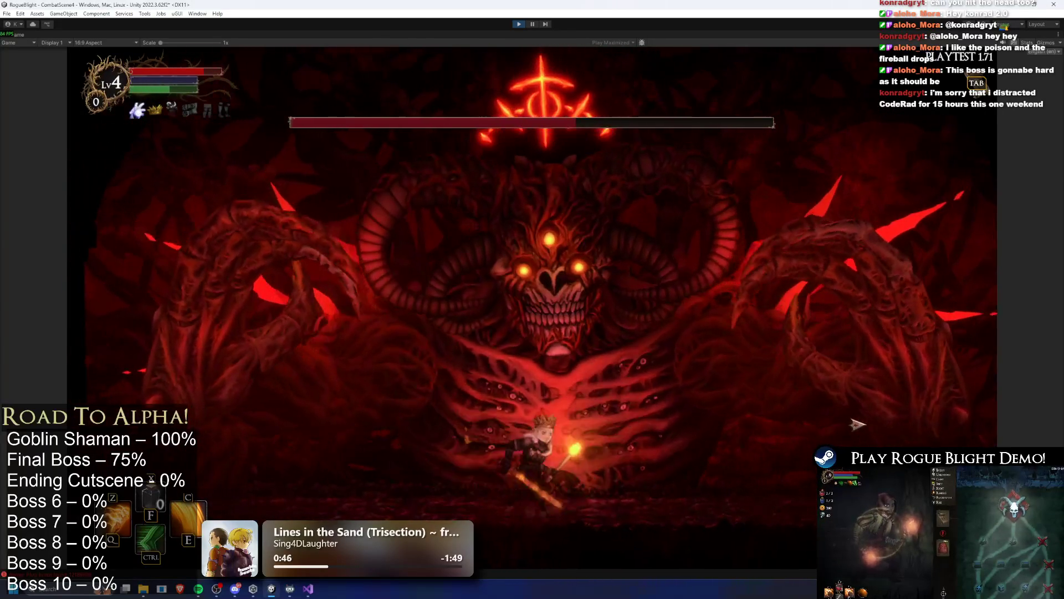
key("a")
key("a")
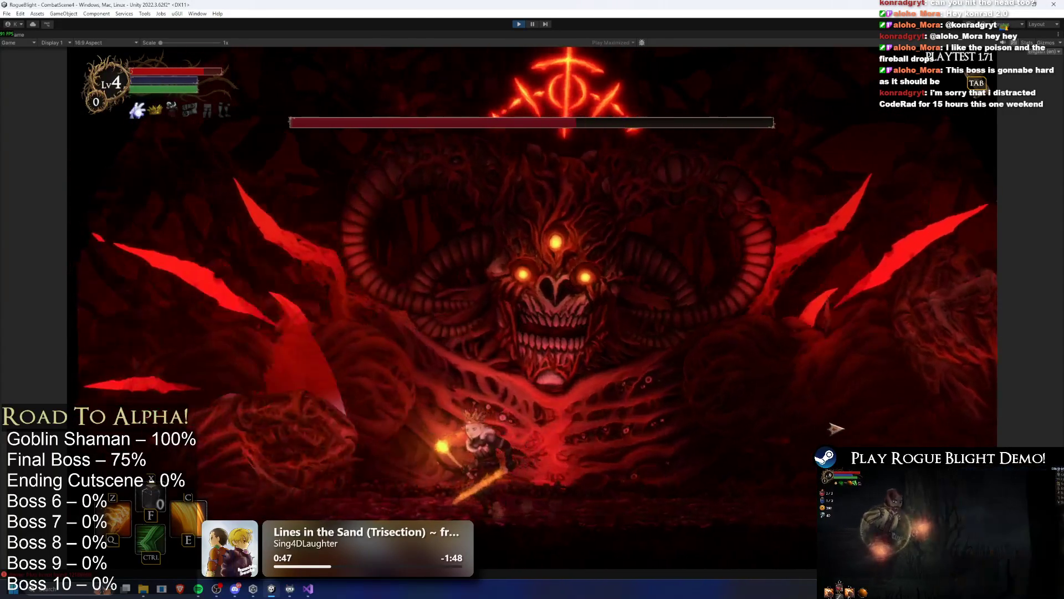
key("d")
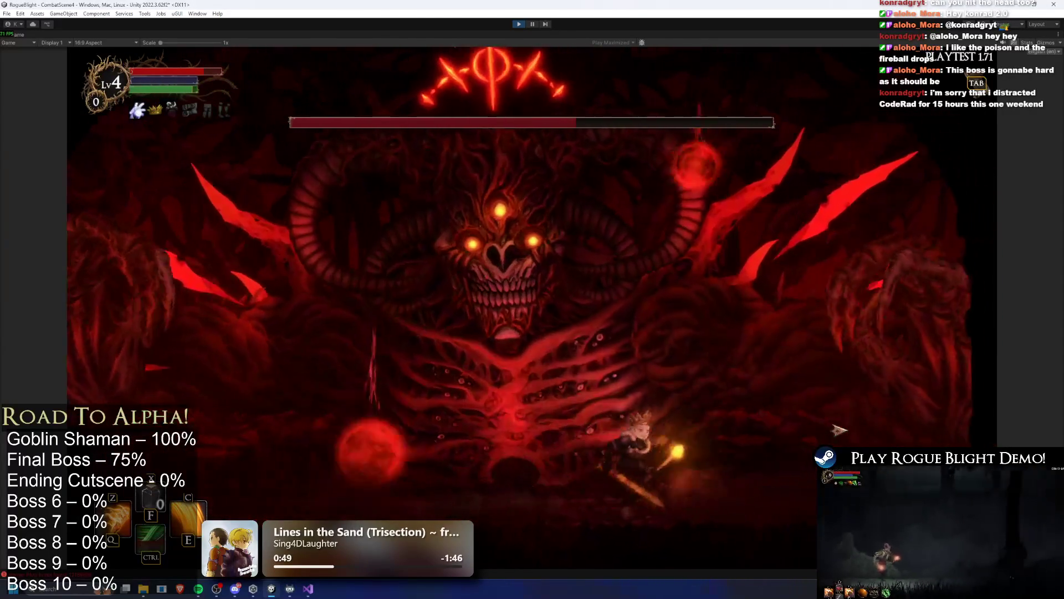
key("d")
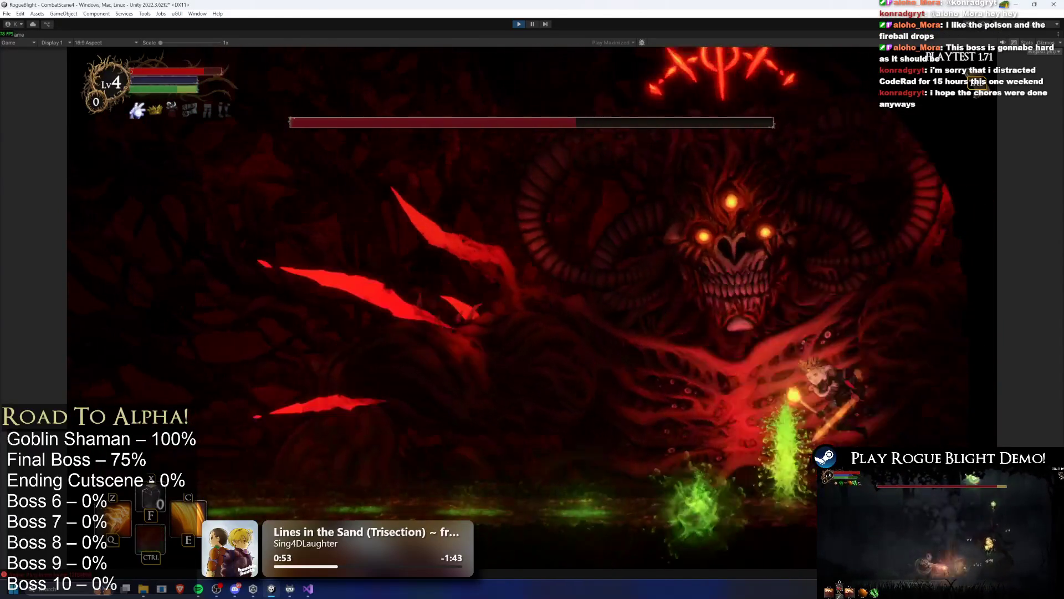
key("ctrl")
key("a")
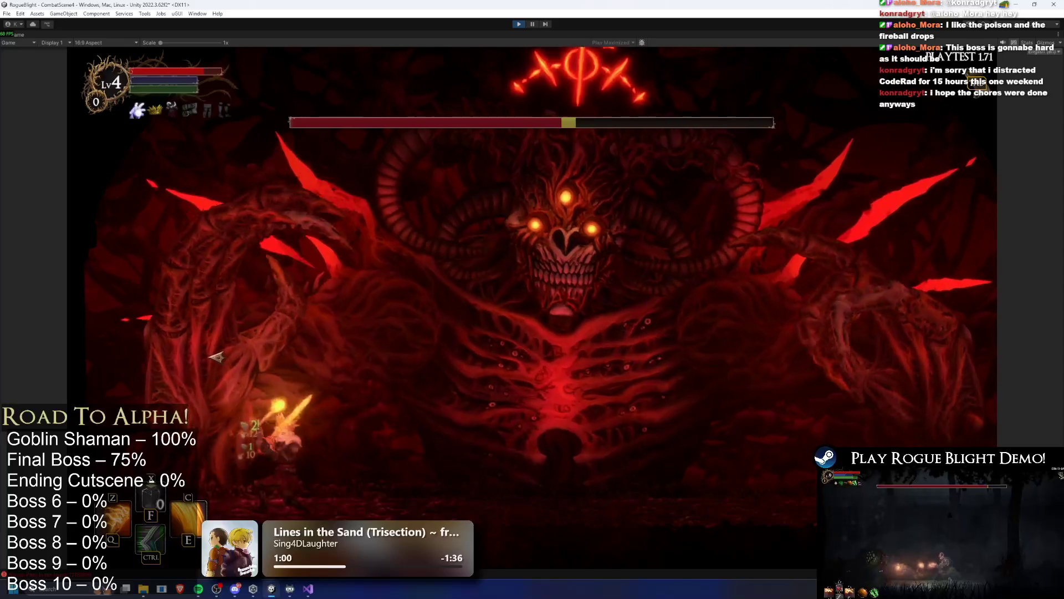
key("d")
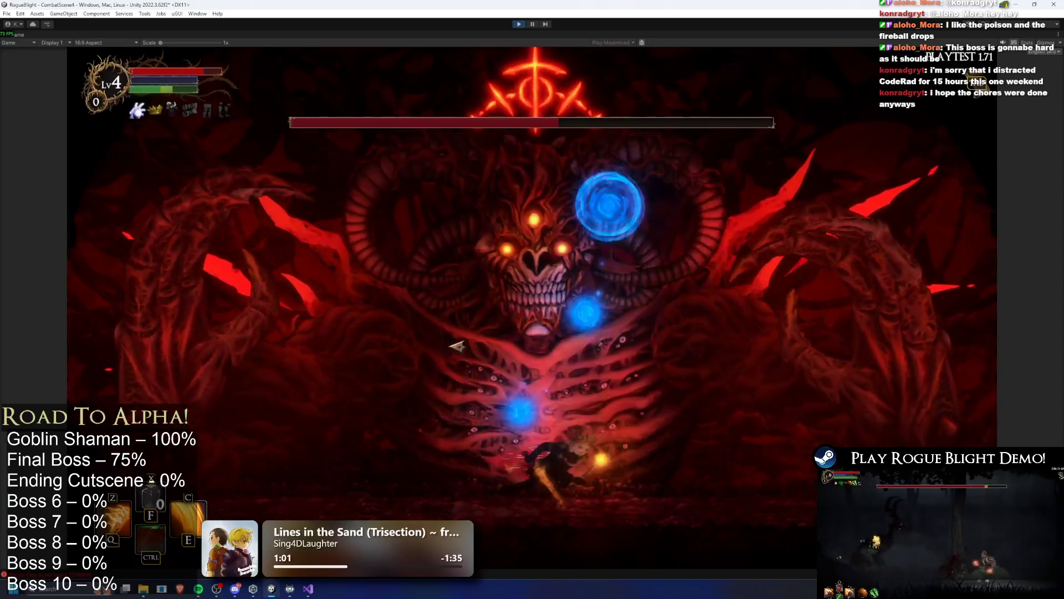
key("a")
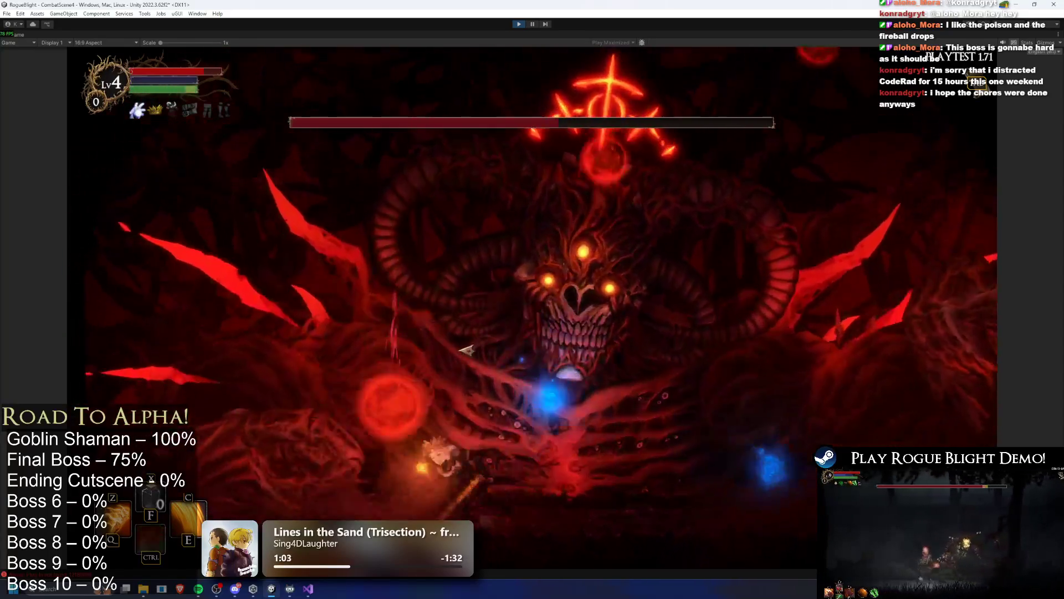
key("a")
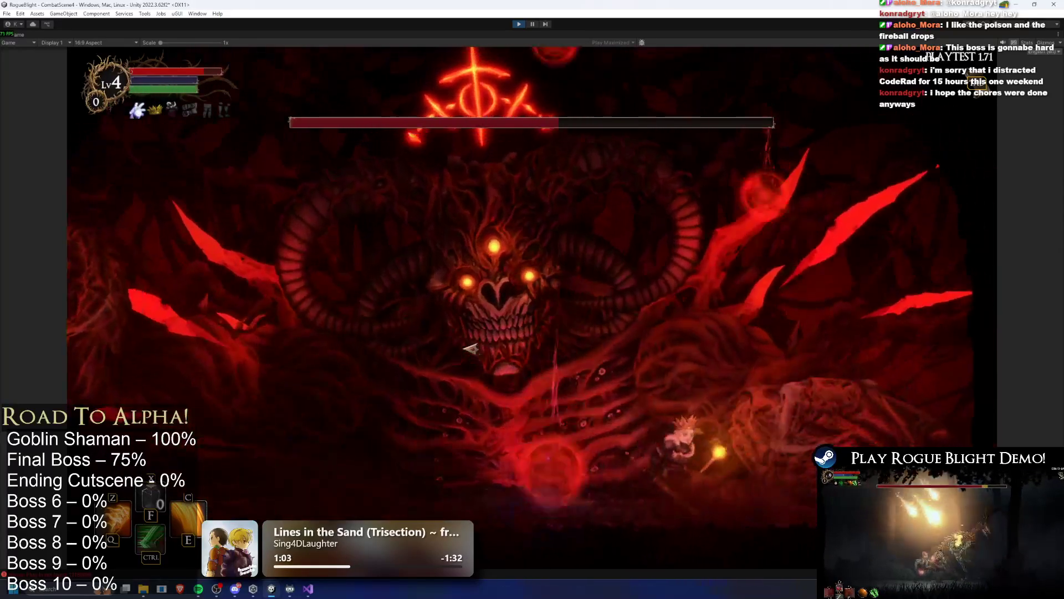
key("d")
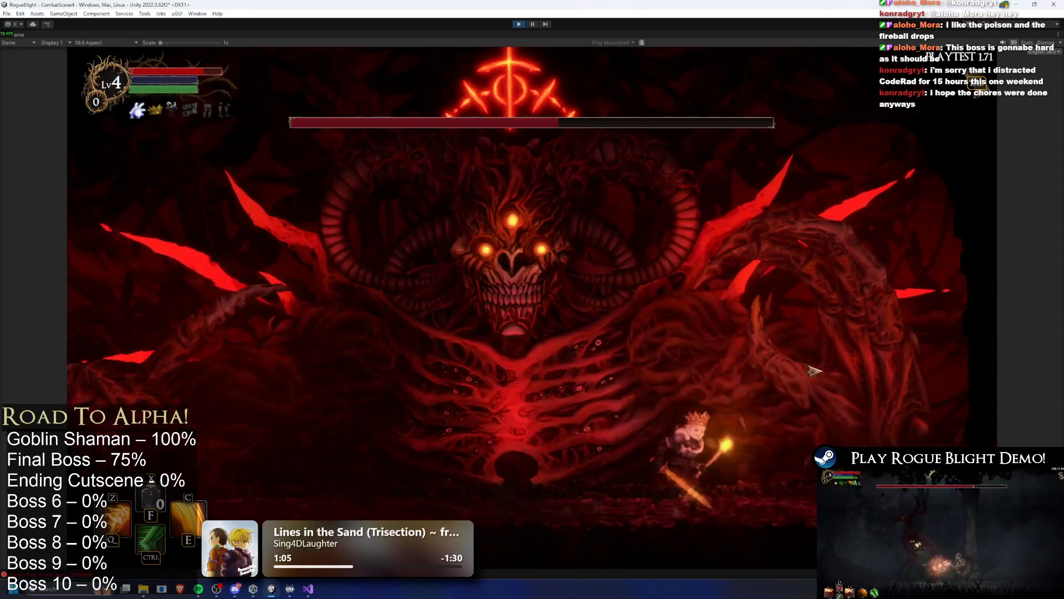
key("a")
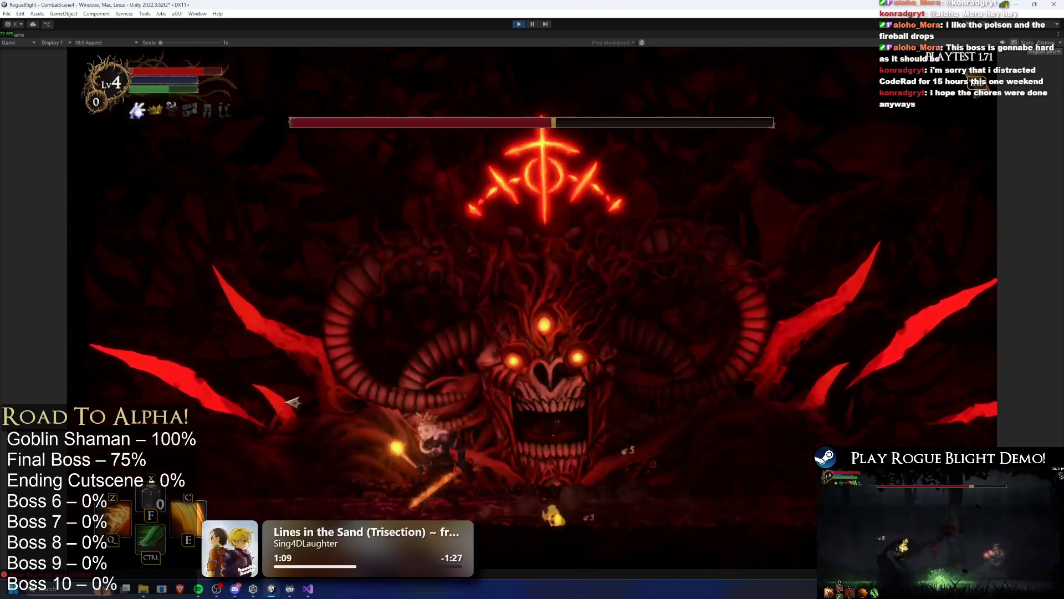
key("a")
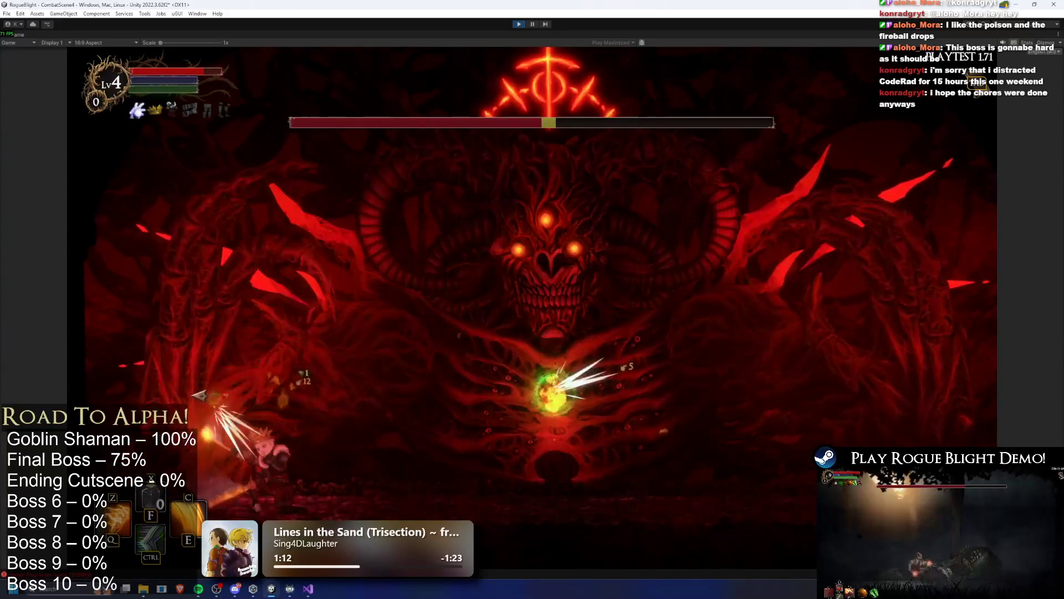
key("d")
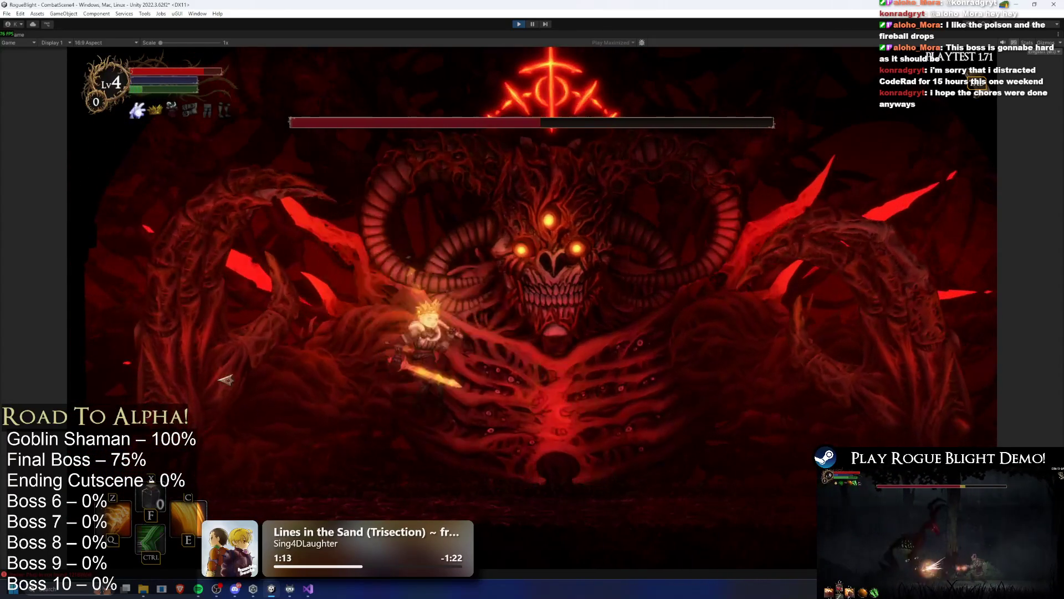
Swing and dash at the boss's chest, then leap to slash upward at its face.
key("space")
key("a")
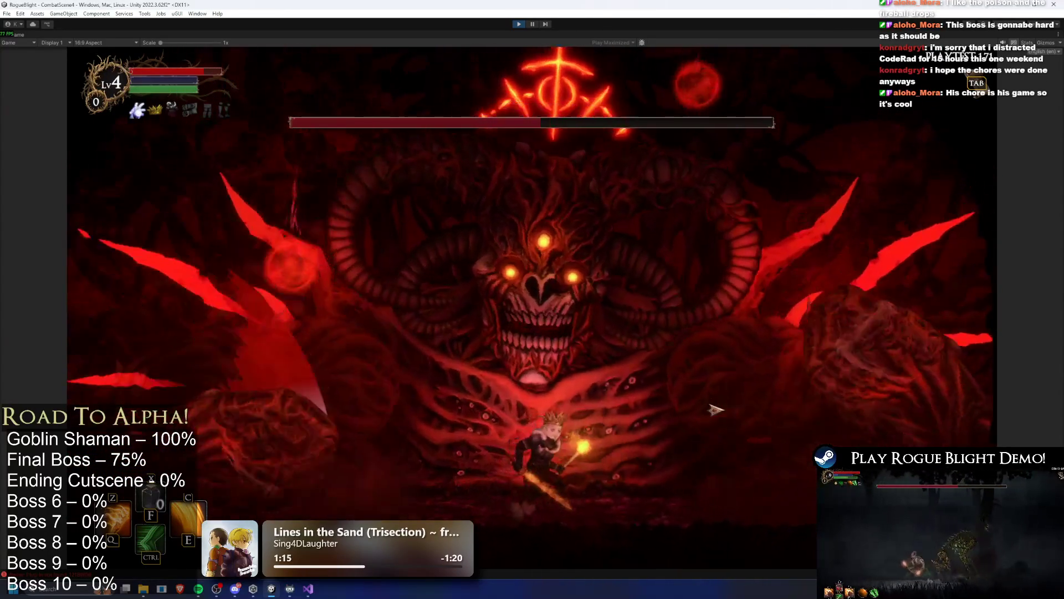
key("ctrl")
key("d")
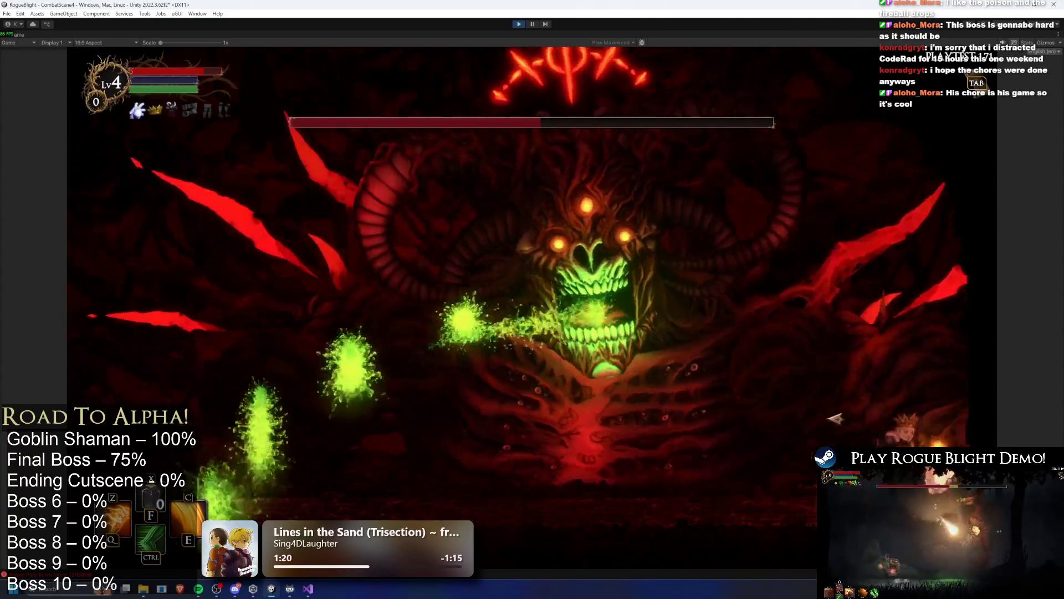
left_click(915, 405)
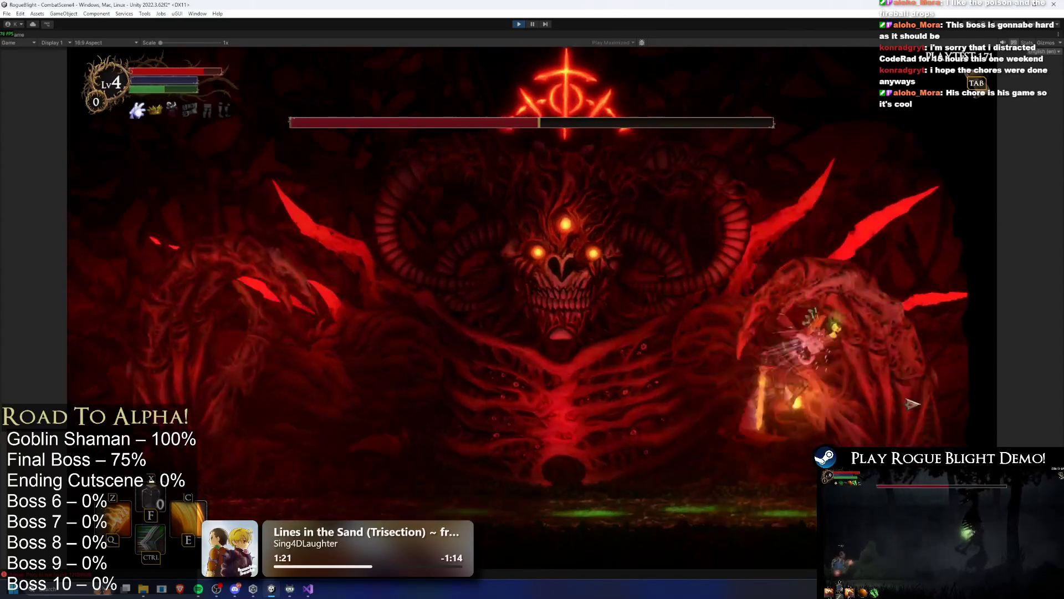
key("a")
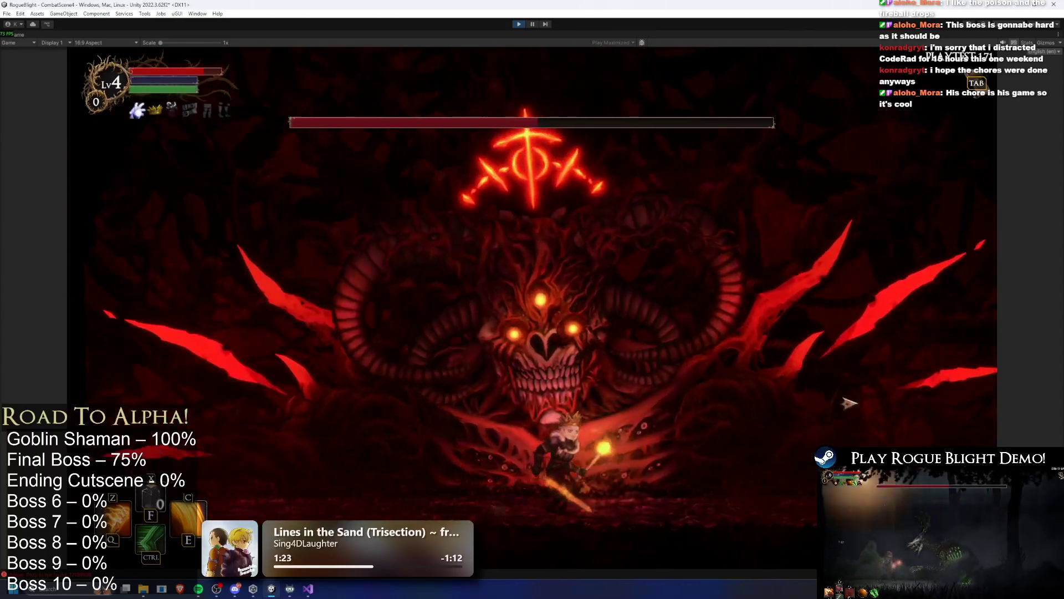
key("a")
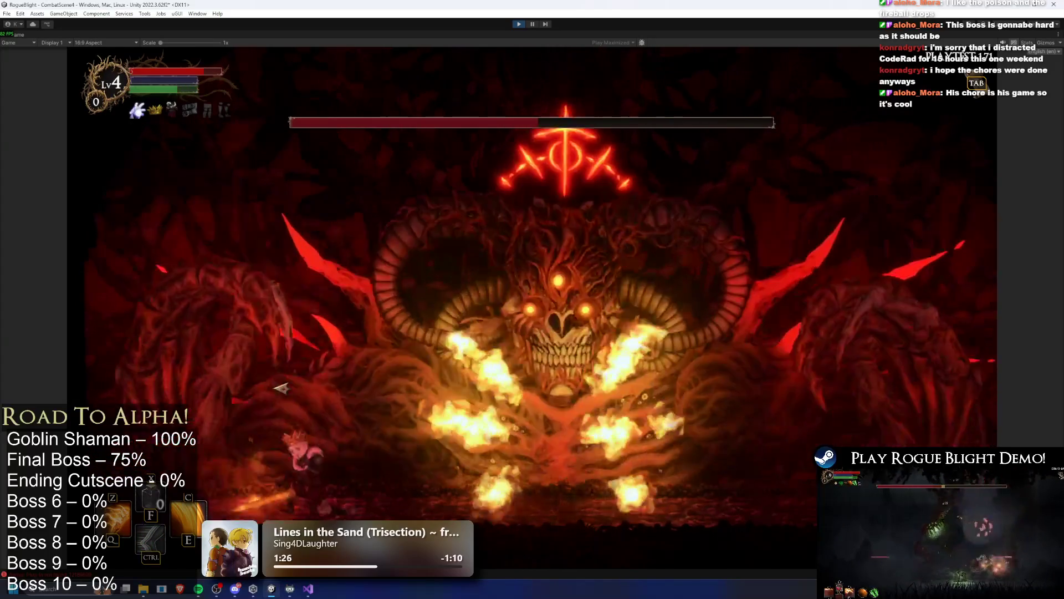
key("d")
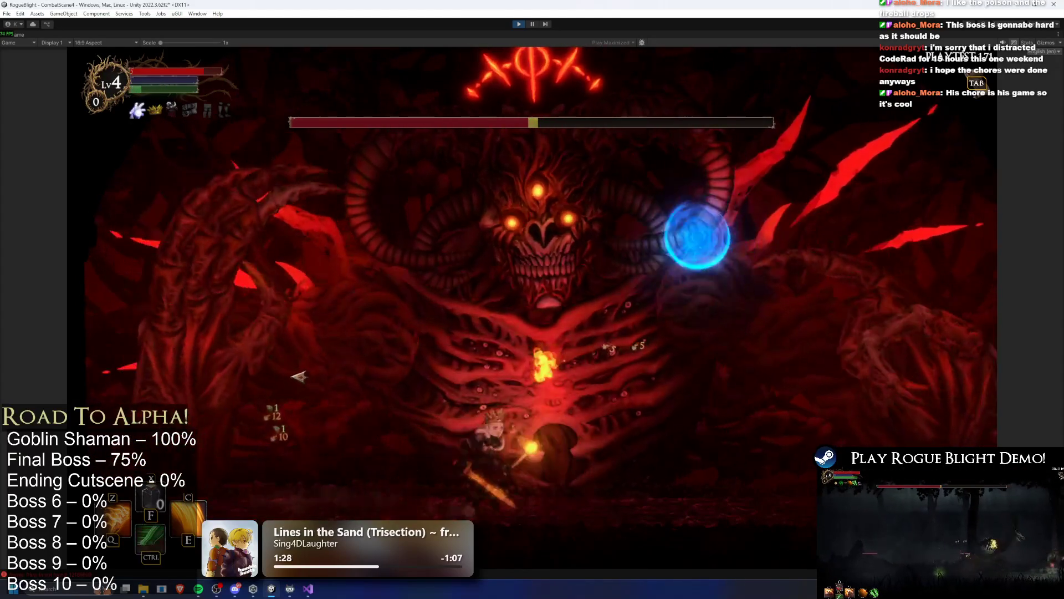
key("d")
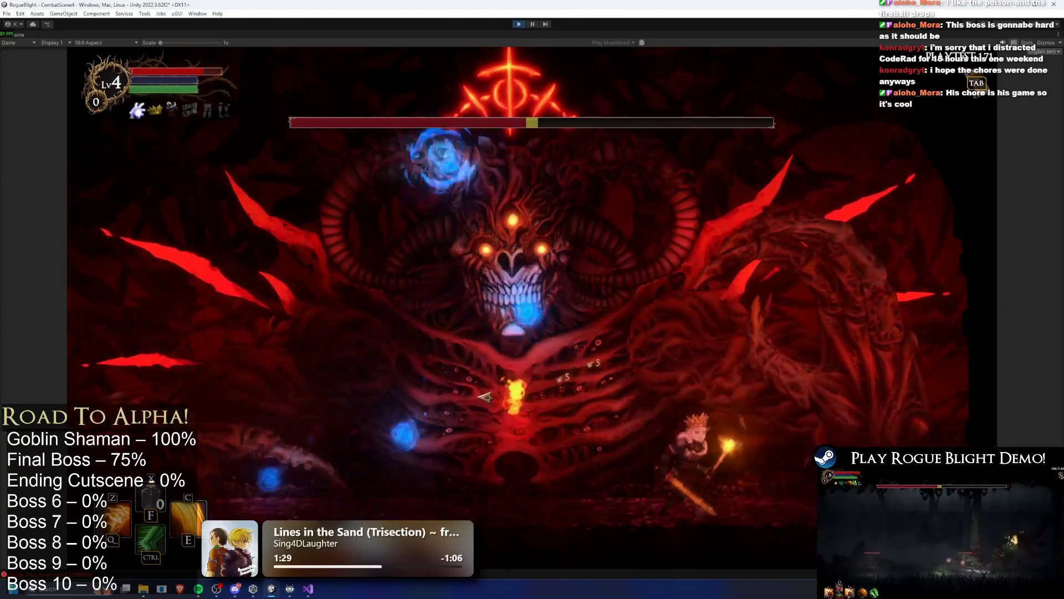
key("d")
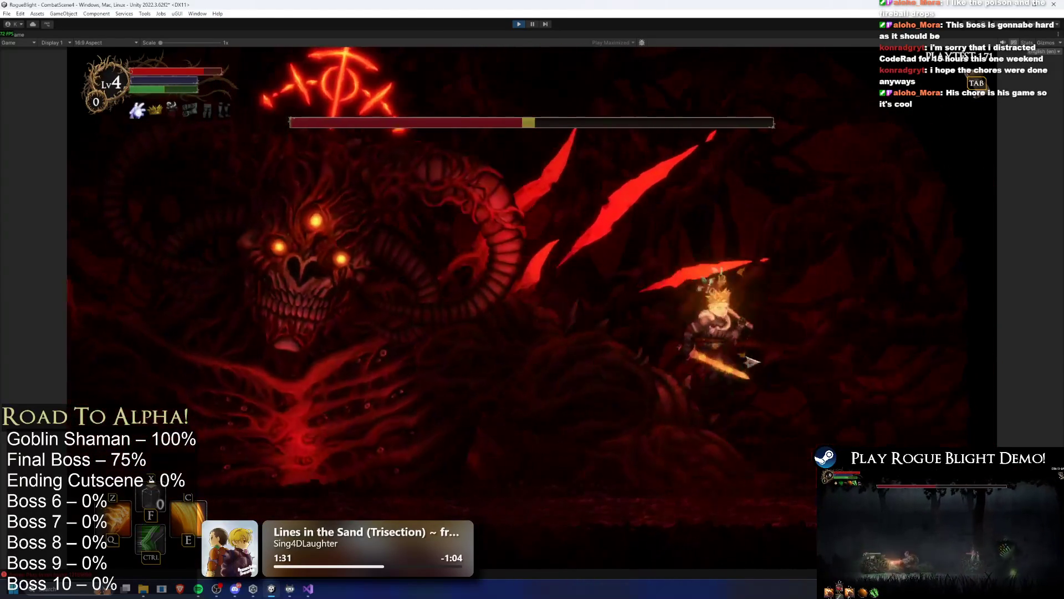
key("a")
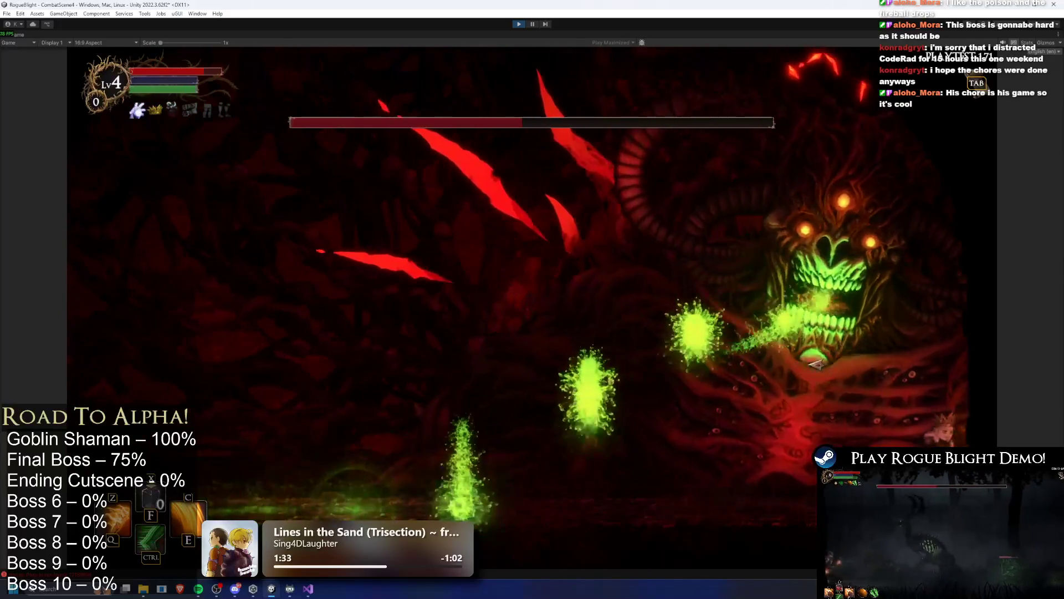
left_click(893, 383)
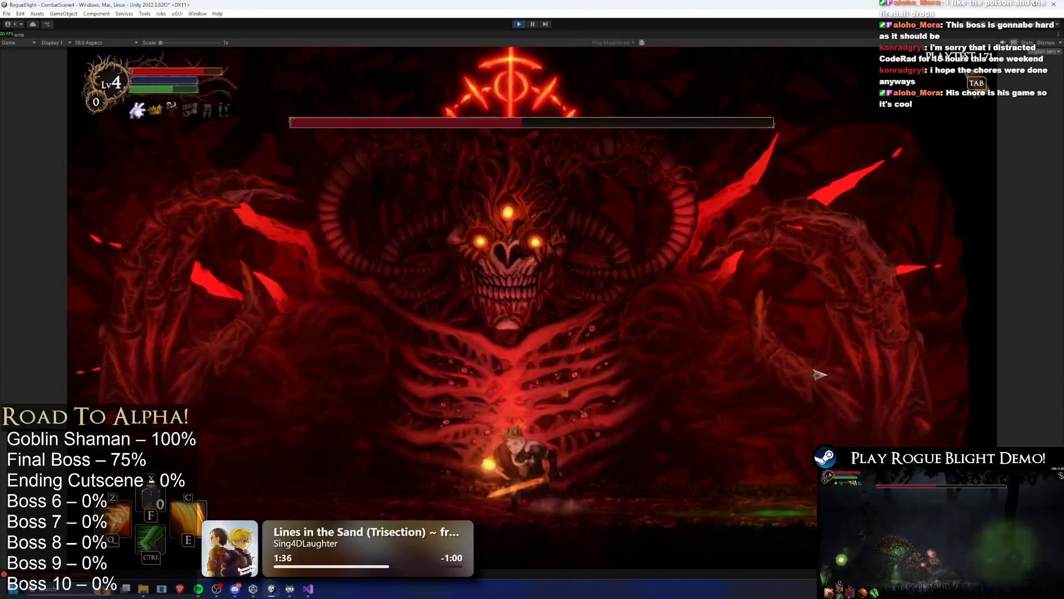
key("d")
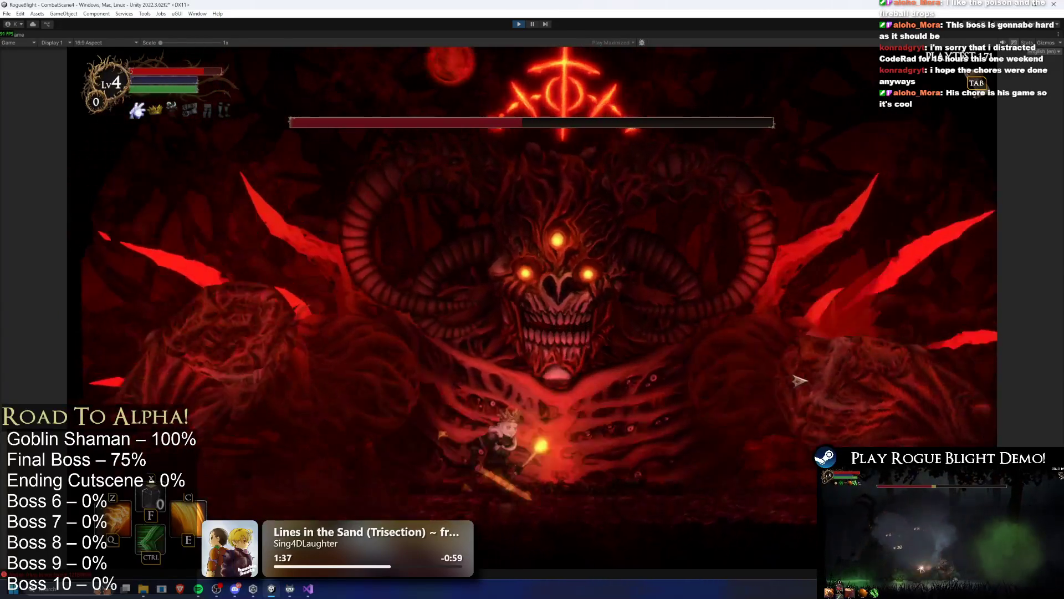
Dash right, fire the fiery beam beside the boss's face, and land a fire strike.
key("a")
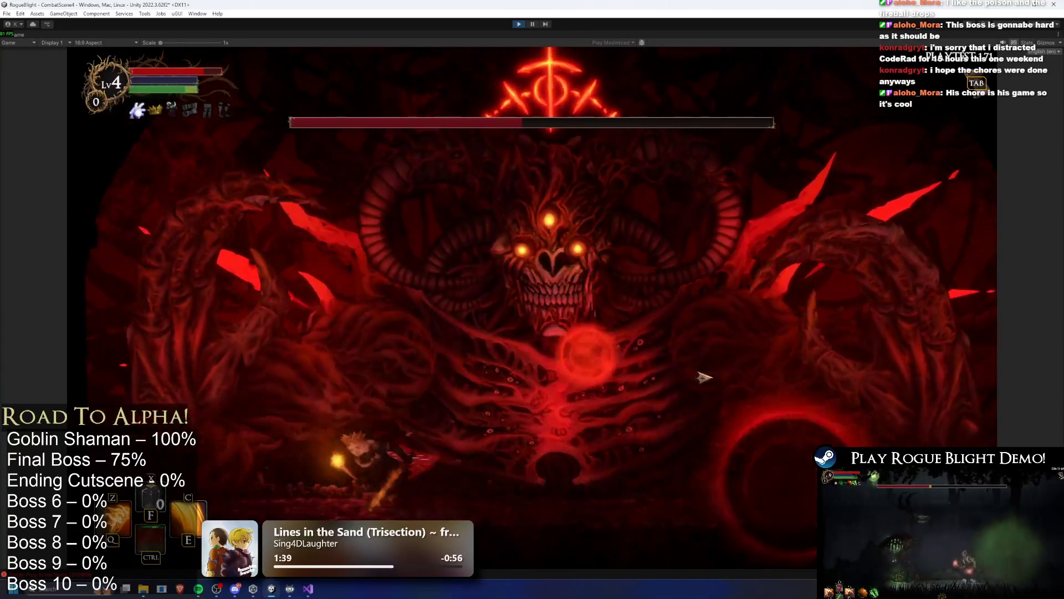
key("d")
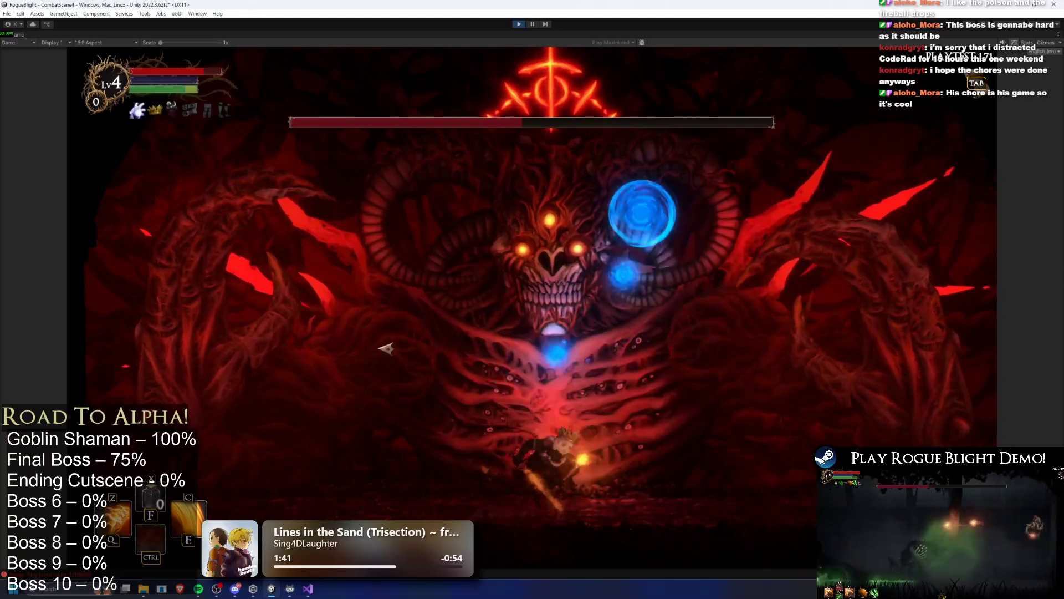
key("d")
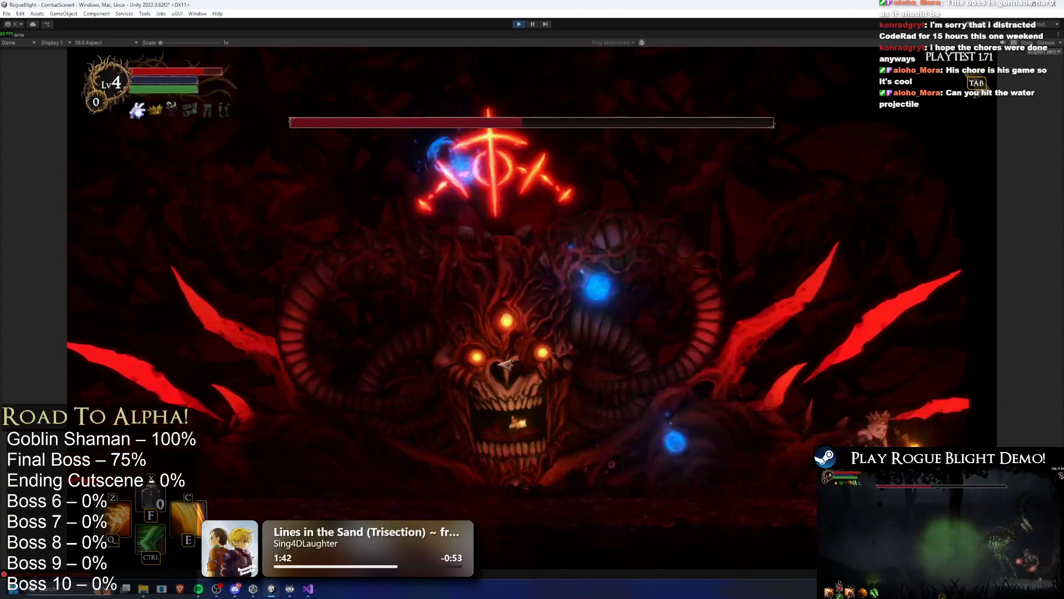
key("d")
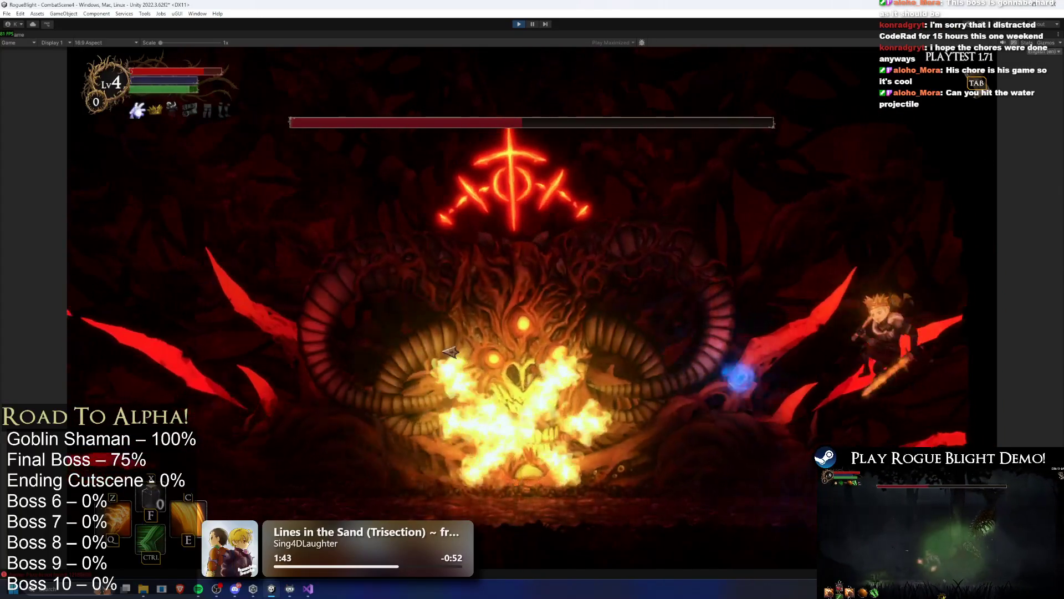
key("a")
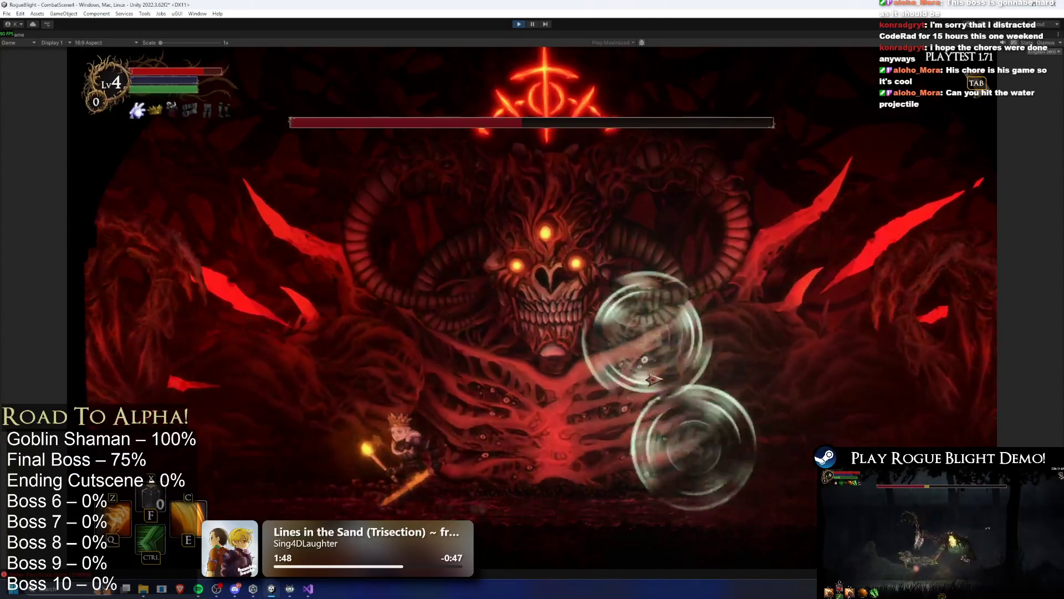
key("d")
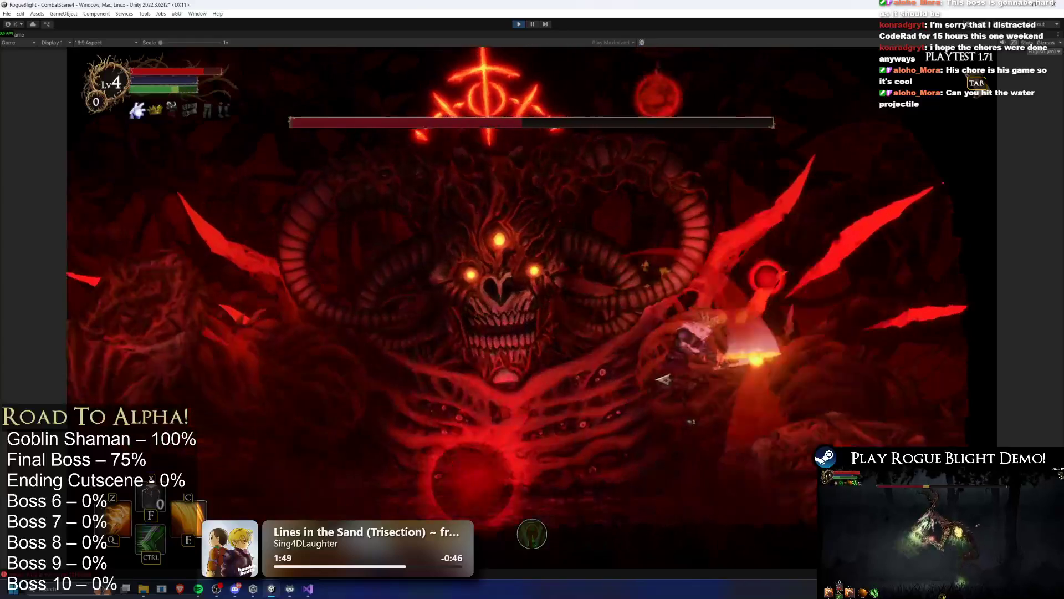
key("d")
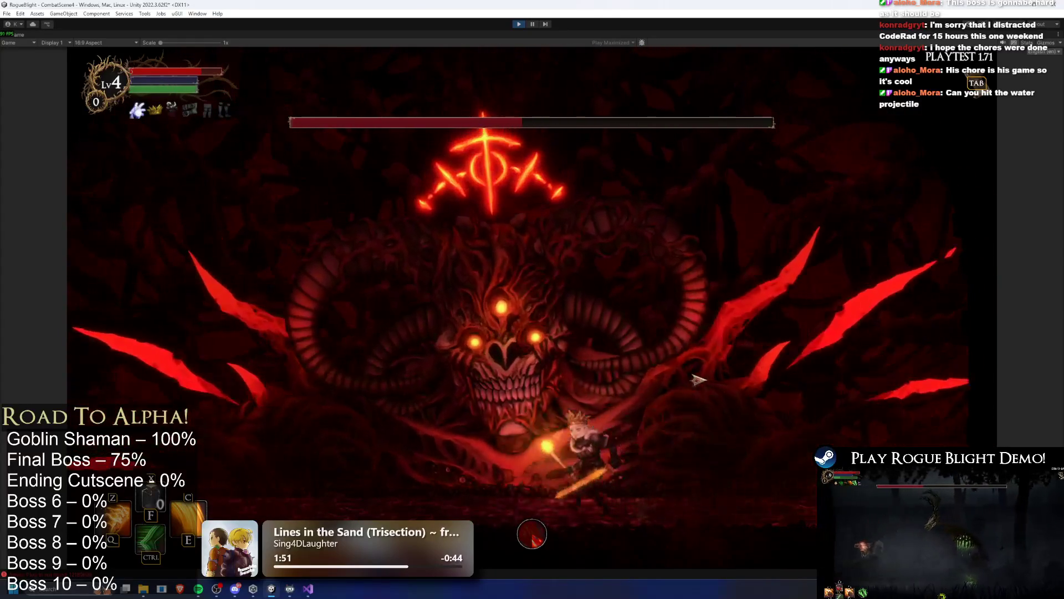
key("d")
key("ctrl")
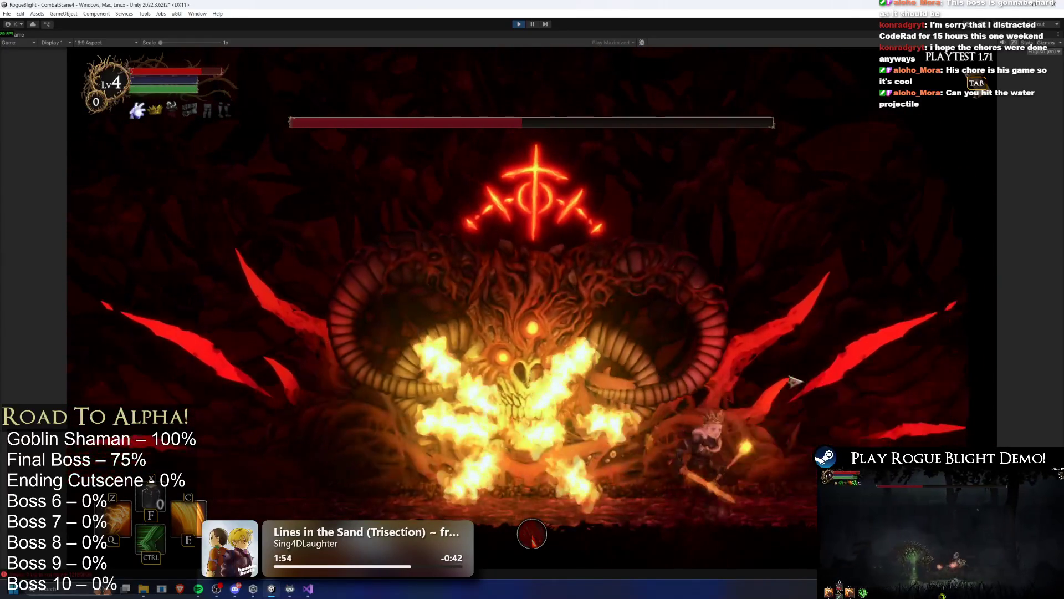
key("a")
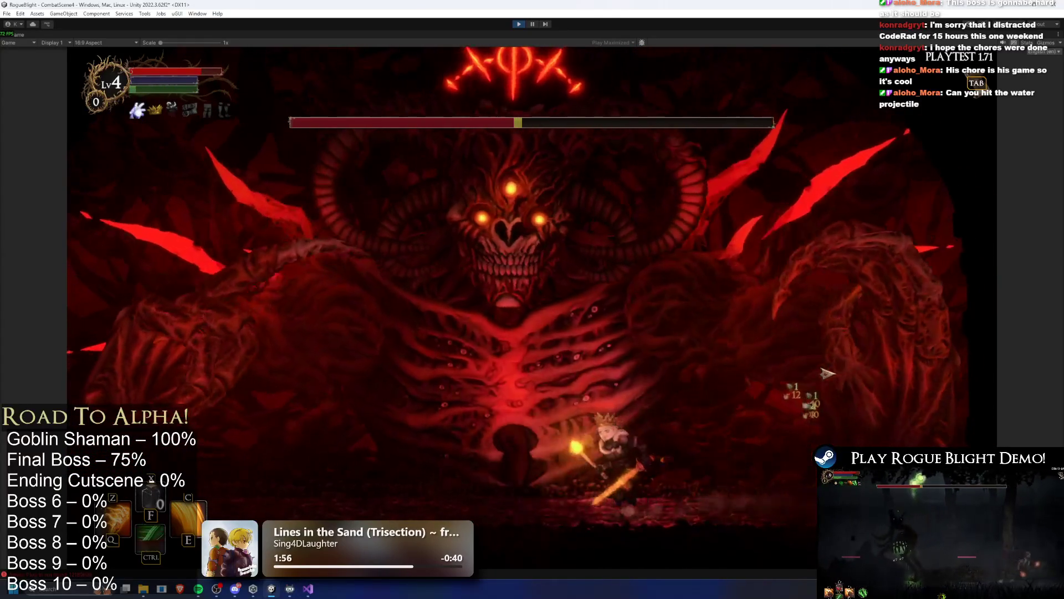
key("space")
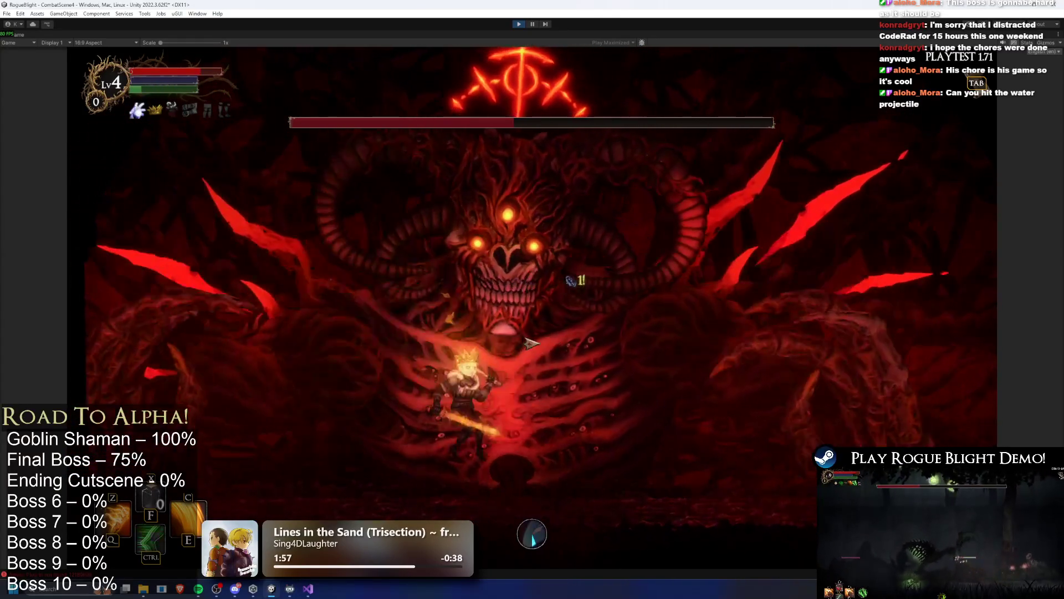
key("d")
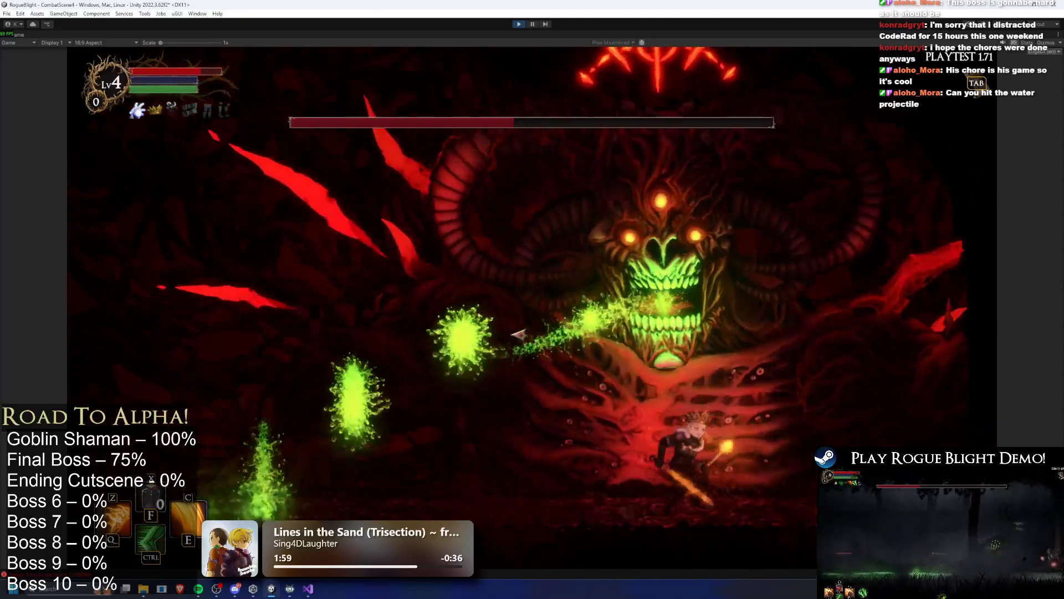
key("d")
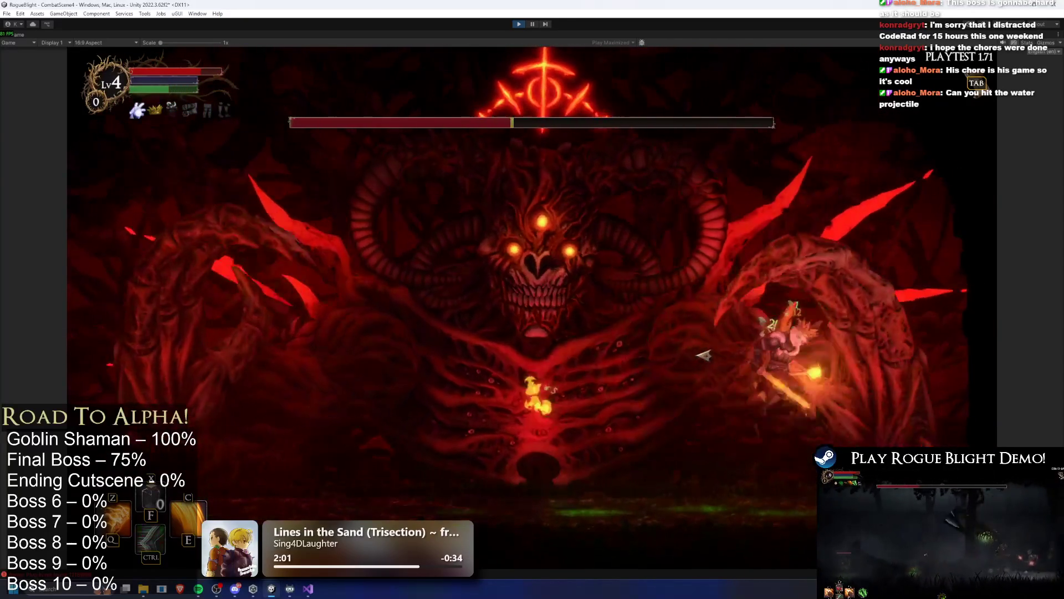
key("a")
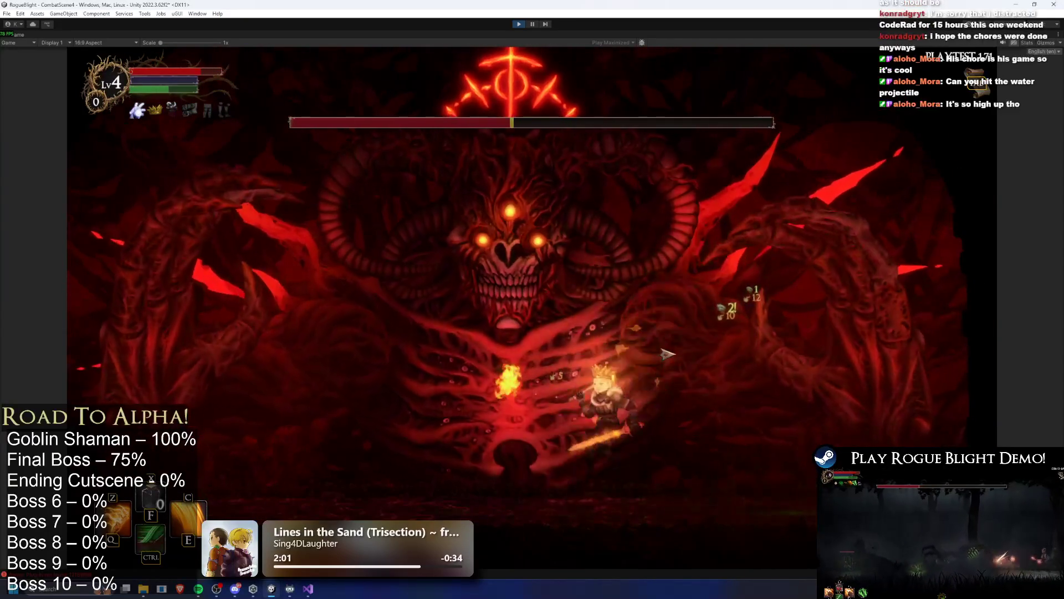
left_click(660, 359)
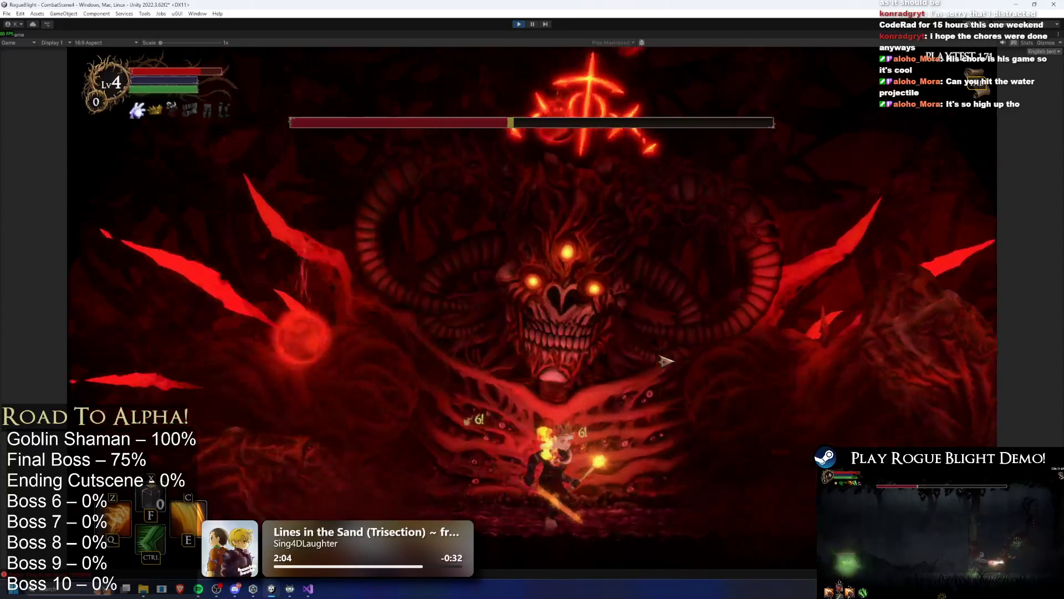
Hit the boss's face with fire attacks and flaming slashes, then strike its arm.
key("d")
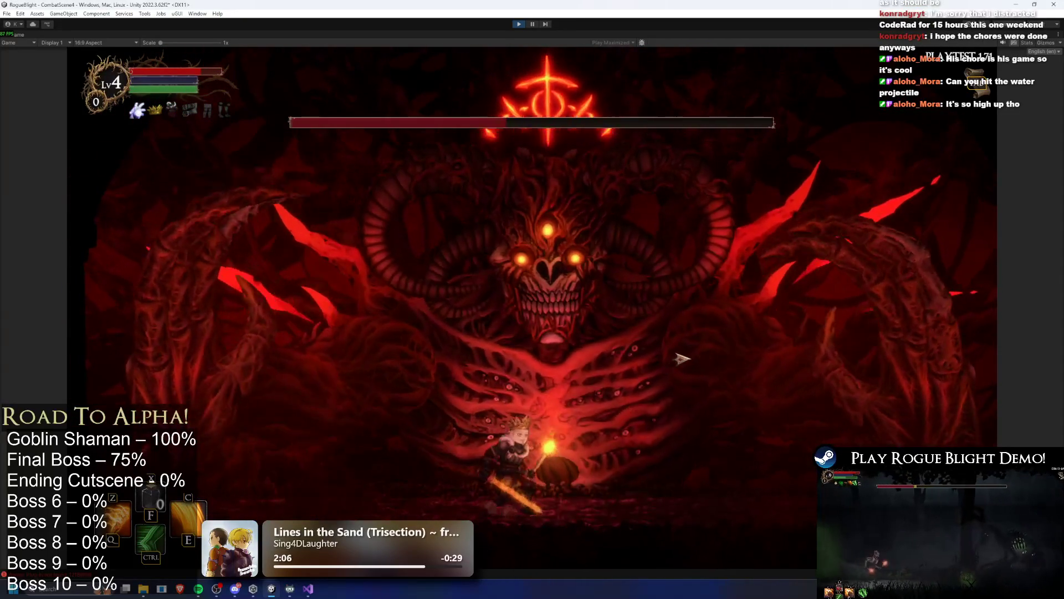
key("d")
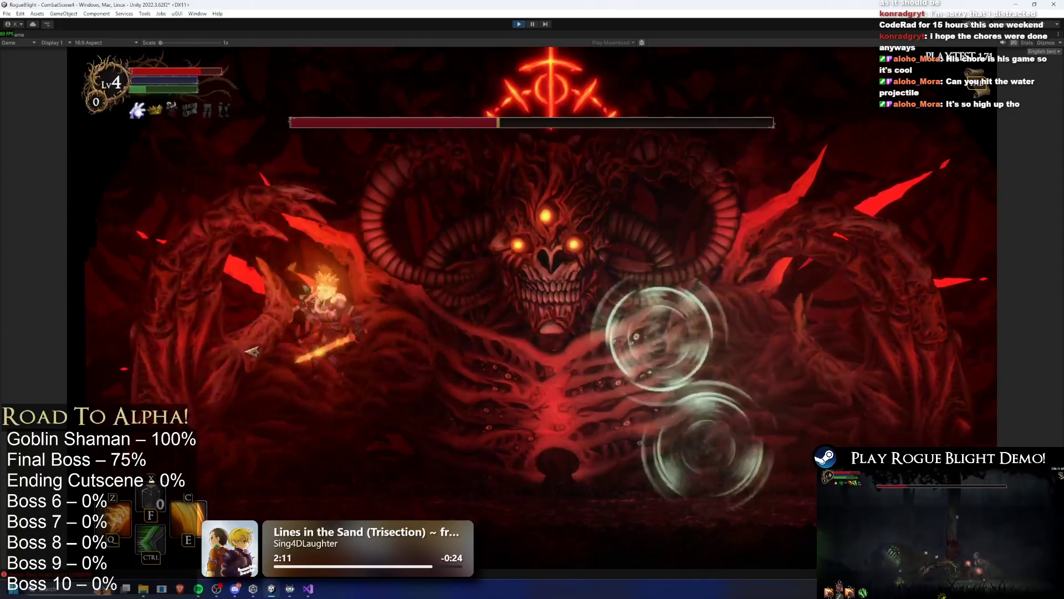
key("d")
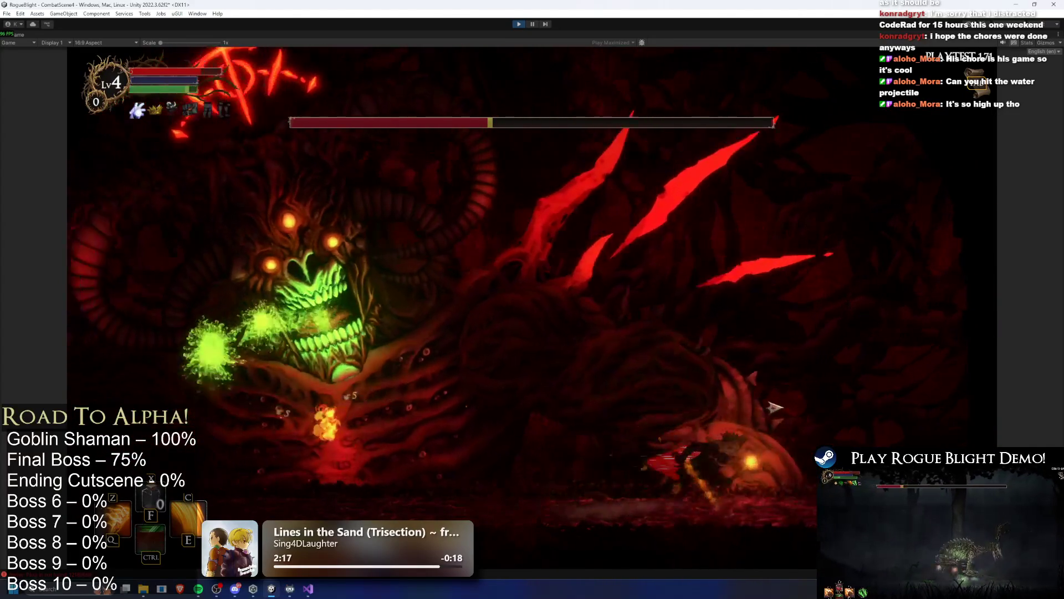
key("a")
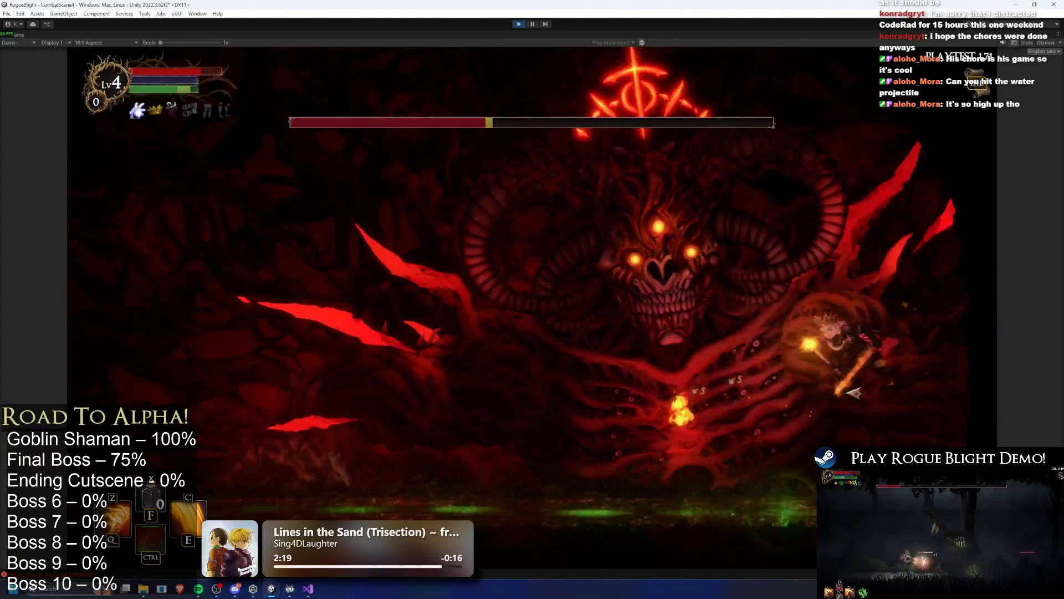
key("a")
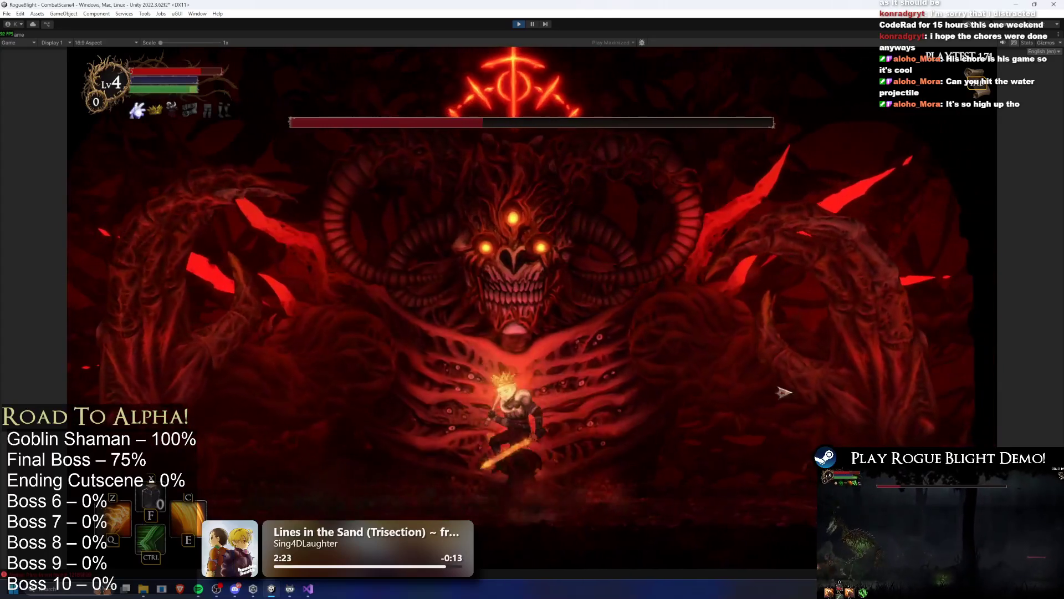
key("ctrl")
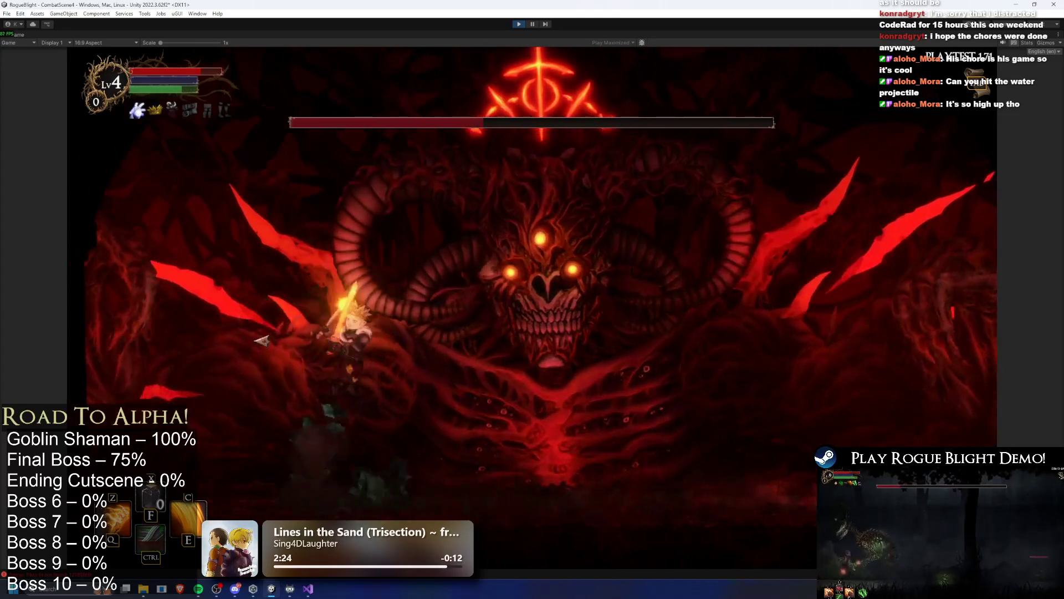
key("d")
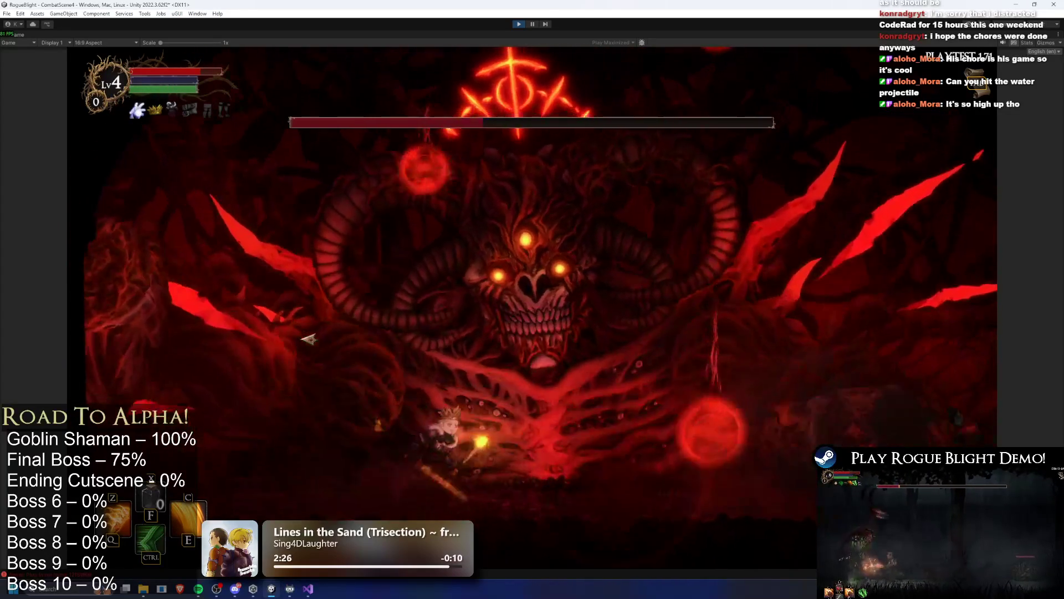
key("a")
key("d")
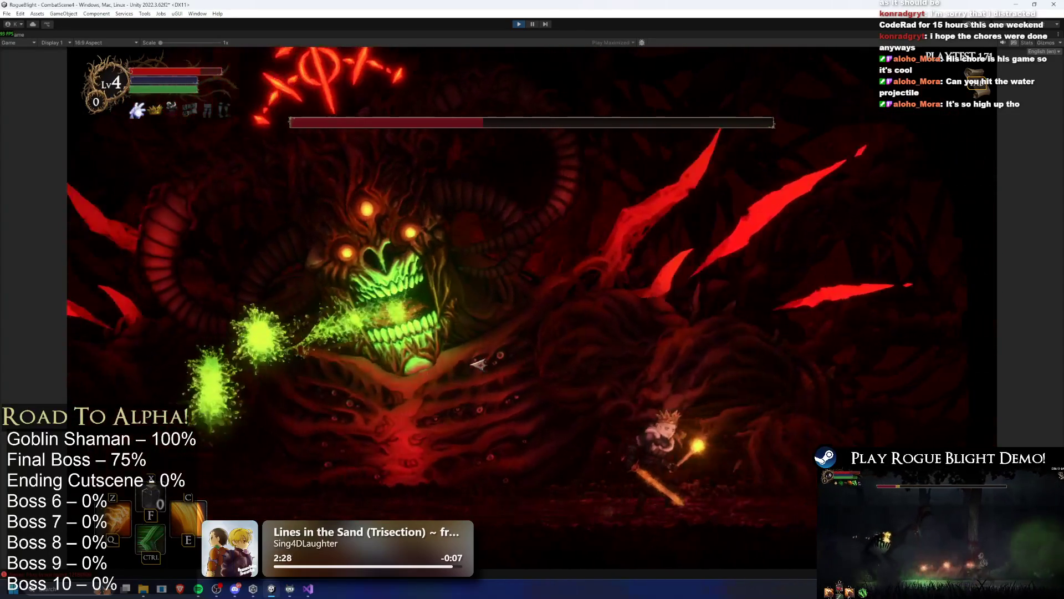
key("d")
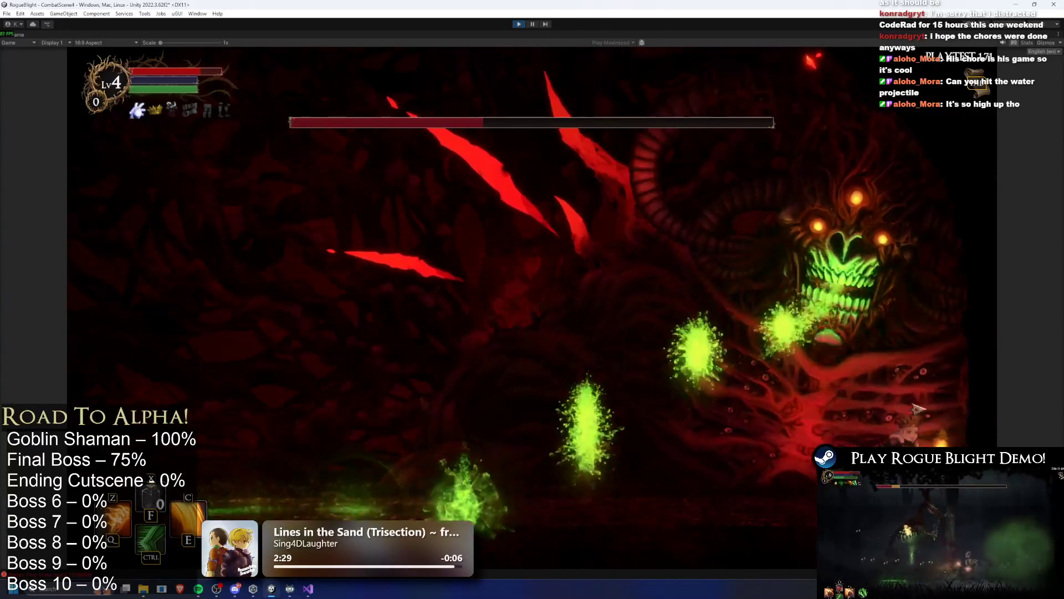
key("d")
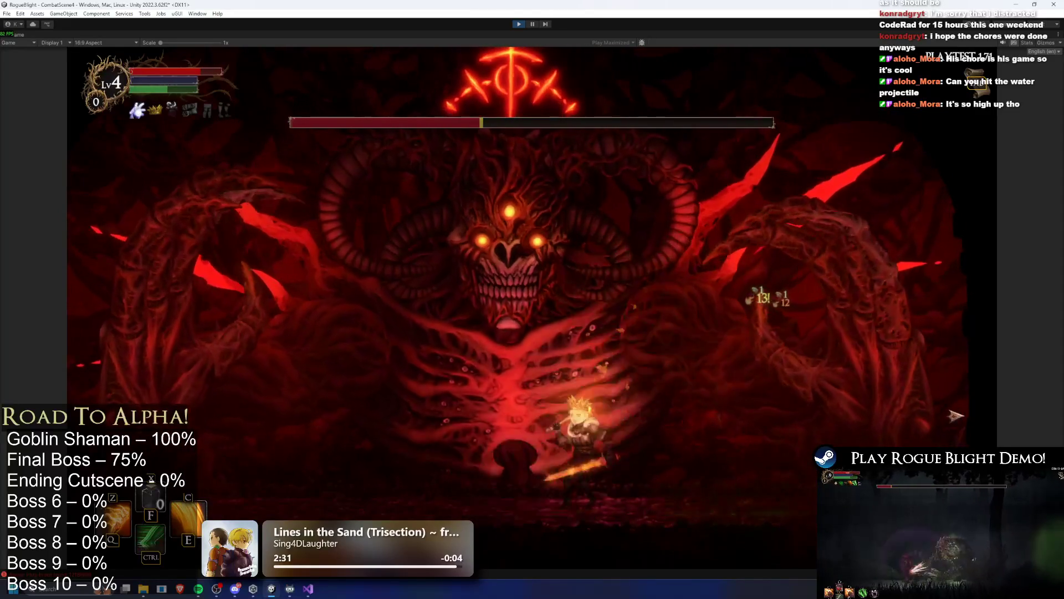
key("a")
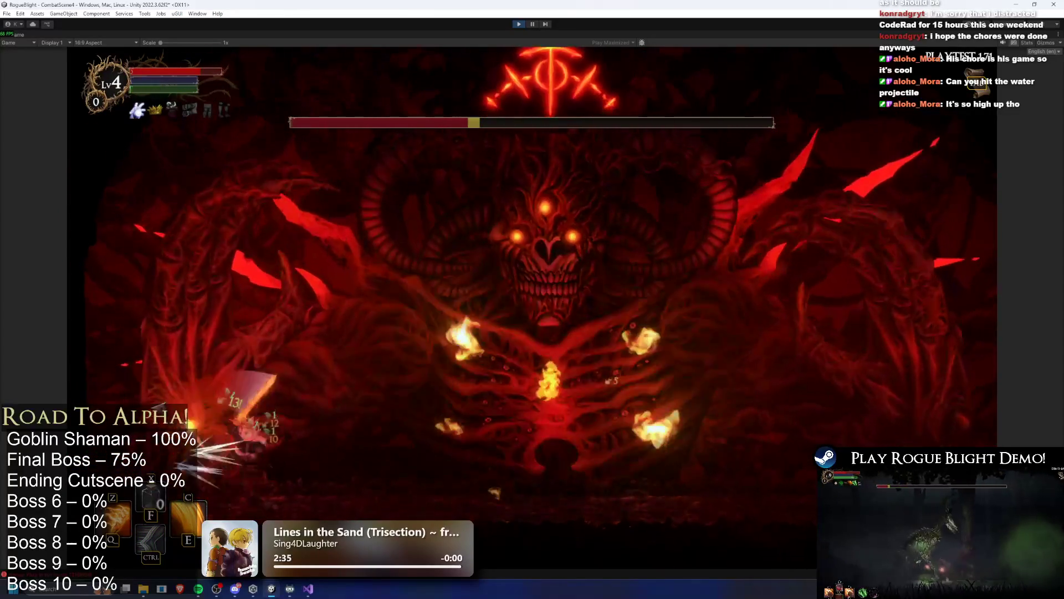
key("a")
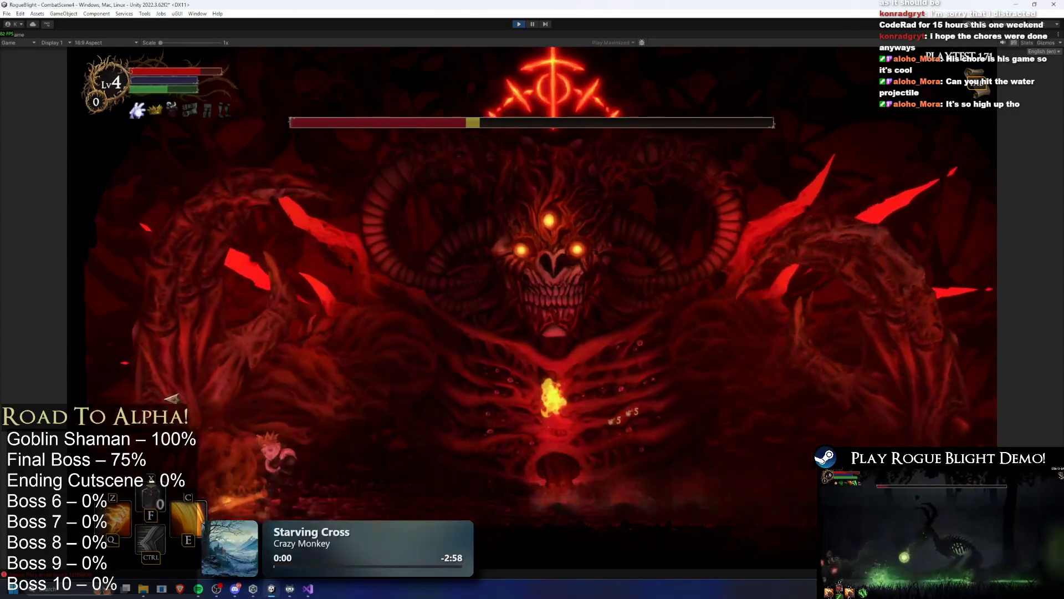
Activate the purple buff, dodge blue orbs and green flames, and slash the boss from below.
key("d")
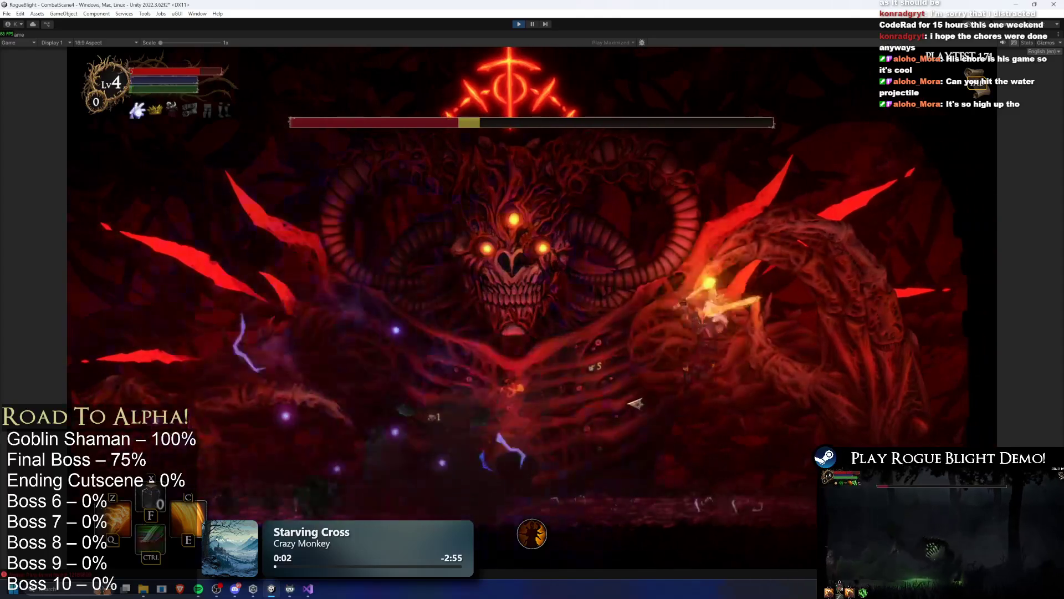
key("a")
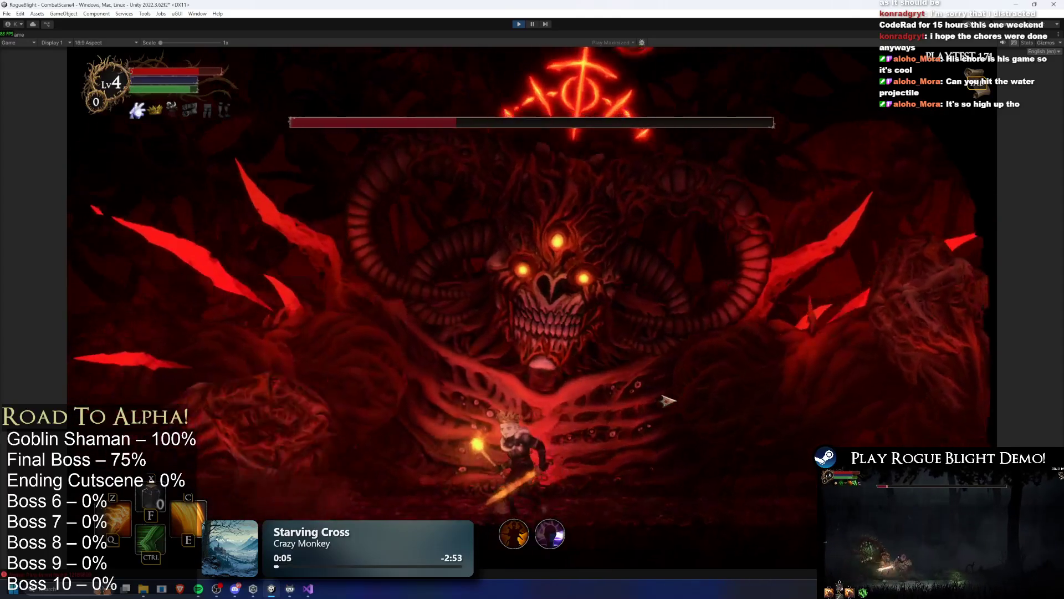
key("d")
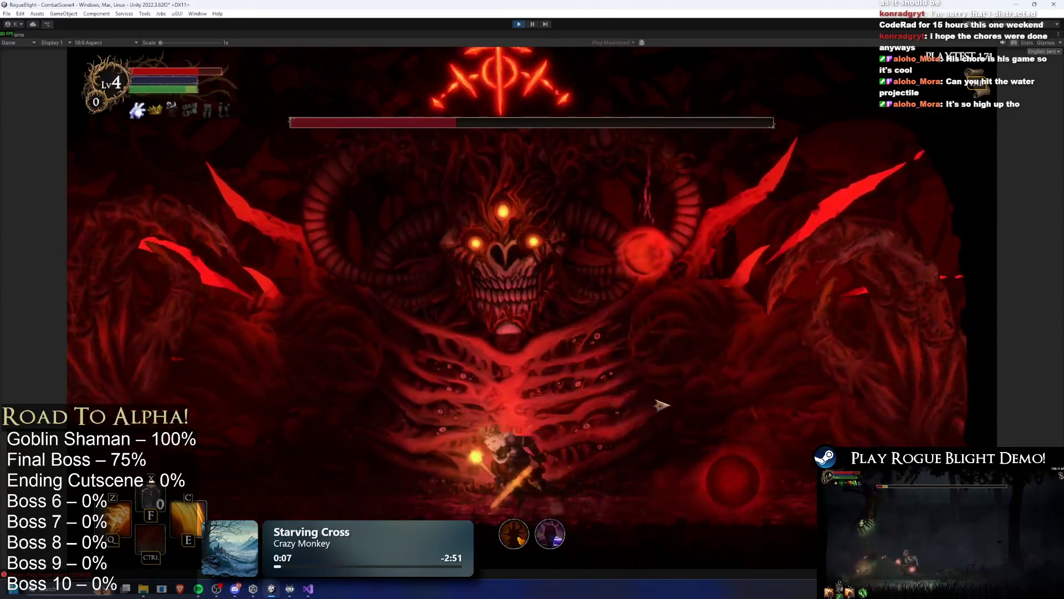
key("a")
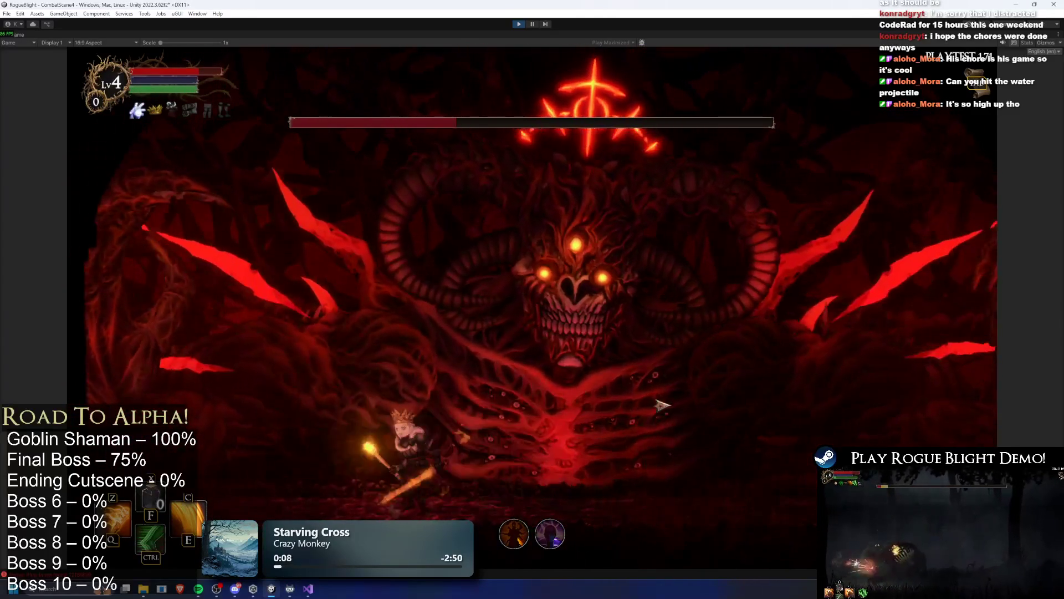
key("a")
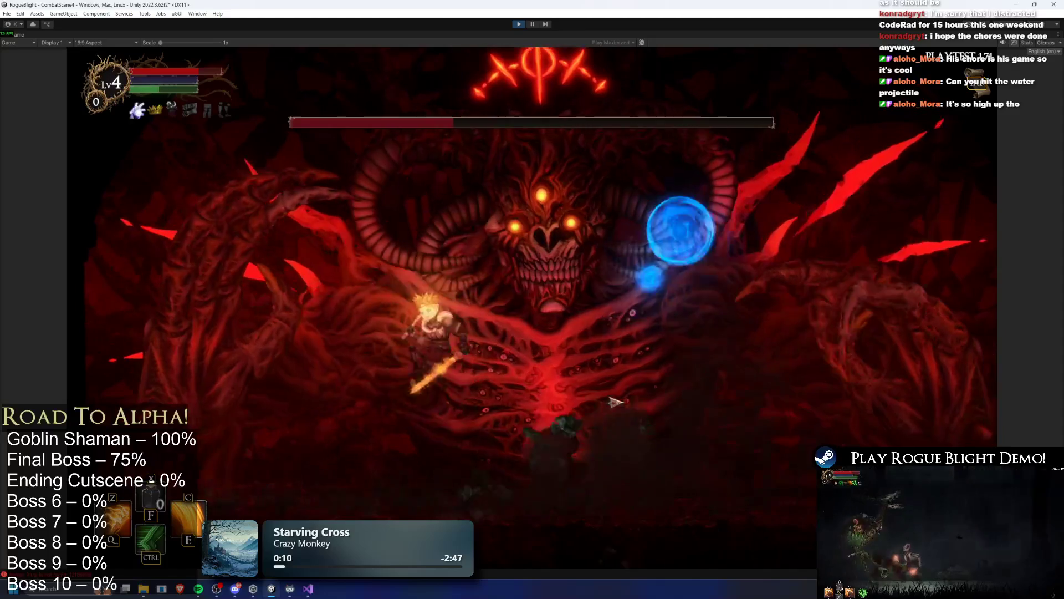
key("d")
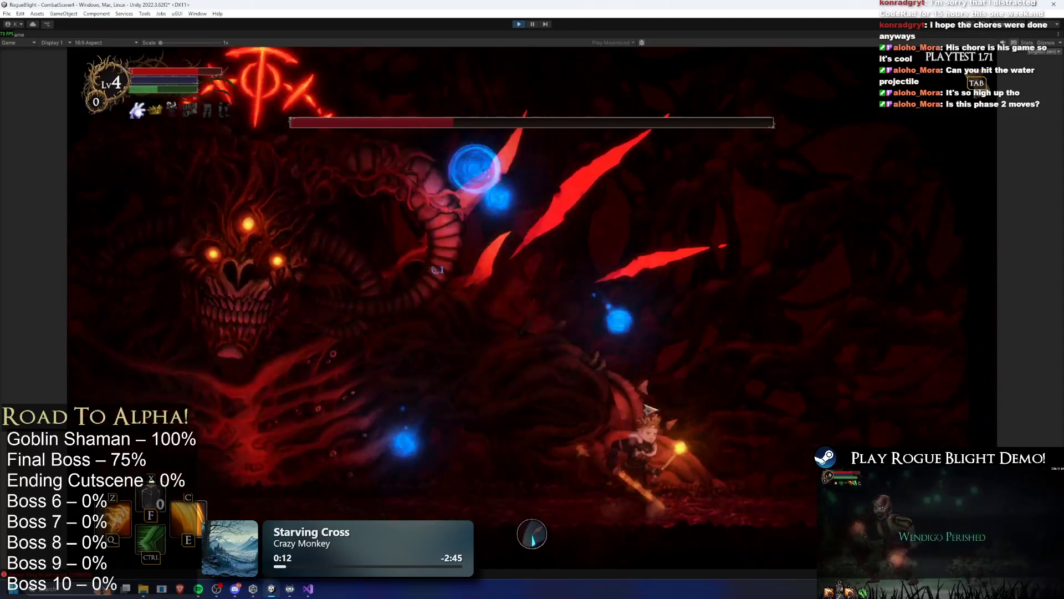
key("d")
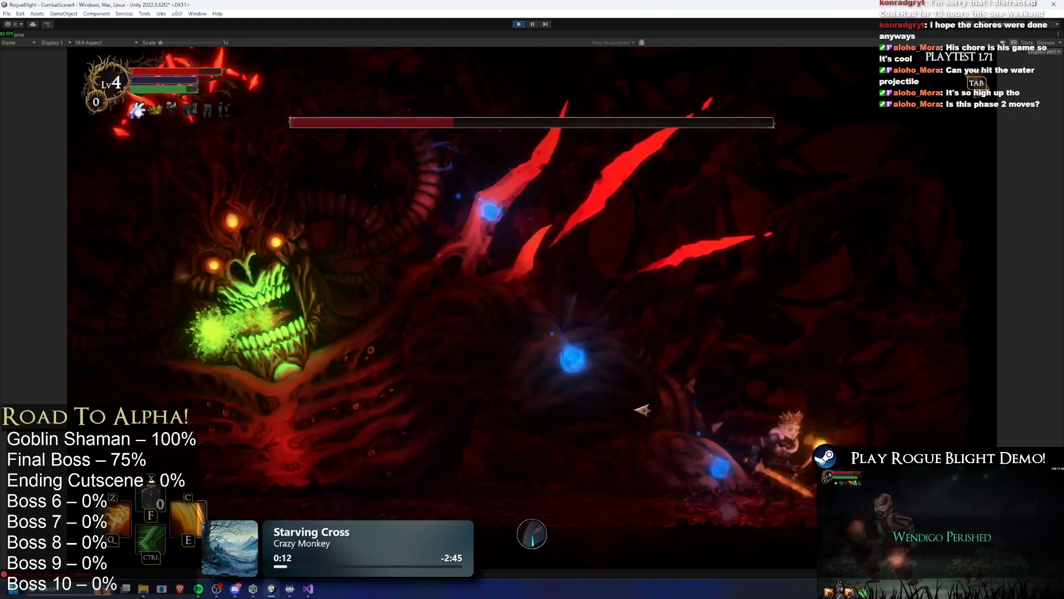
key("a")
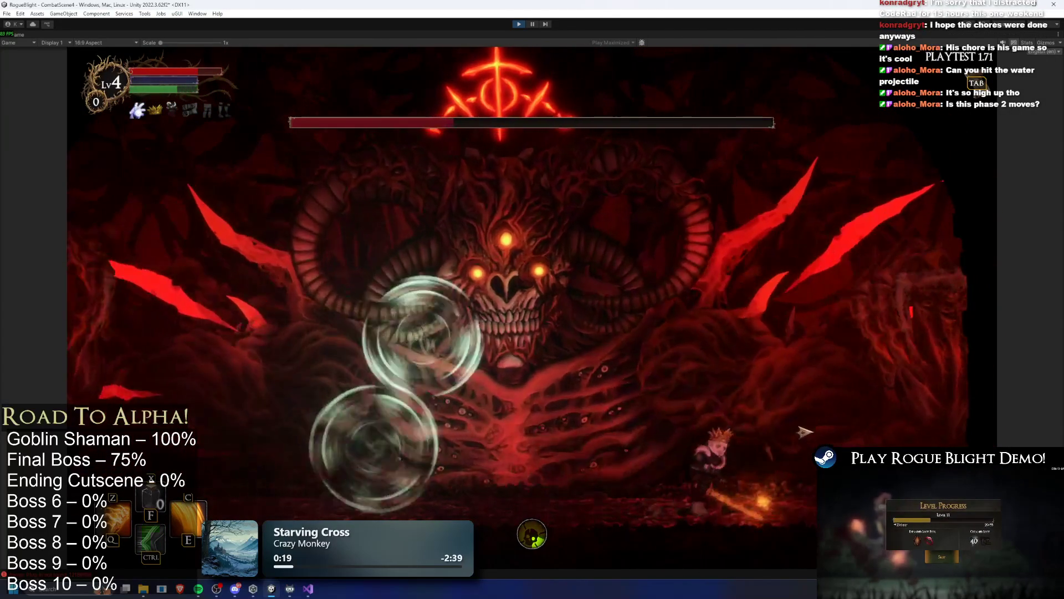
key("a")
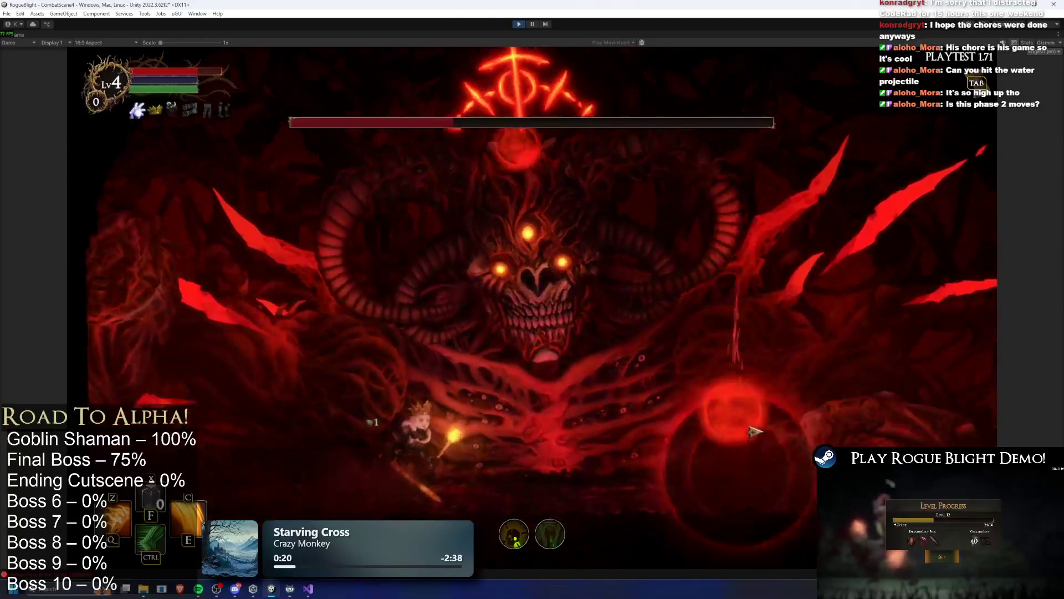
key("d")
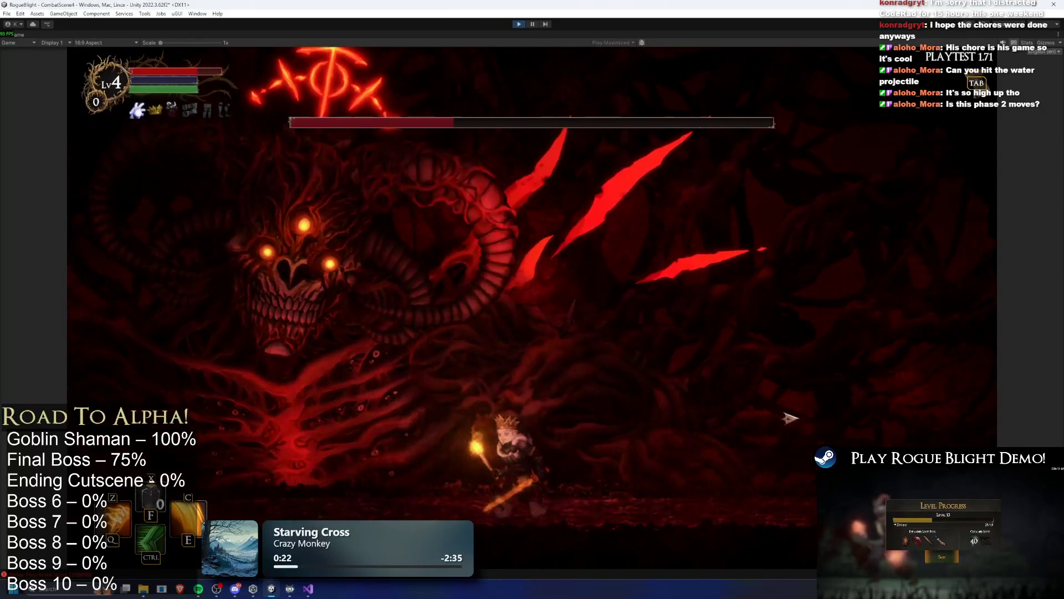
key("a")
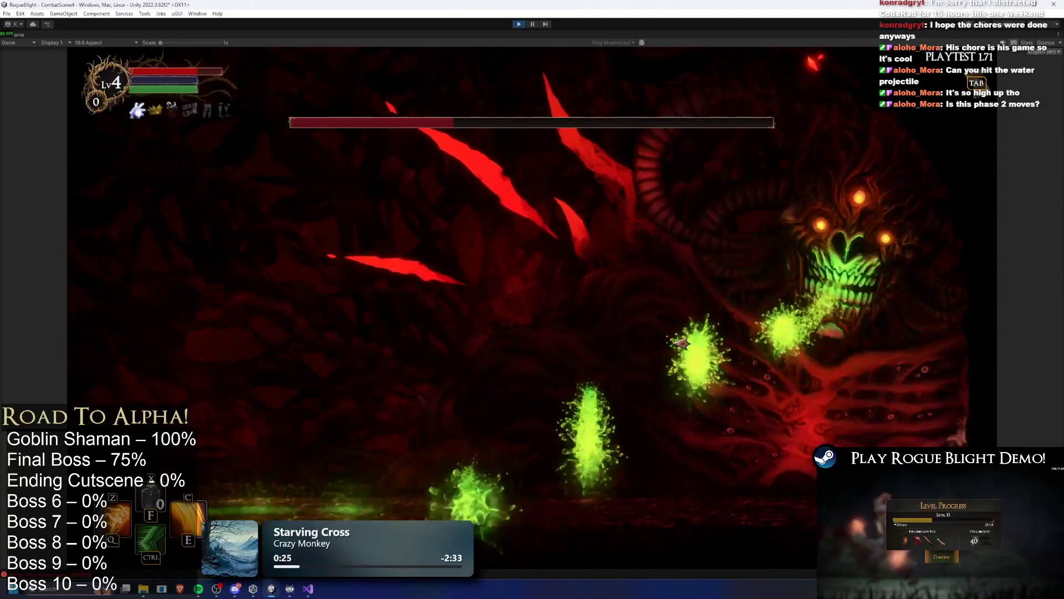
key("d")
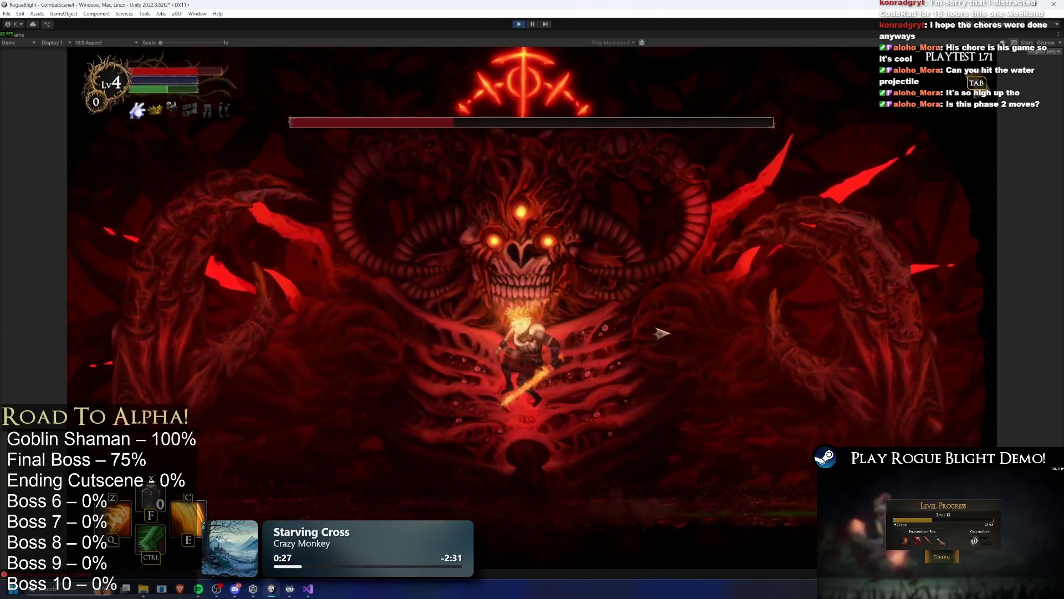
key("a")
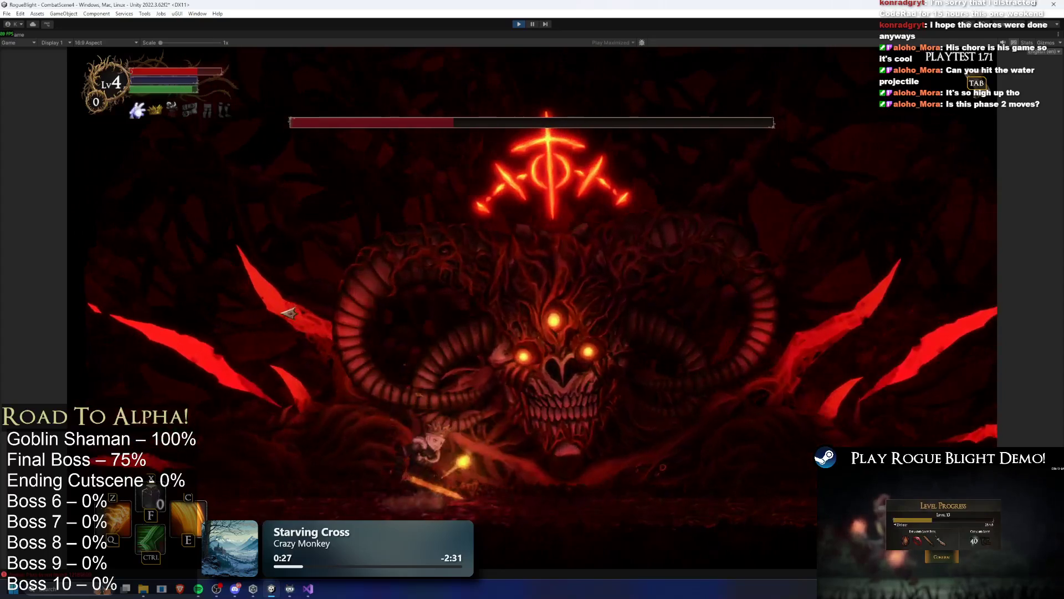
key("a")
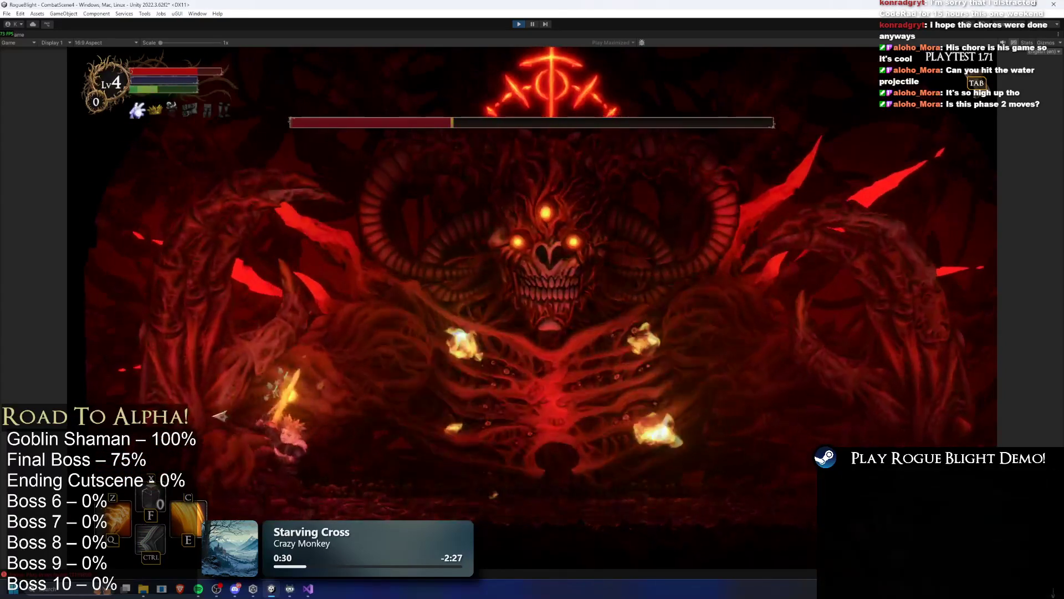
key("d")
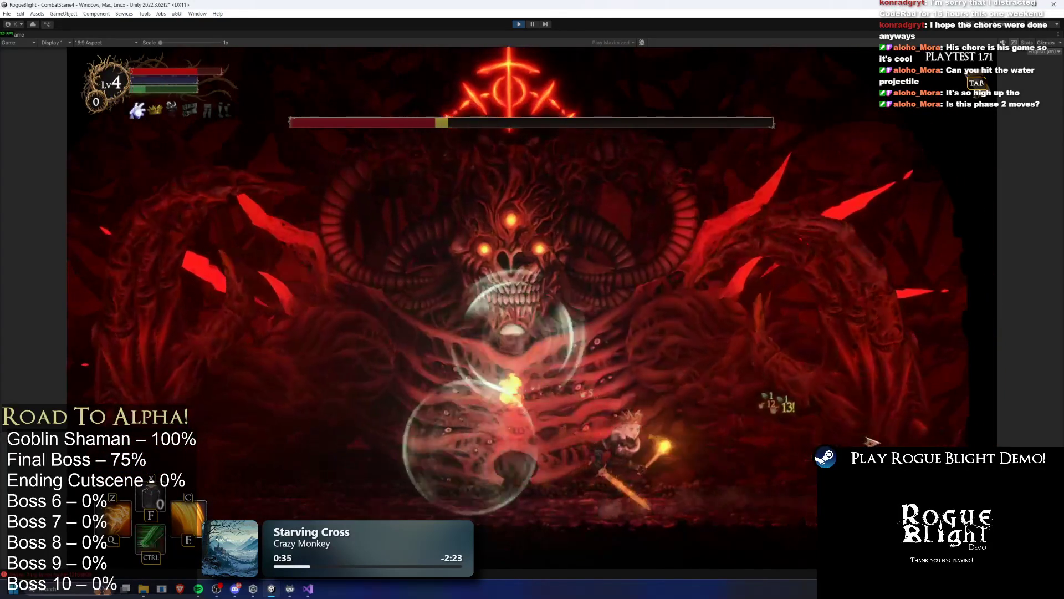
key("d")
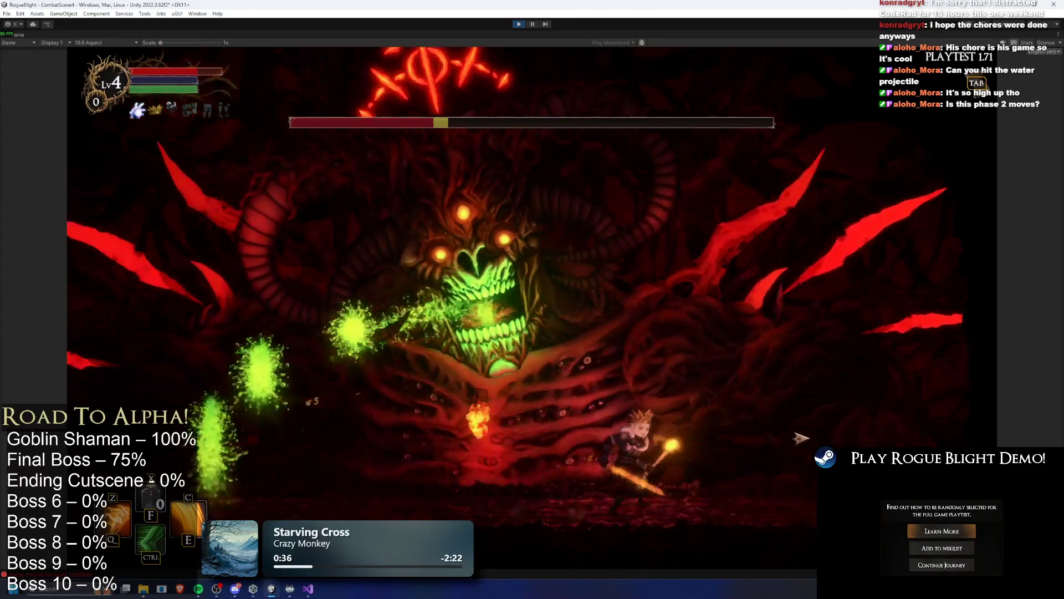
Leap at the boss's face, dodge rings and projectiles, and dash in with flaming sword slashes.
key("space")
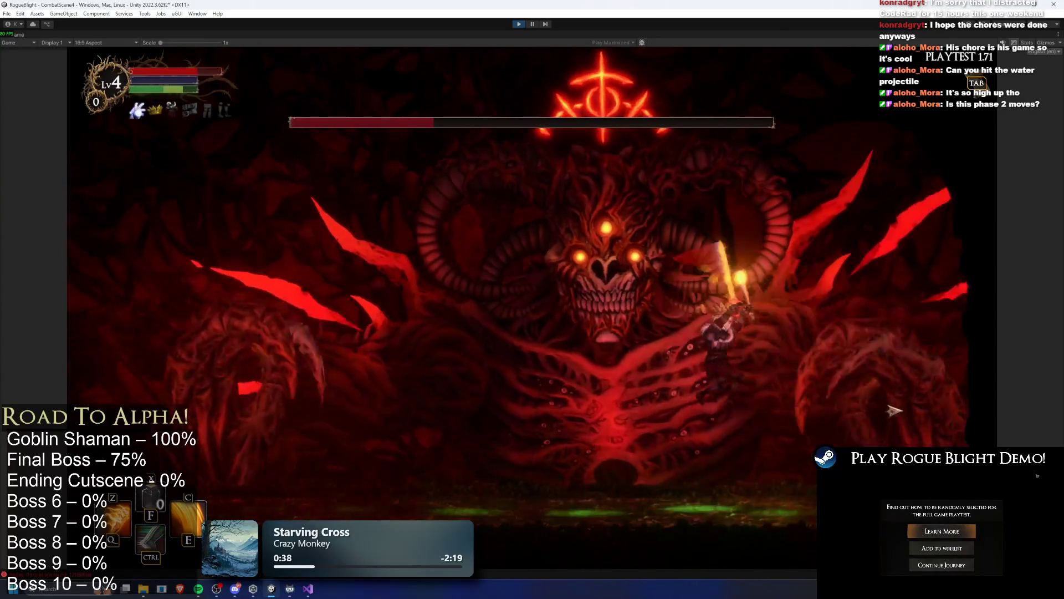
key("a")
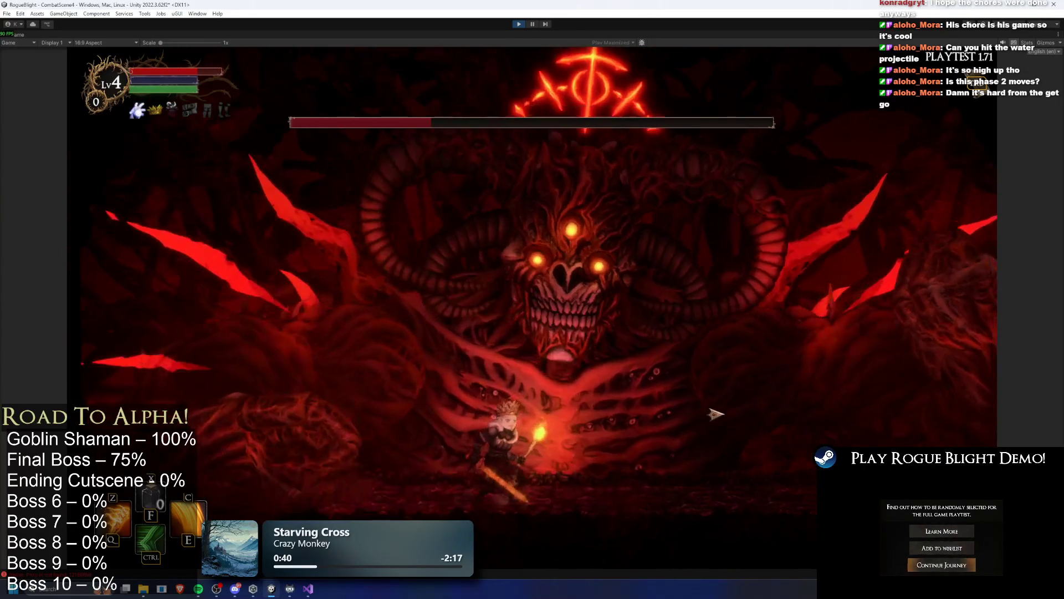
key("a")
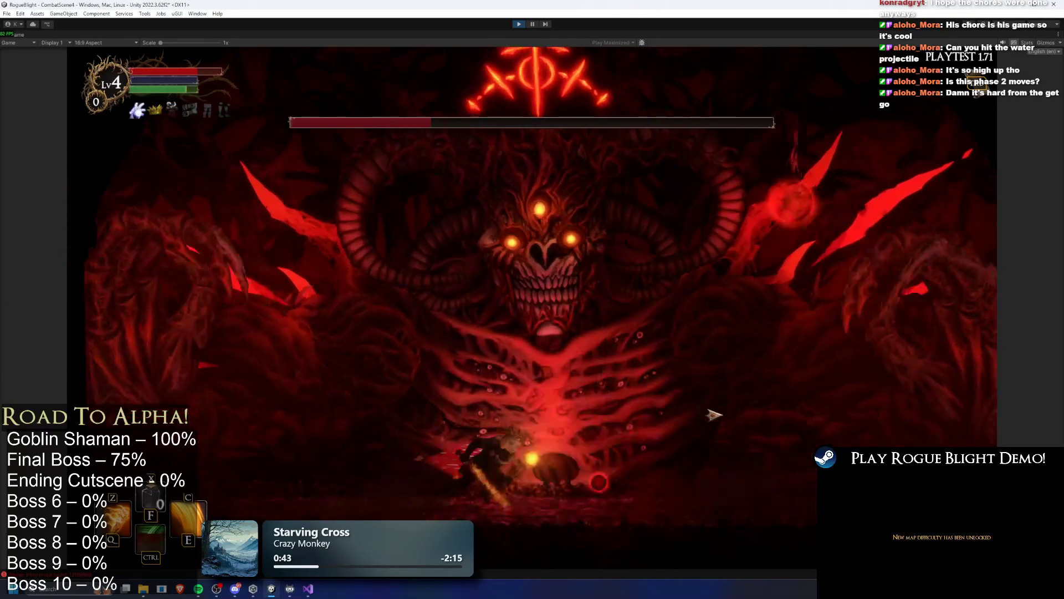
key("d")
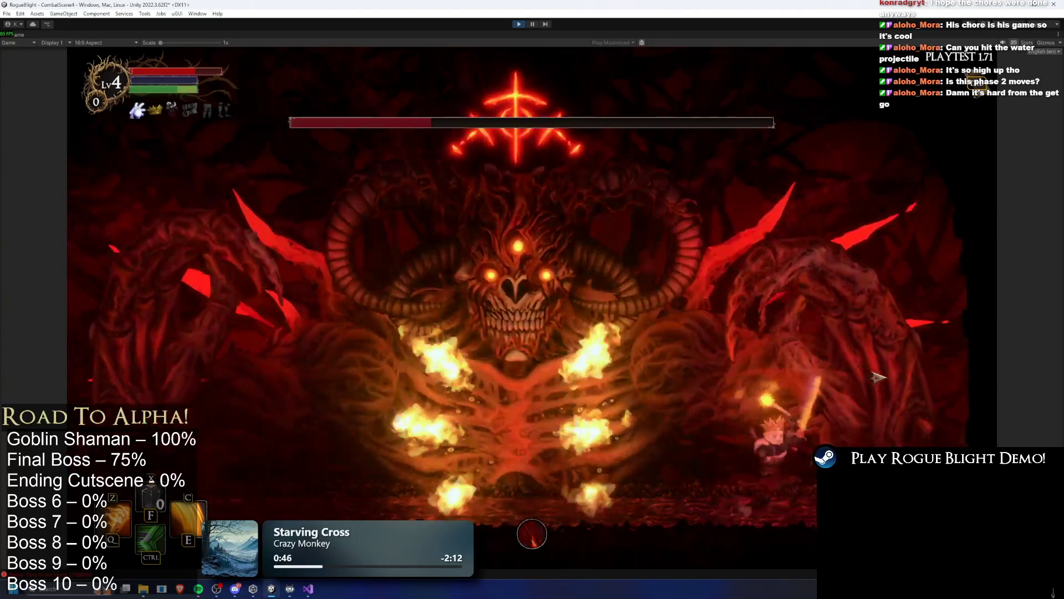
key("a")
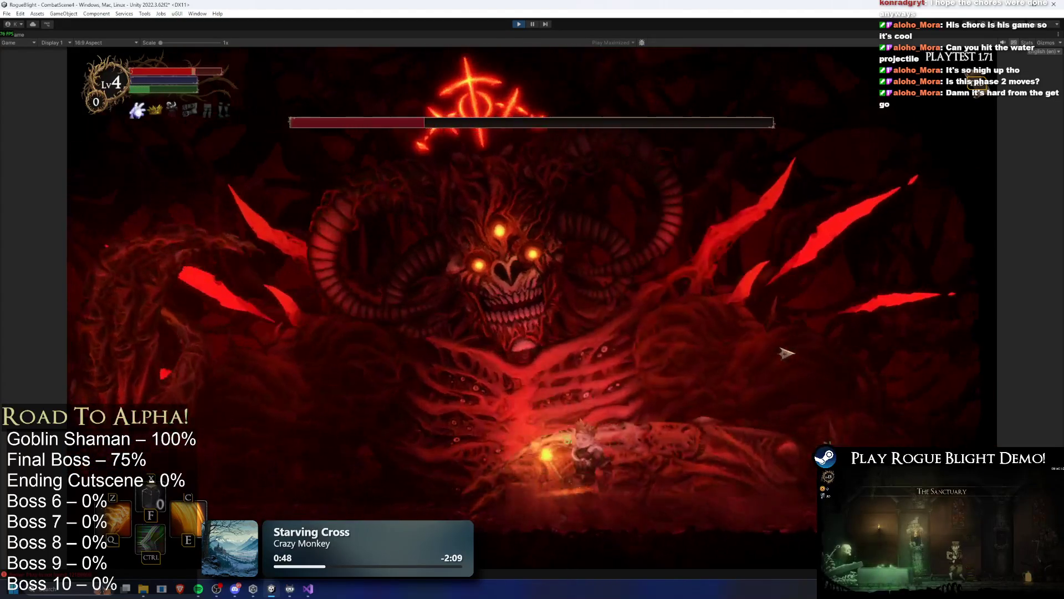
key("a")
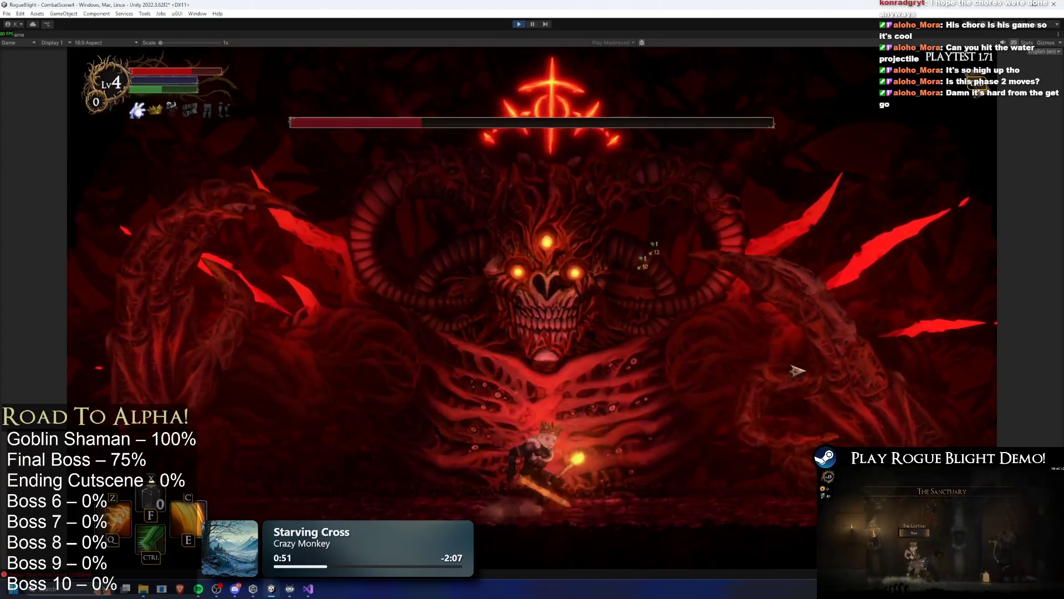
key("d")
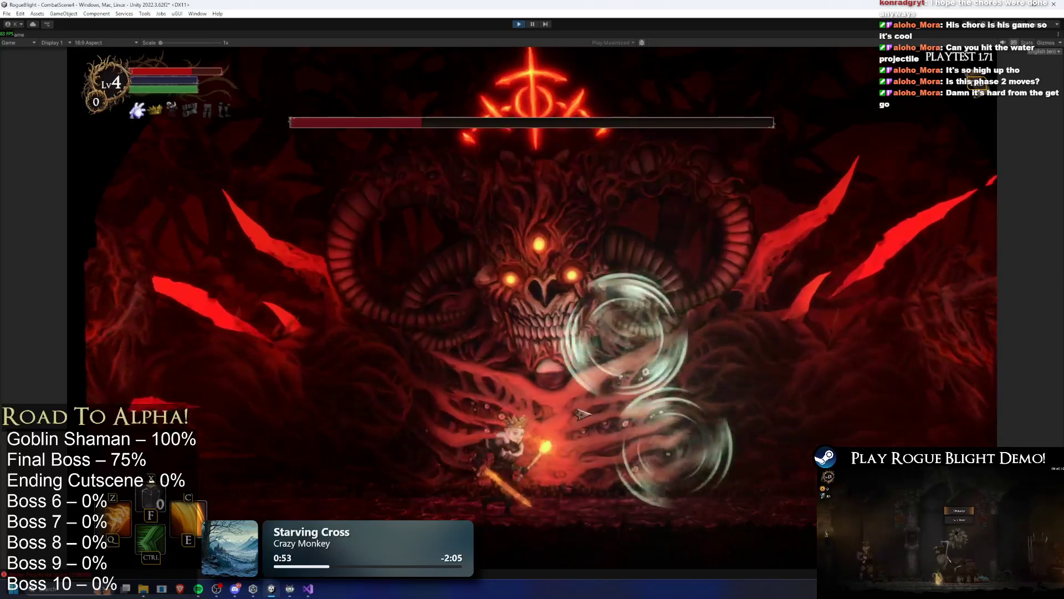
key("a")
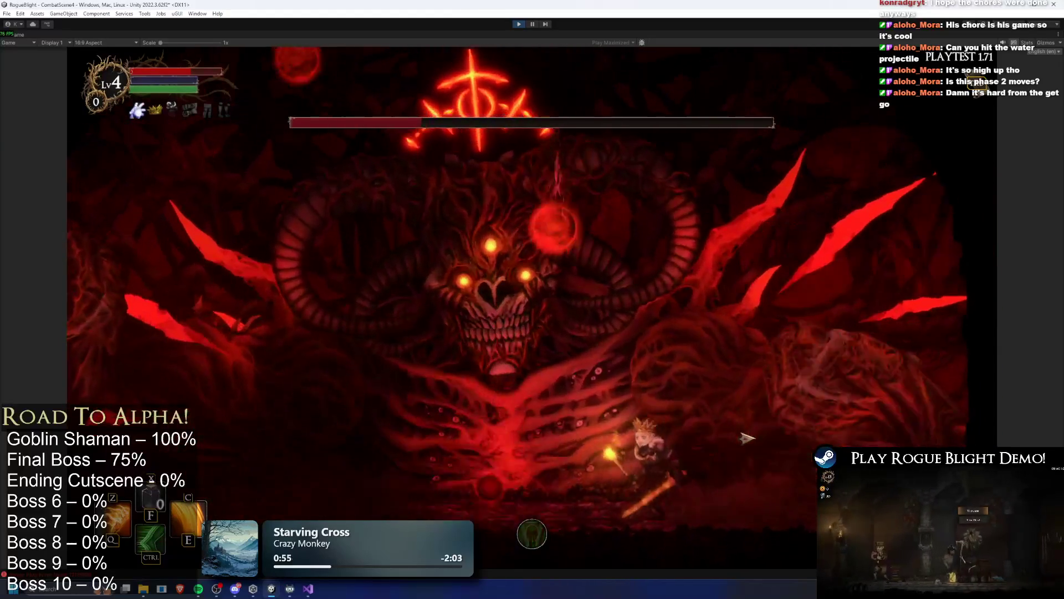
key("a")
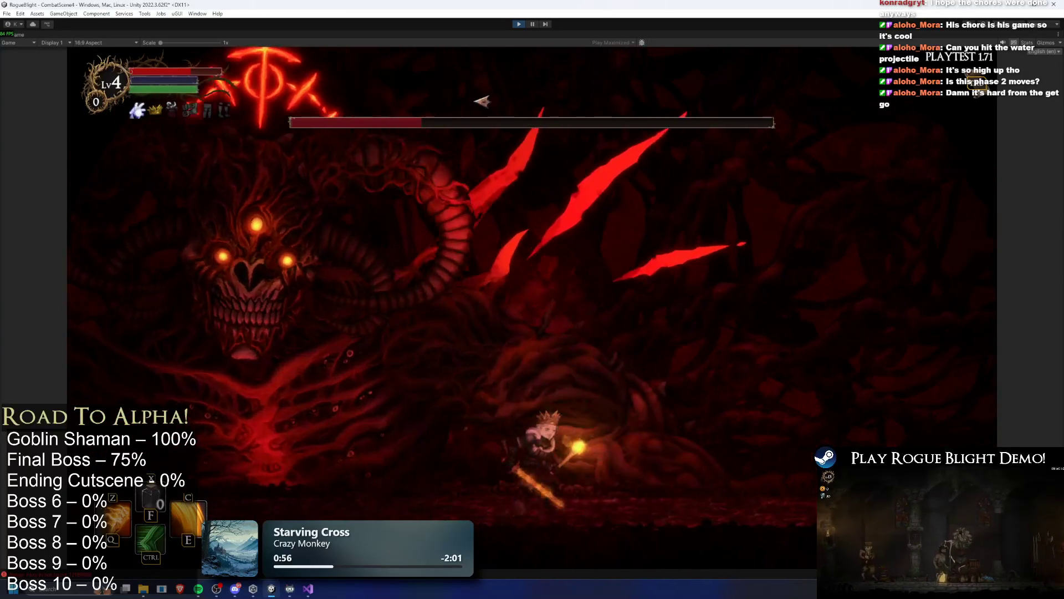
key("d")
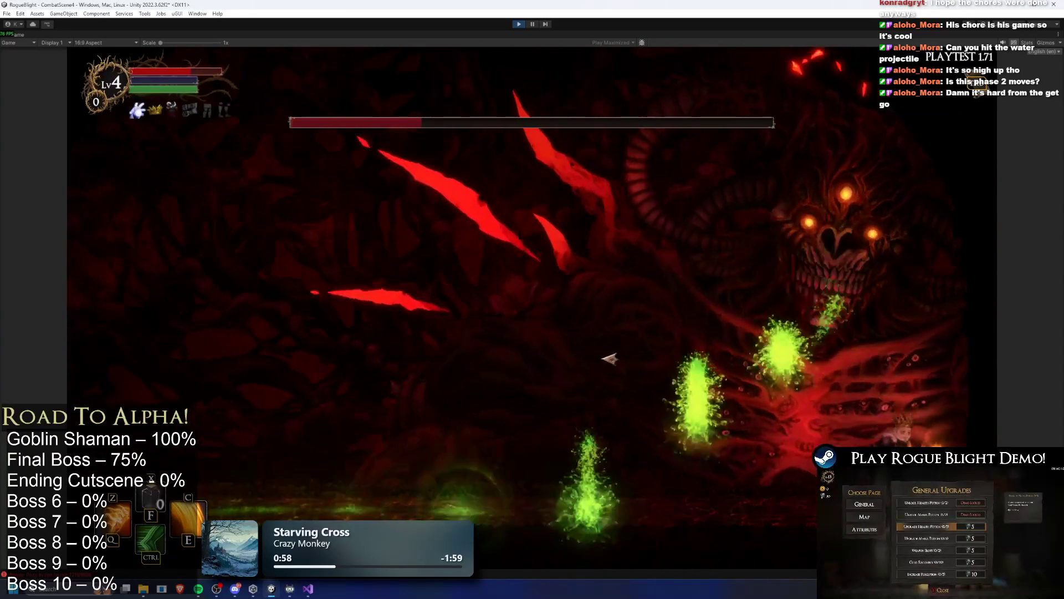
key("ctrl")
key("a")
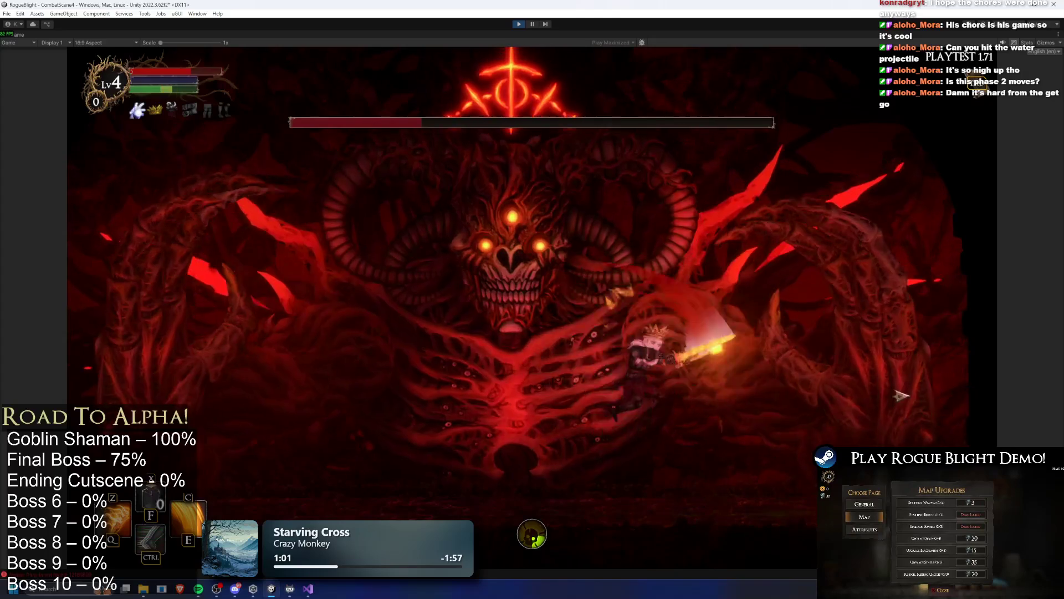
key("a")
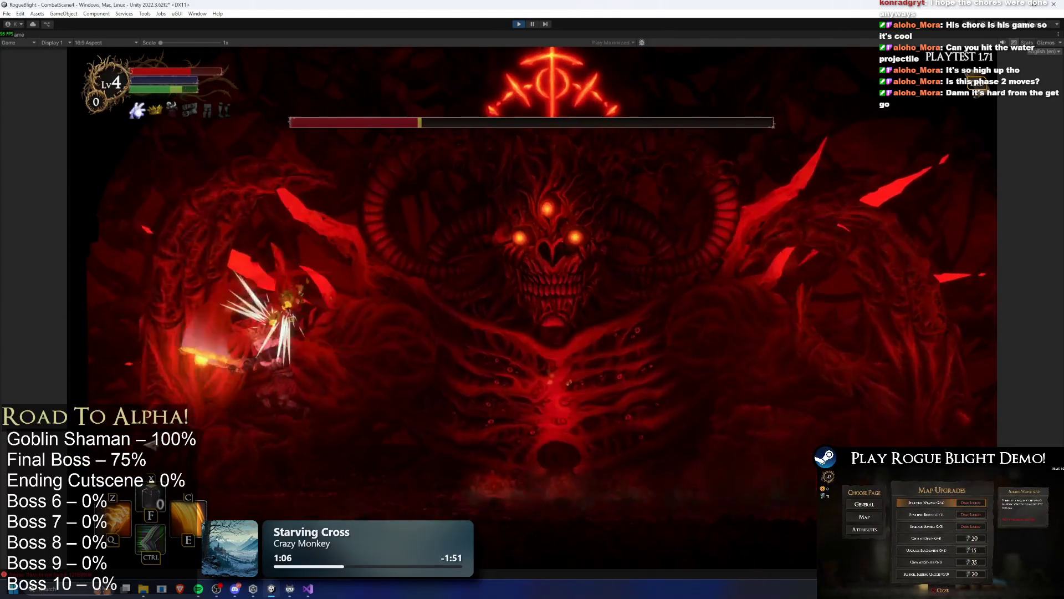
key("ctrl")
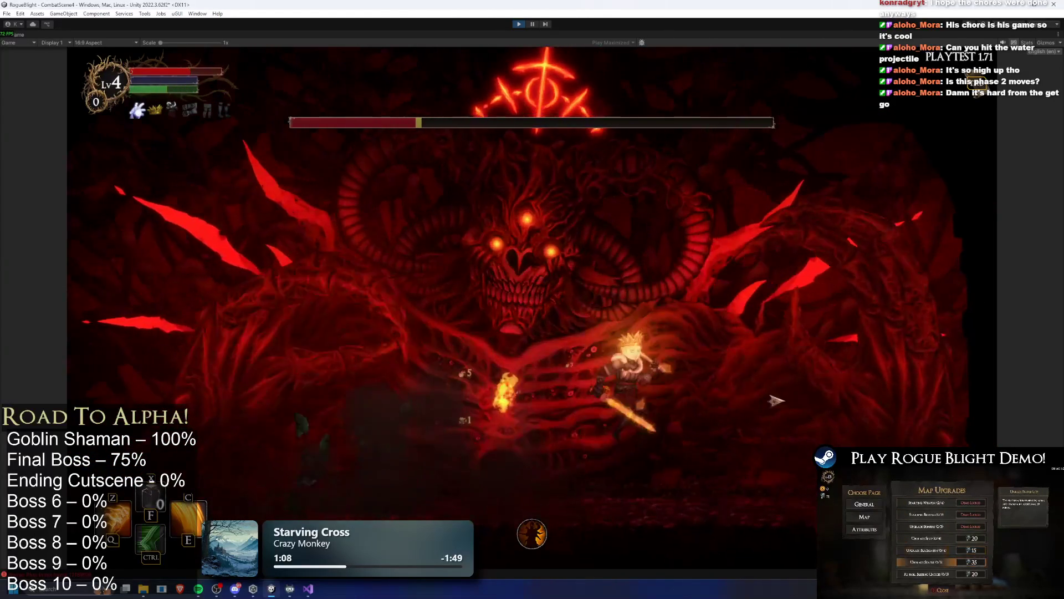
key("a")
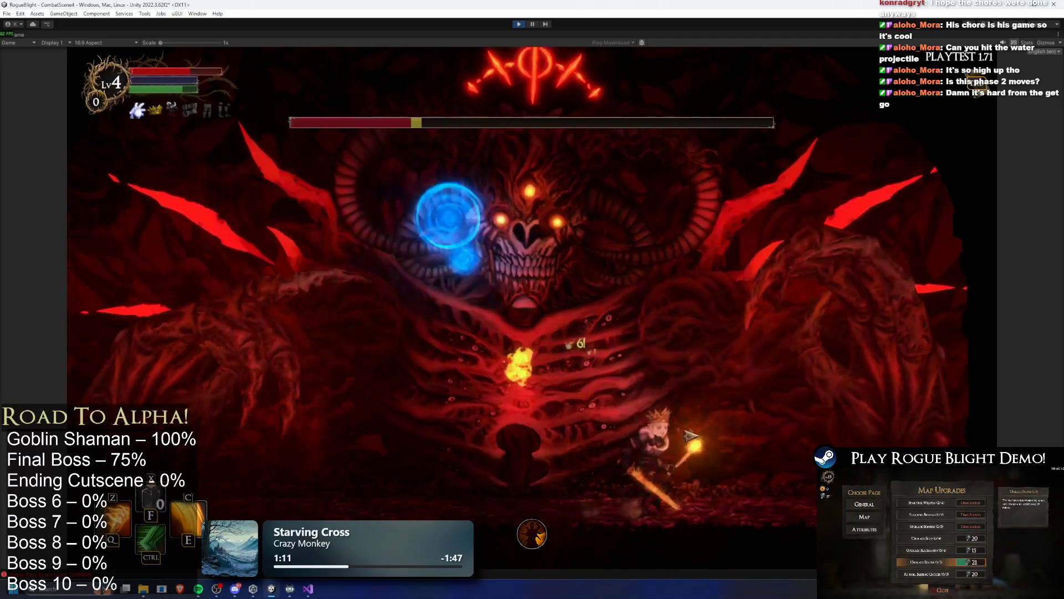
key("a")
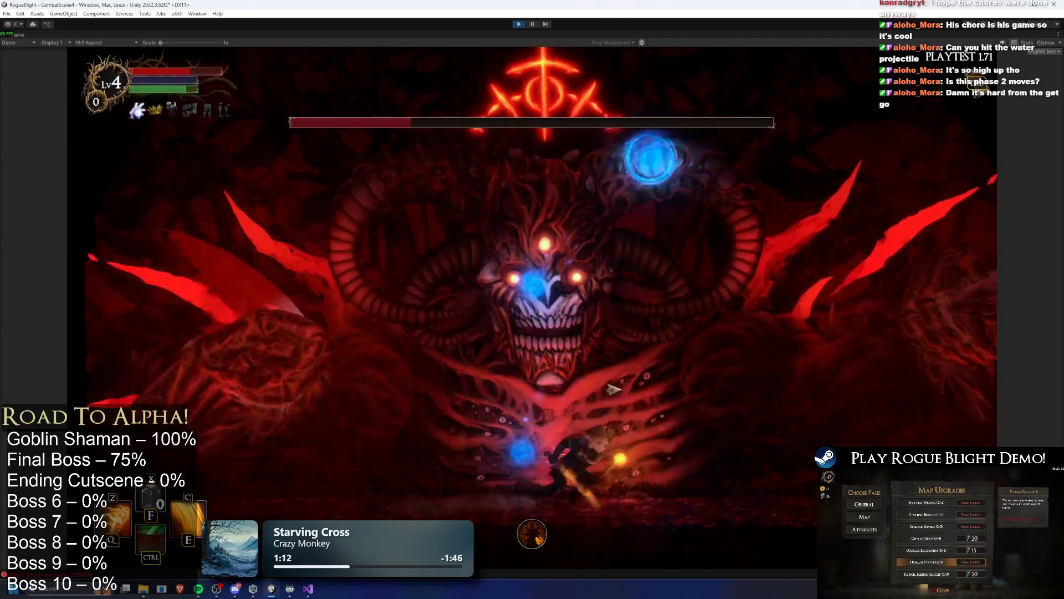
key("a")
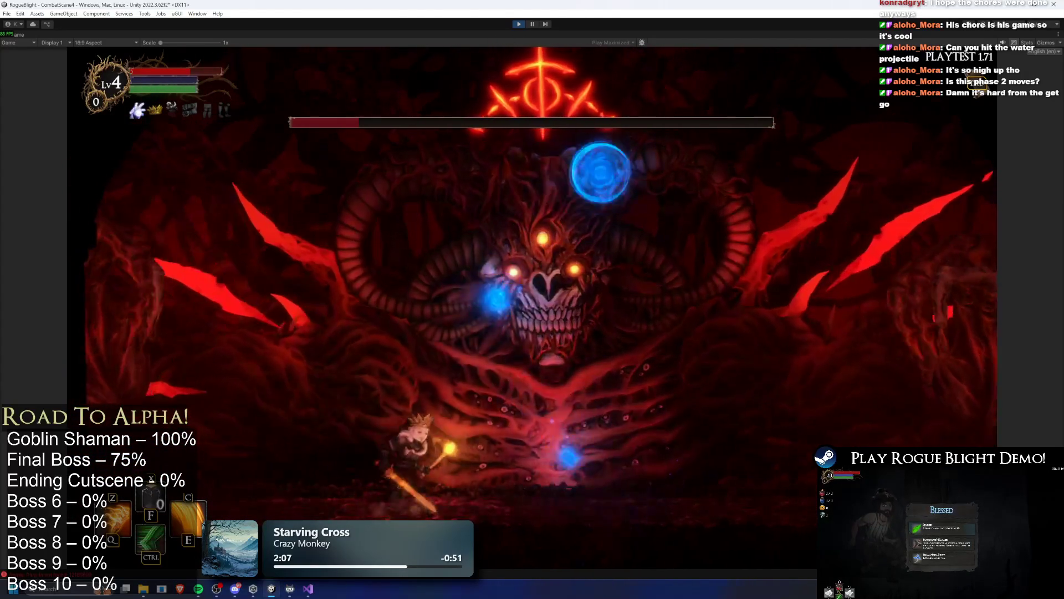
Stop the boss playtest and exit play mode with Ctrl+P.
key("ctrl+p")
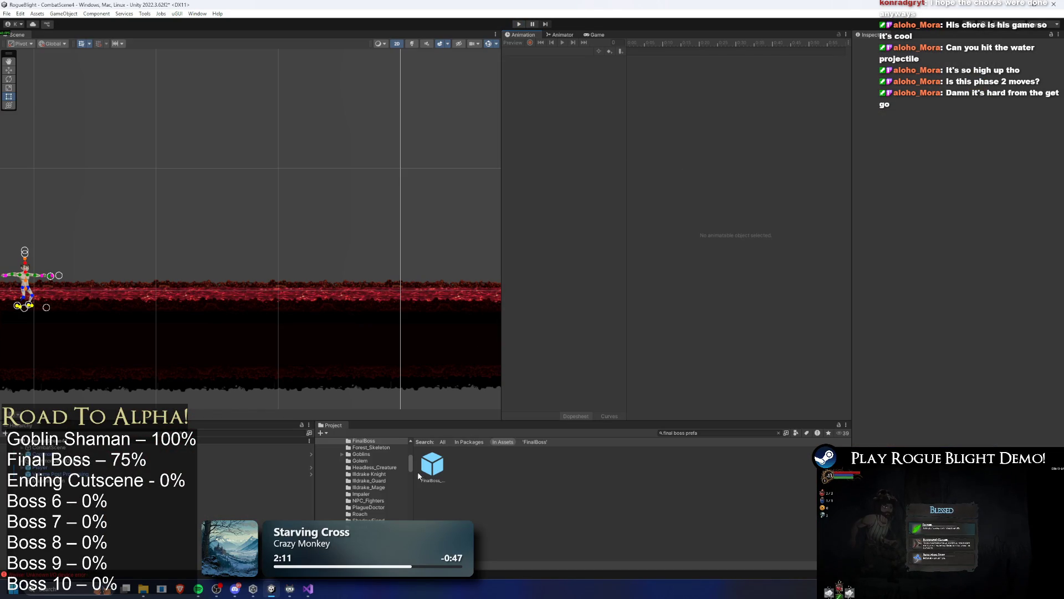
Open the FinalBoss prefab and set the Element 0 and Element 1 attack percentages to 0.
double_click(438, 468)
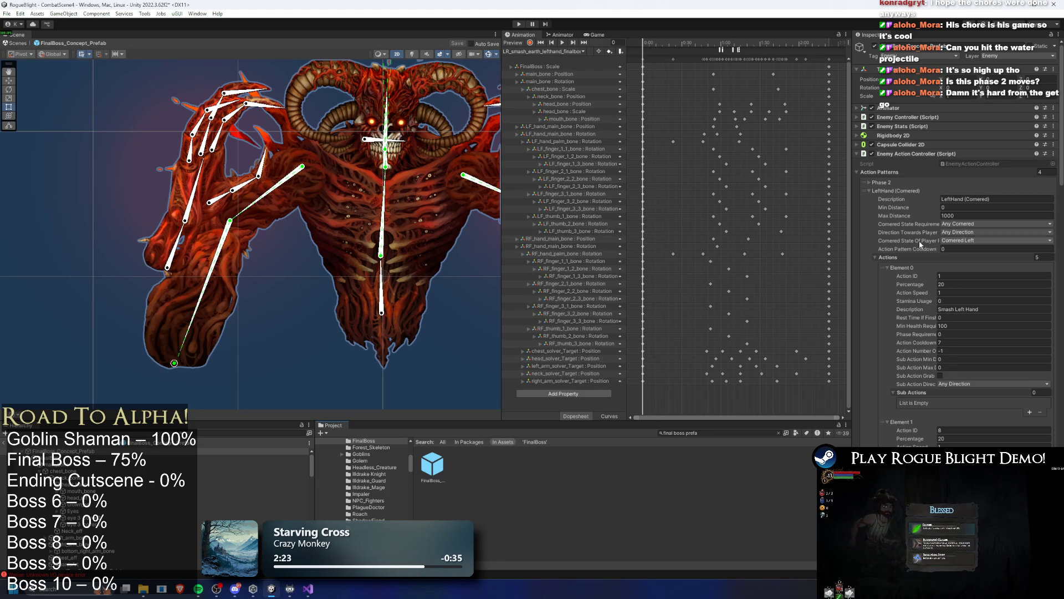
left_click(967, 284)
type("0")
key("Return")
scroll(942, 229, "down", 5)
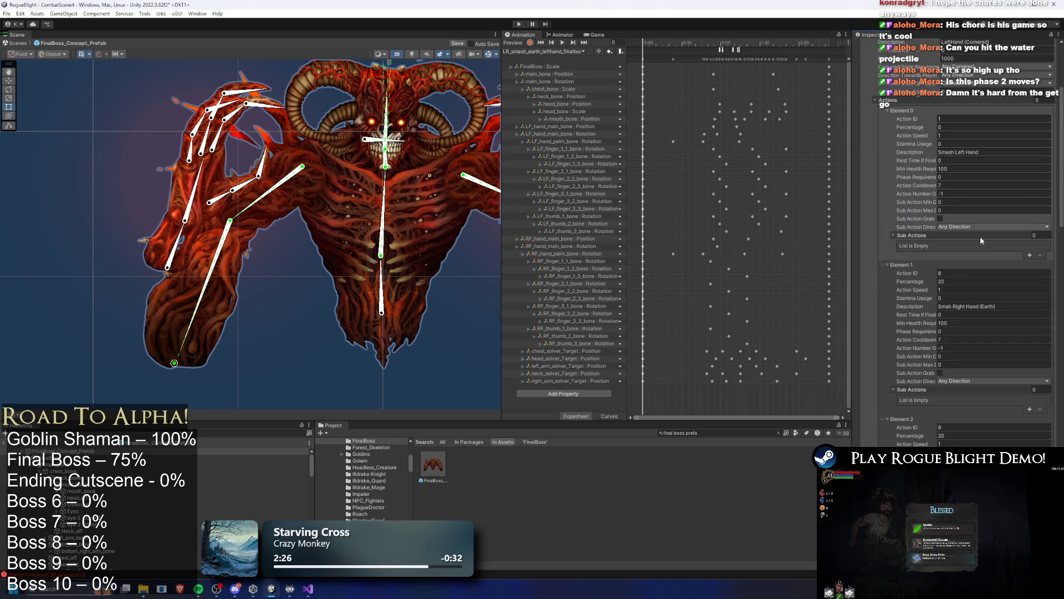
left_click(963, 281)
type("0")
key("Return")
Set Elements 2 and 3 to 0, select the Left Hand (Lightning) percentage, then move to TODO.txt.
scroll(957, 288, "down", 4)
left_click(960, 300)
type("0")
key("Return")
scroll(970, 294, "down", 4)
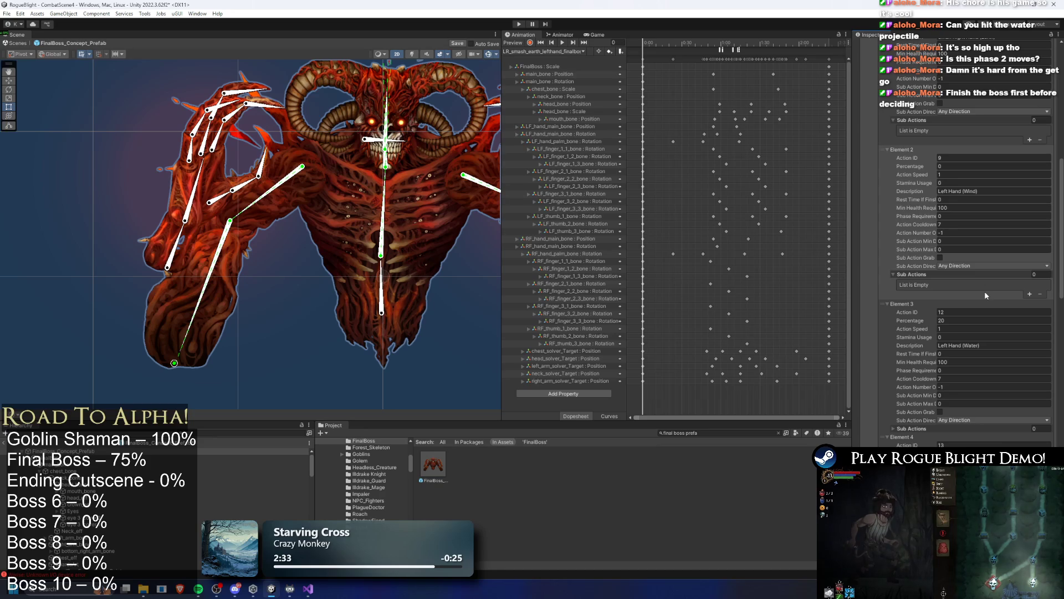
left_click(964, 321)
type("0")
key("Return")
scroll(959, 327, "down", 3)
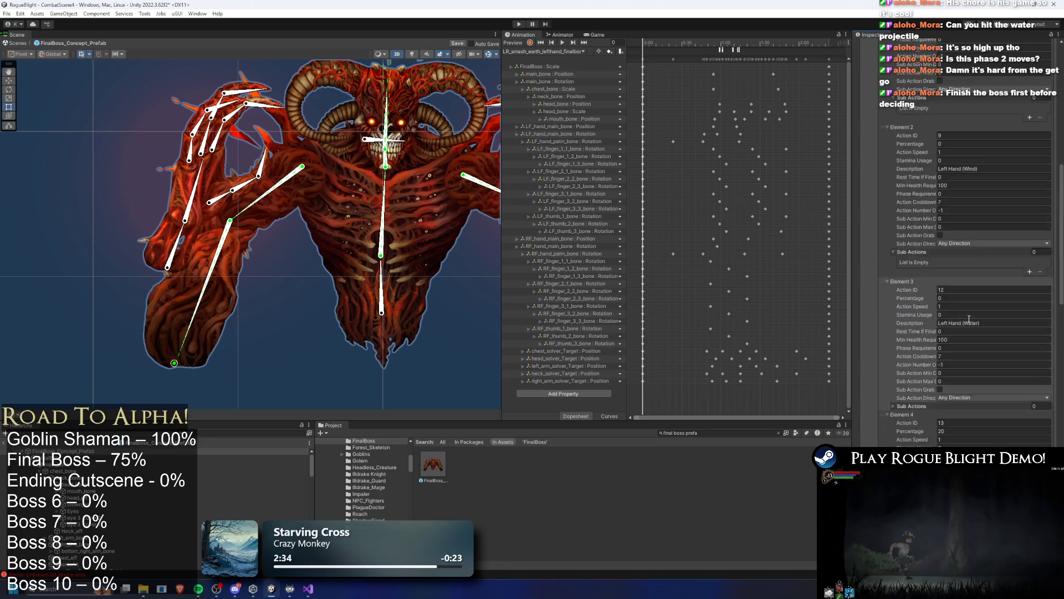
left_click(959, 342)
type("100")
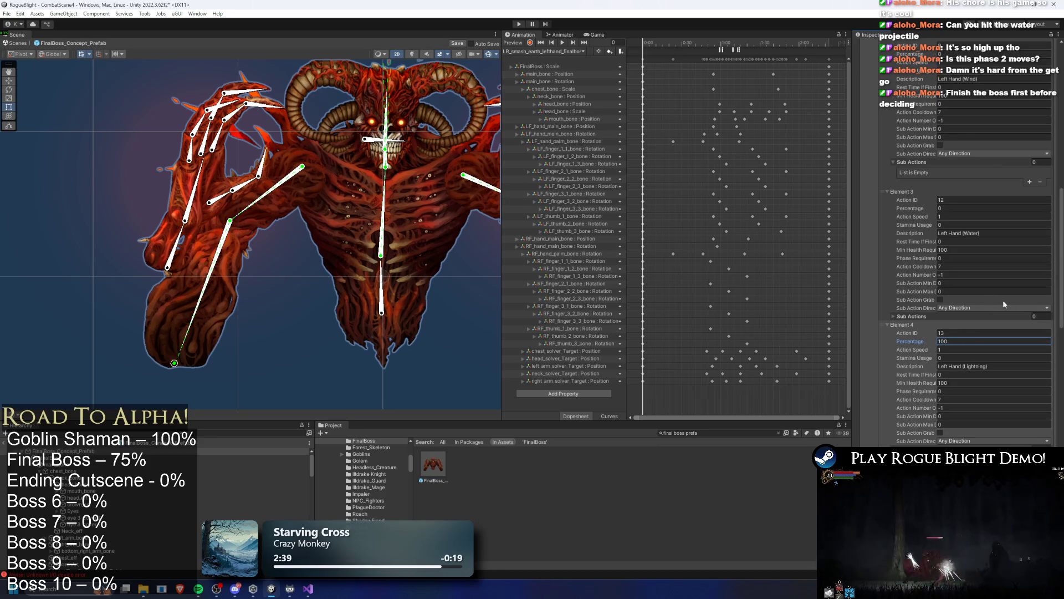
key("alt+Tab")
left_click(287, 227)
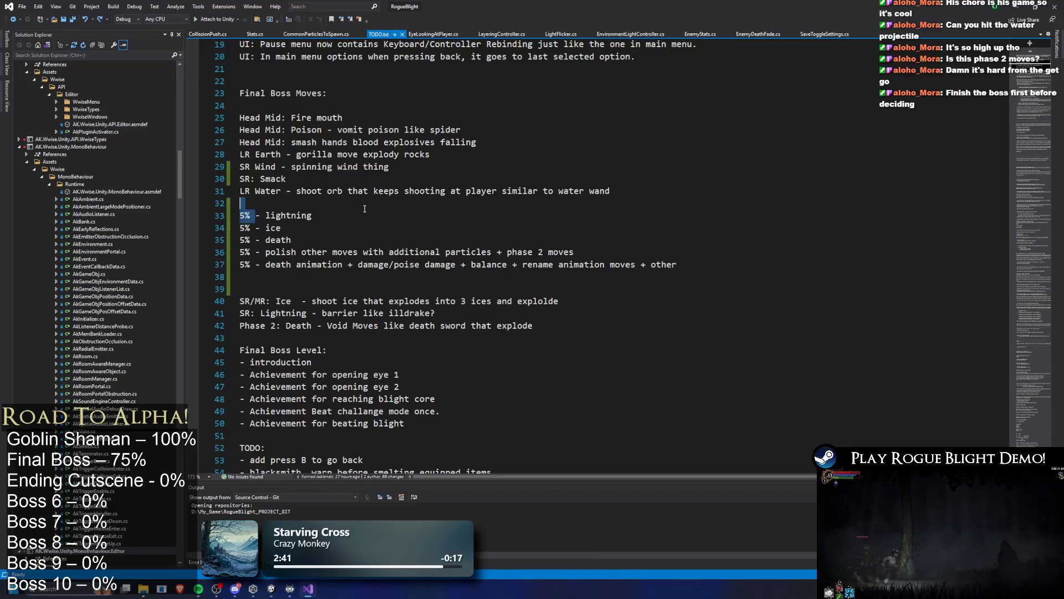
Highlight the polish-moves, death animation and damage/poise damage tasks in TODO.txt, then return to Unity.
mouse_move(265, 253)
left_mouse_down()
mouse_move(524, 252)
mouse_move(247, 227)
mouse_move(607, 257)
left_mouse_up()
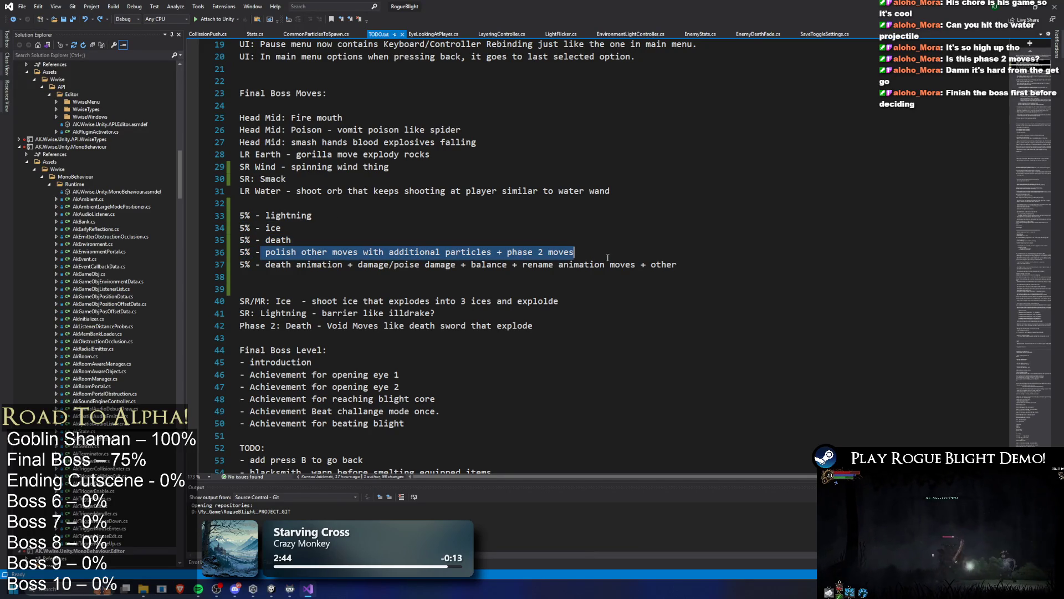
left_click_drag(387, 265, 473, 252)
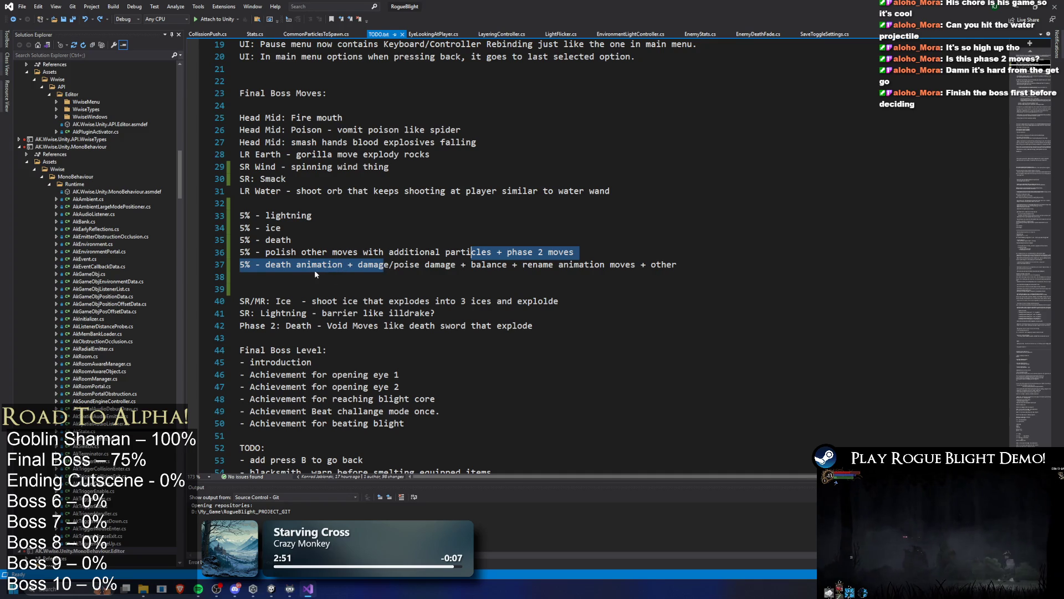
double_click(280, 265)
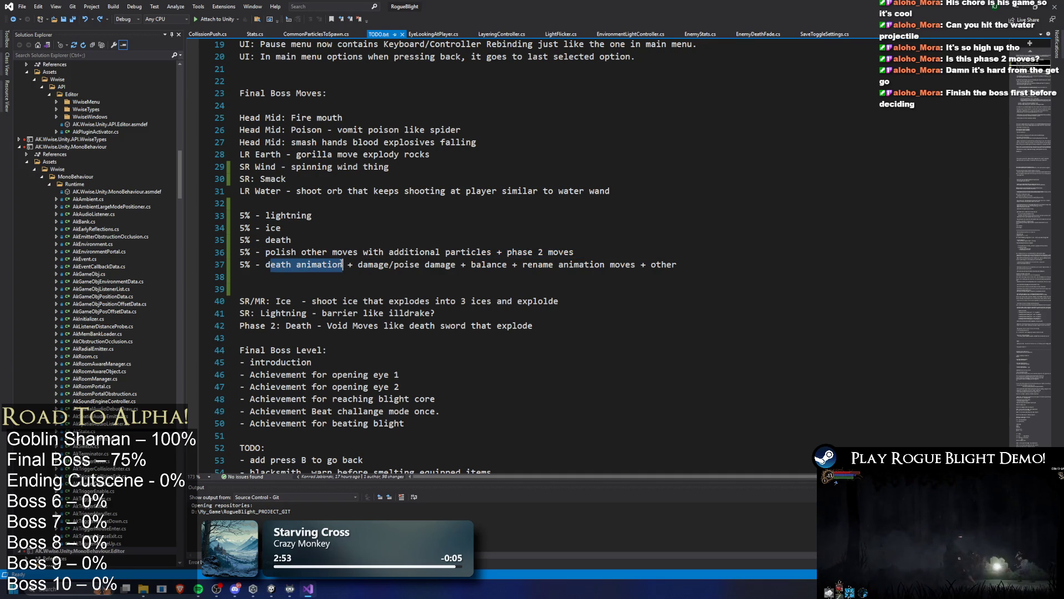
left_click_drag(346, 266, 571, 265)
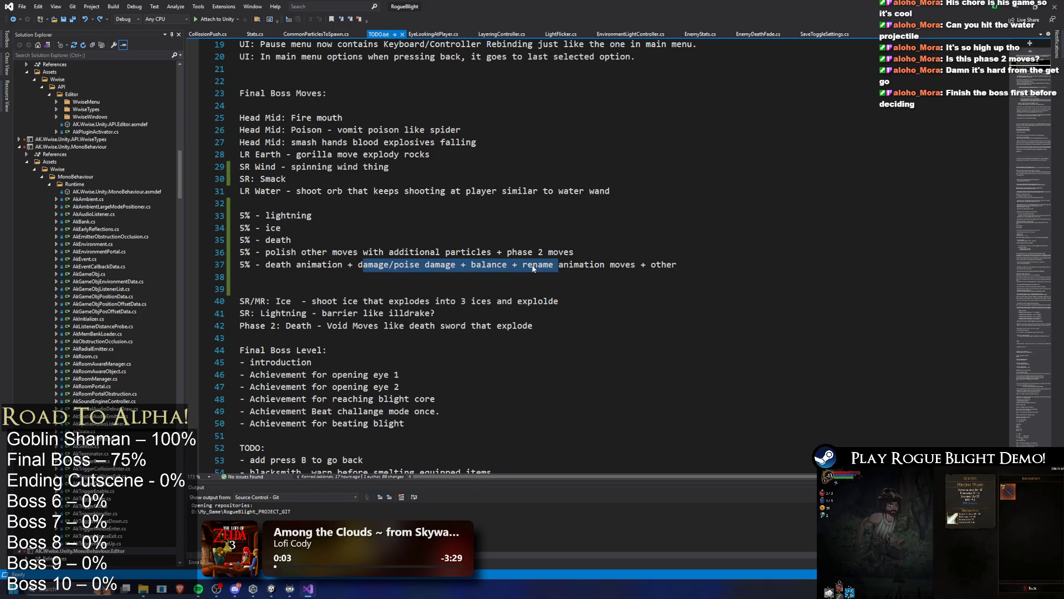
left_click(536, 191)
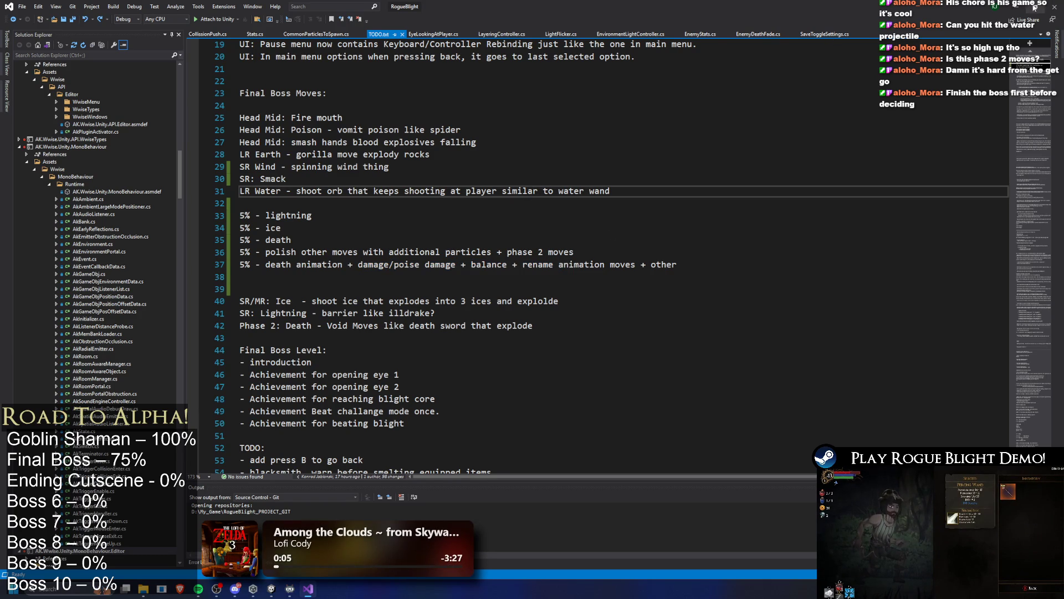
key("alt+Tab")
scroll(409, 145, "down", 2)
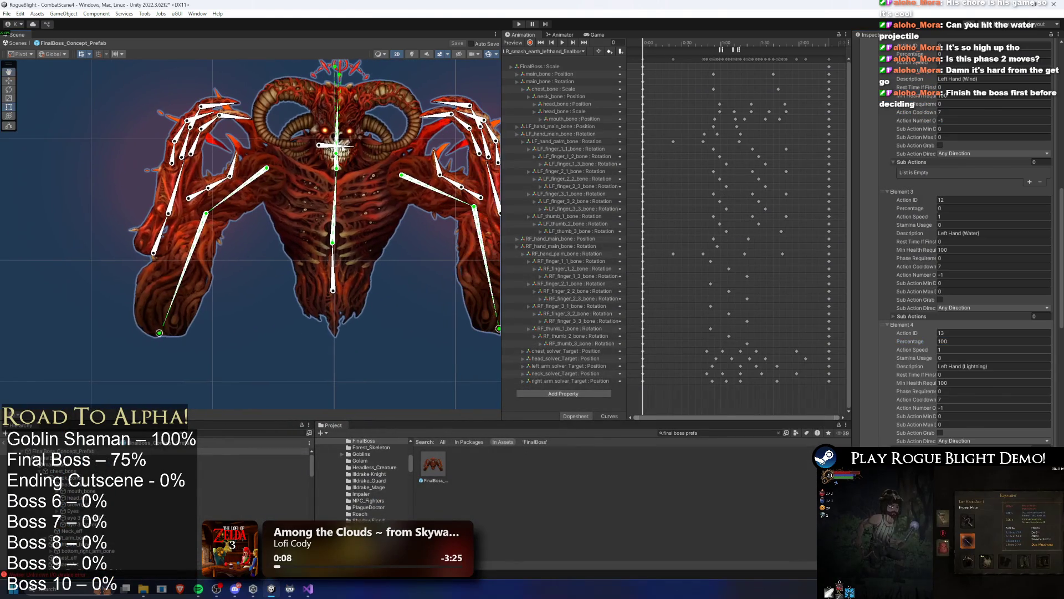
Switch to the SR_lightning_left_hand_finalboss clip and preview it, stopping at frame 48.
left_click(571, 52)
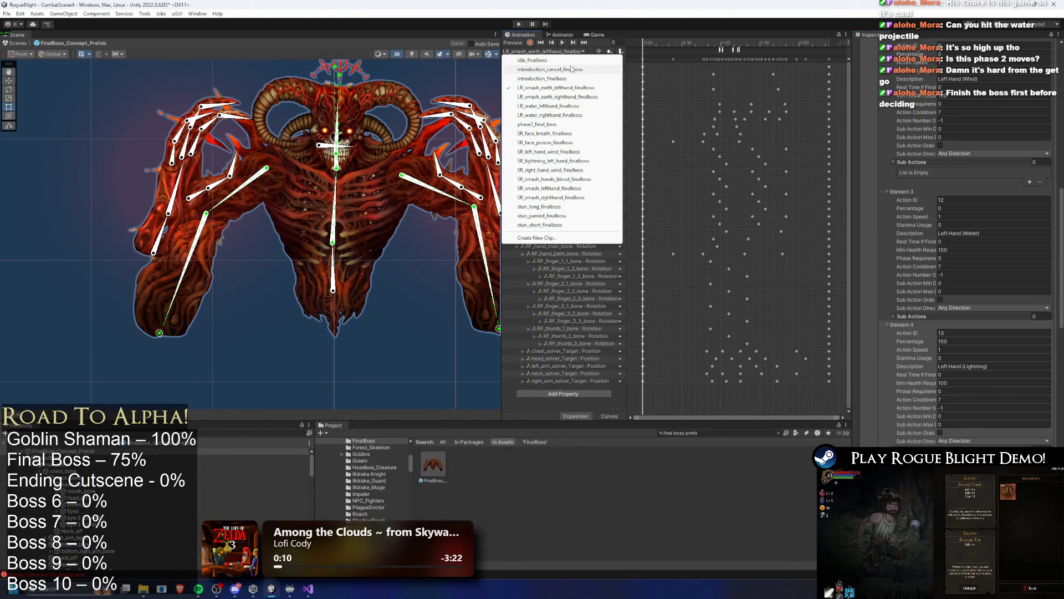
left_click(554, 161)
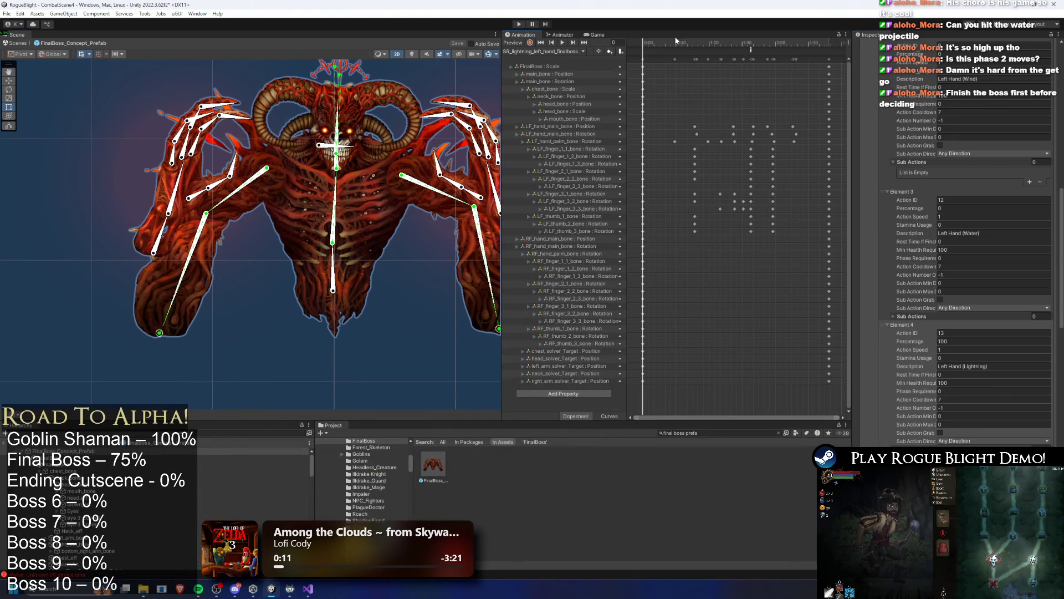
left_click(689, 42)
mouse_move(689, 43)
left_mouse_down()
mouse_move(701, 43)
mouse_move(631, 52)
left_mouse_up()
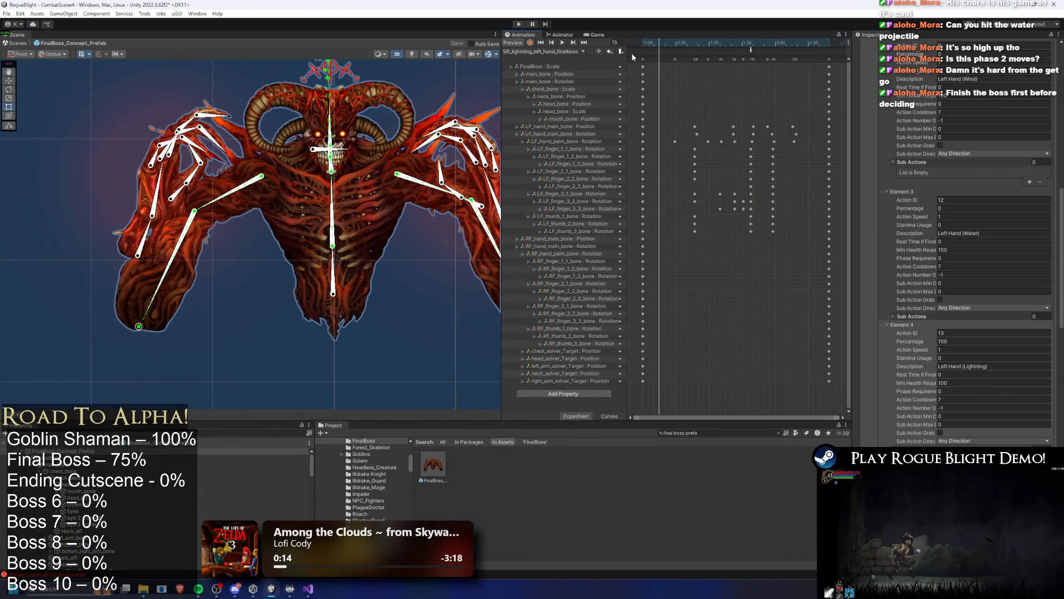
left_click(561, 43)
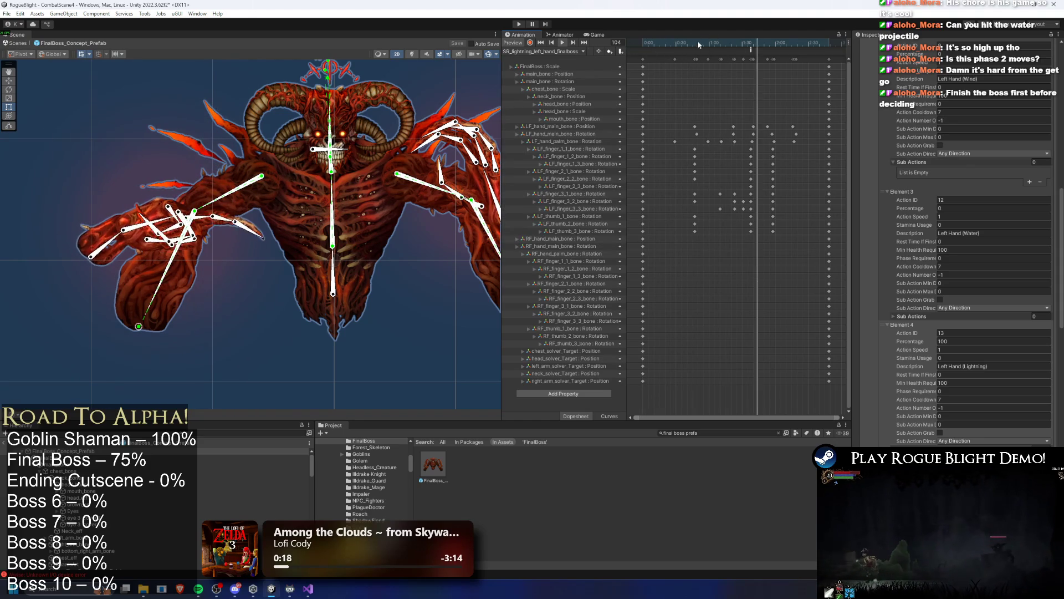
left_click_drag(667, 42, 697, 42)
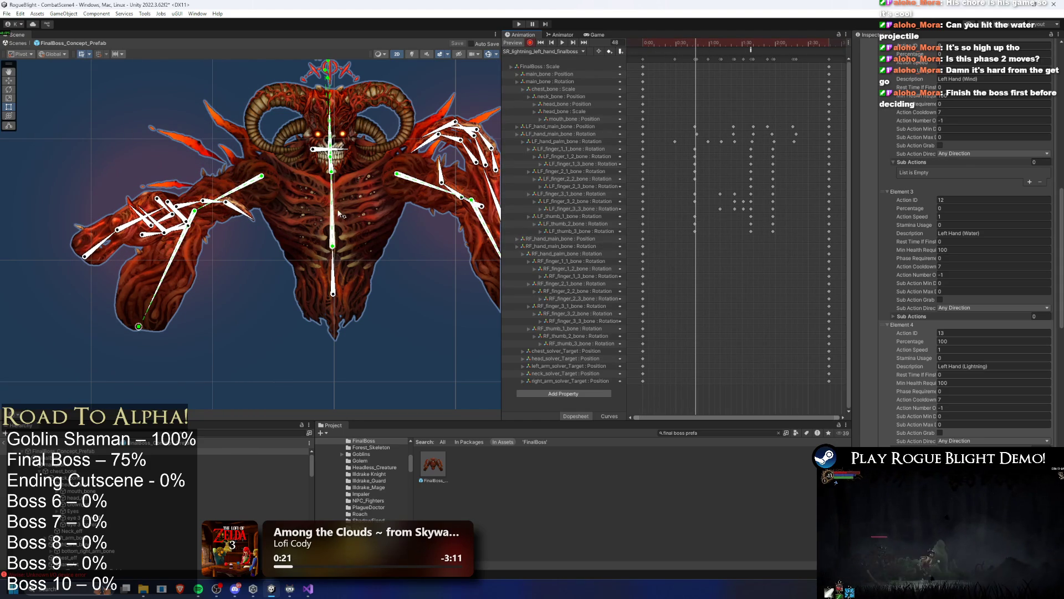
At frame 48, reposition the left-arm IK target and shift the torso down-left.
left_click(344, 94)
scroll(343, 114, "up", 3)
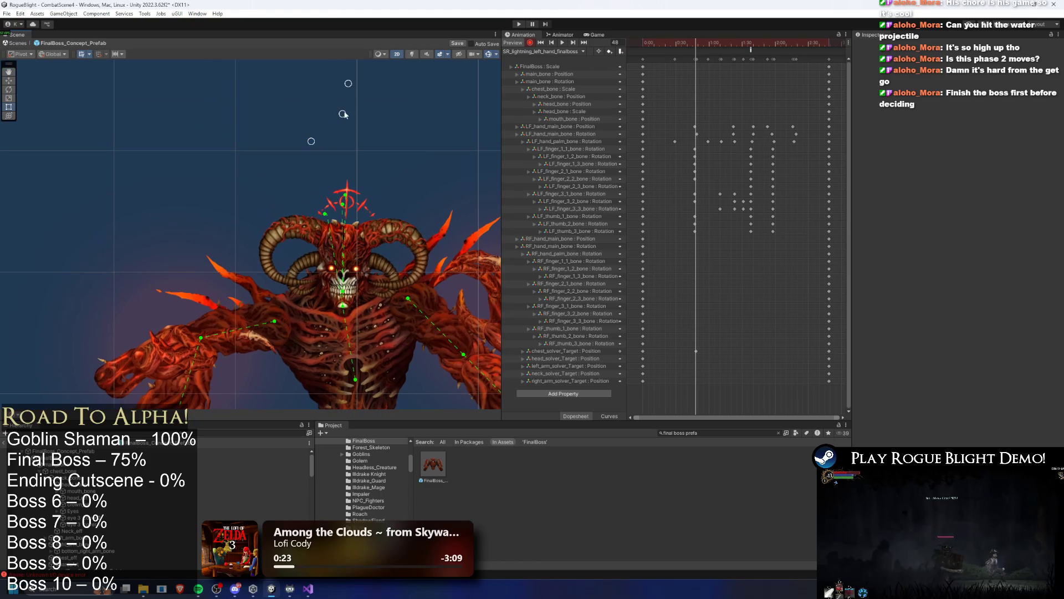
left_click_drag(242, 396, 277, 295)
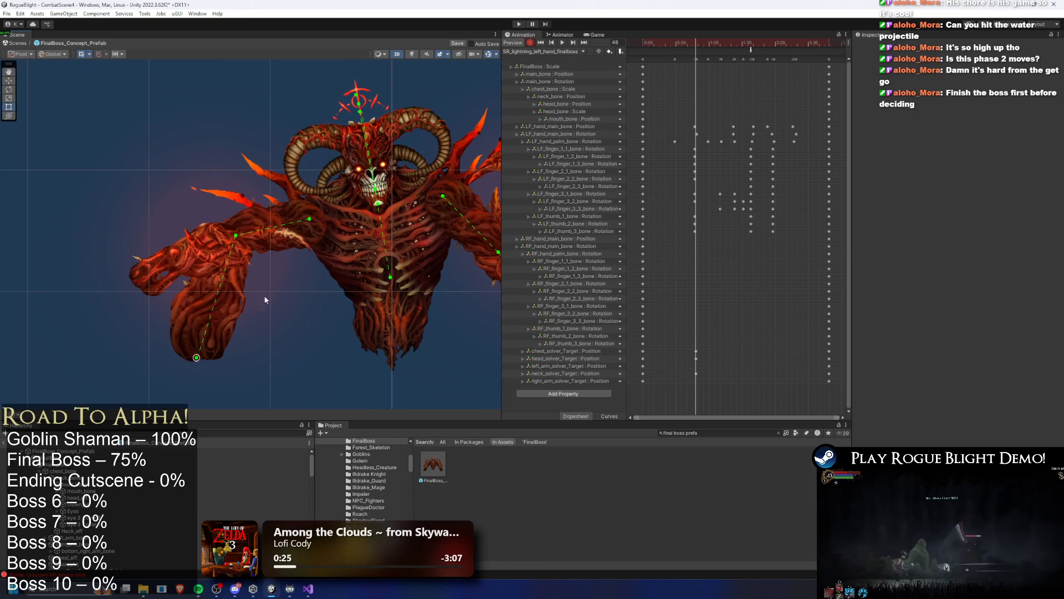
left_click_drag(196, 358, 152, 305)
left_click(375, 337)
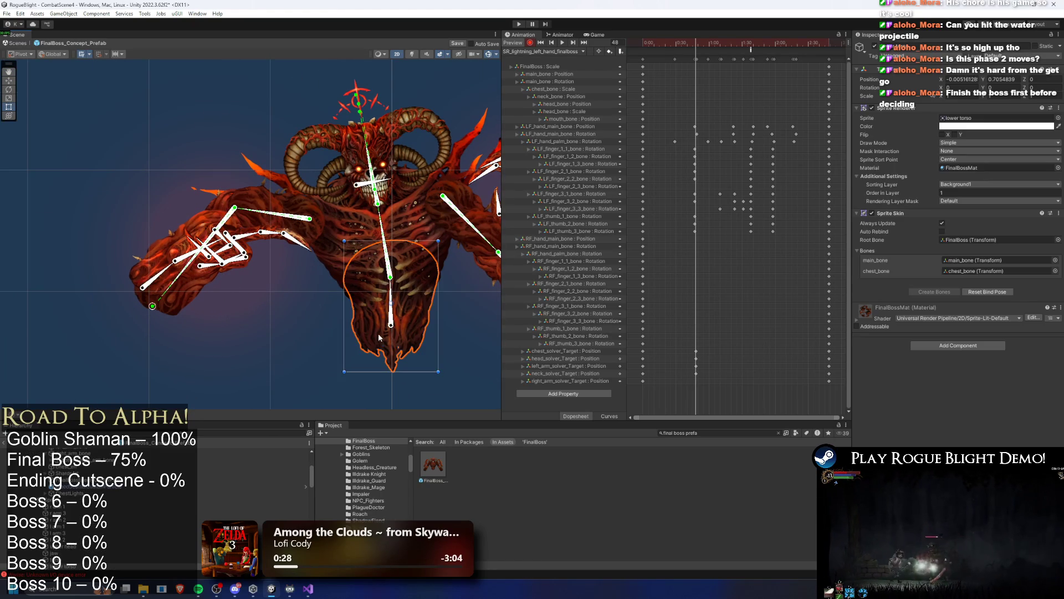
left_click_drag(393, 328, 355, 337)
mouse_move(152, 306)
left_mouse_down()
mouse_move(123, 324)
mouse_move(132, 326)
left_mouse_up()
left_click(336, 114)
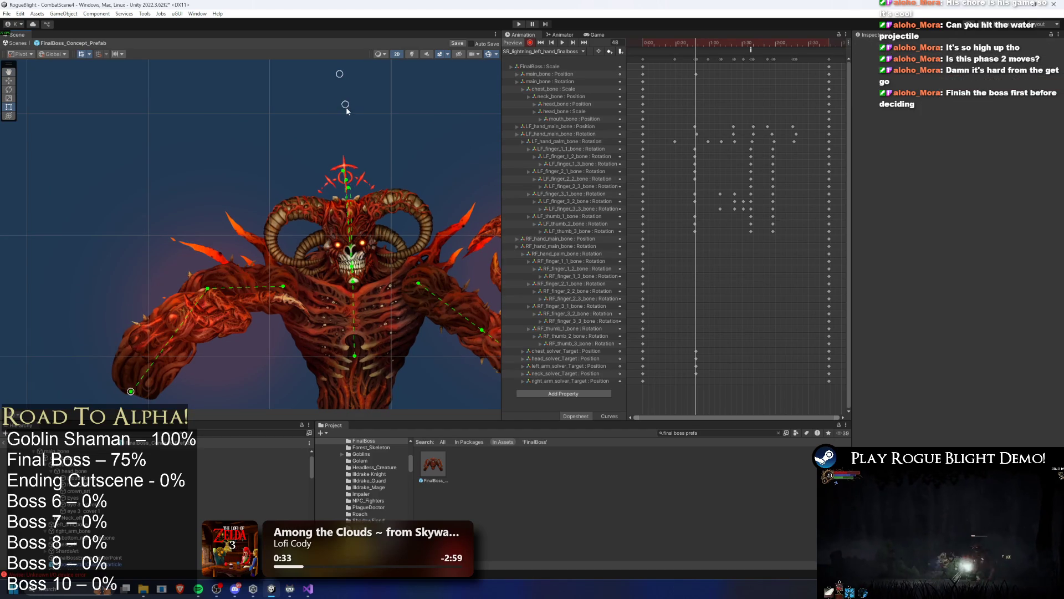
scroll(312, 107, "up", 1)
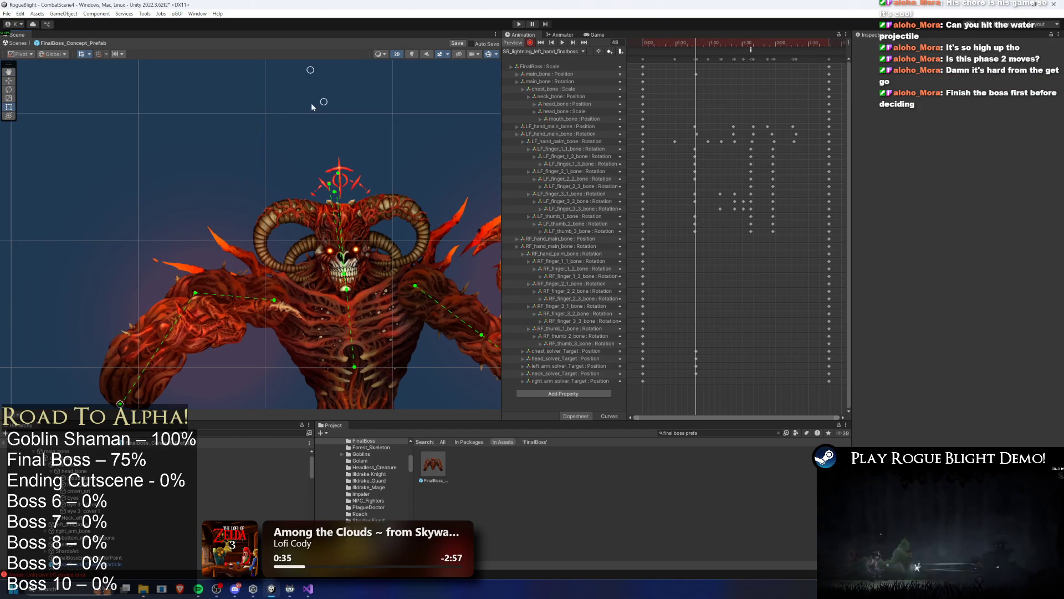
Re-pose the chest, left arm, right-hand solver target and a left-hand finger bone.
left_click(354, 366)
key("r")
left_click_drag(355, 366, 358, 369)
left_click_drag(124, 402, 127, 403)
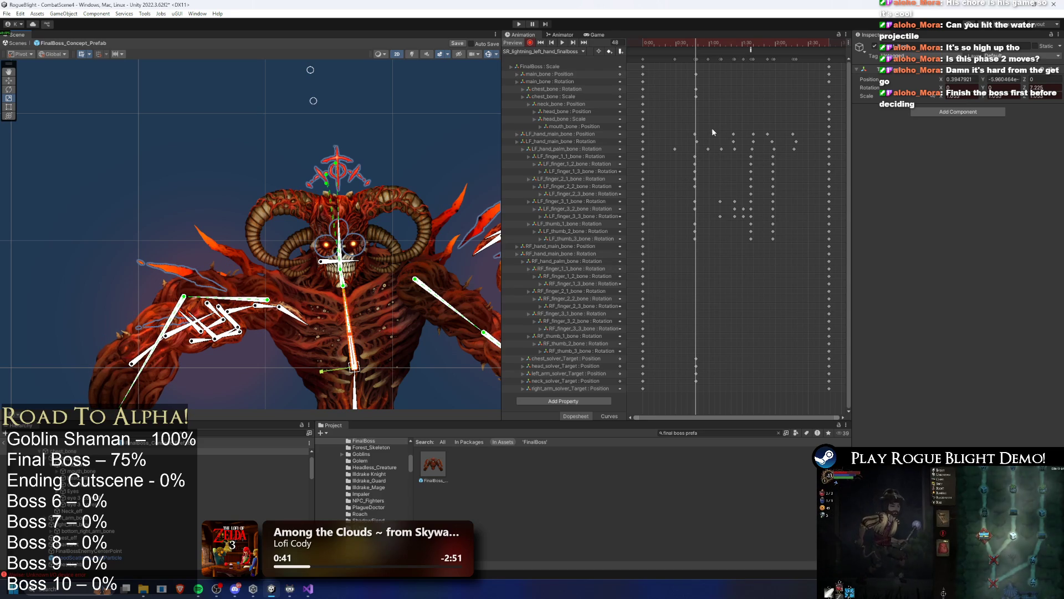
key("f")
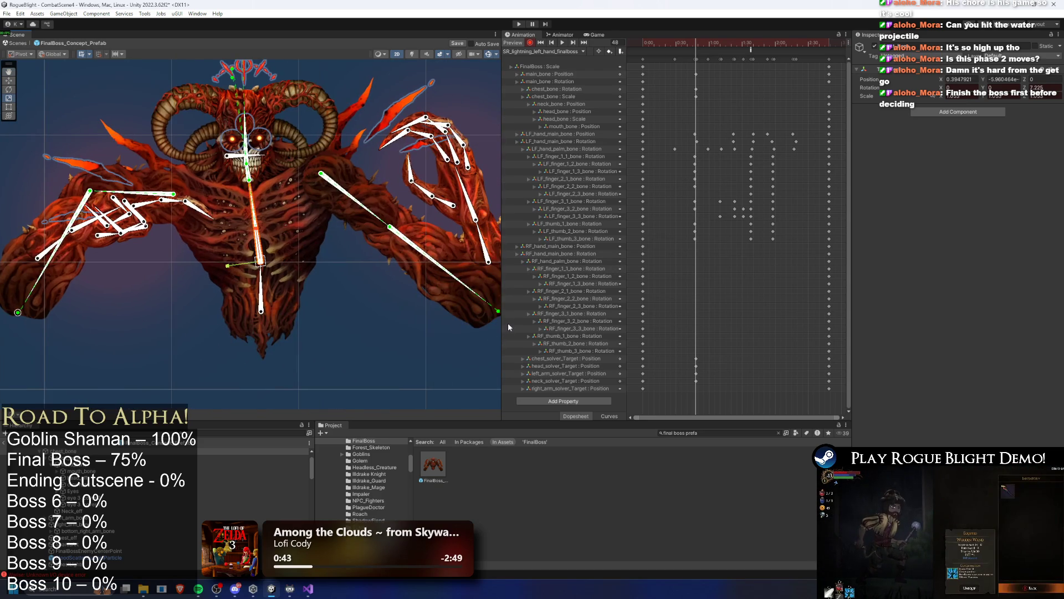
left_click_drag(441, 291, 429, 285)
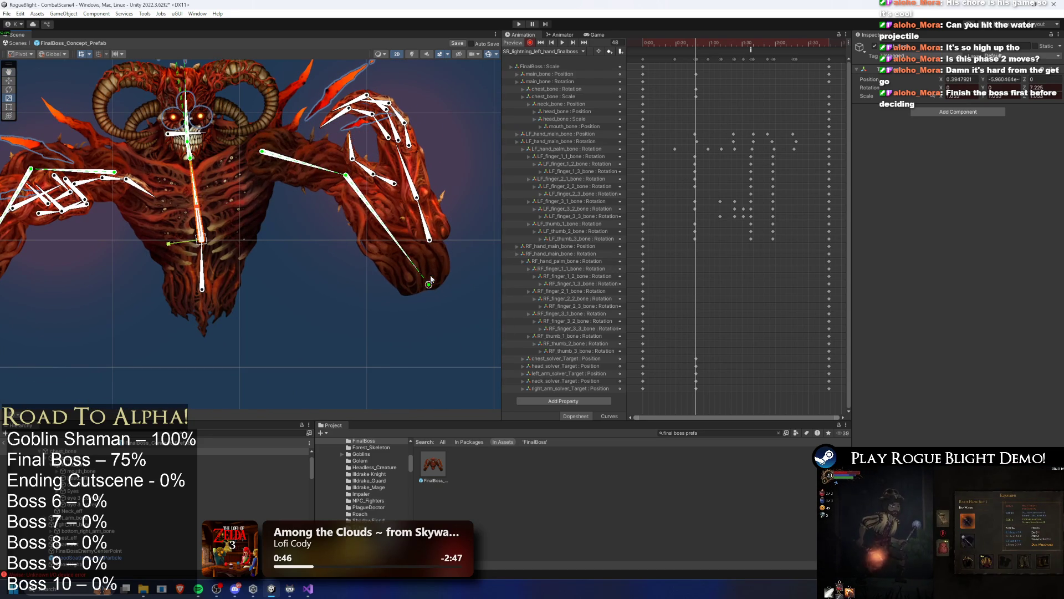
left_click_drag(433, 247, 410, 244)
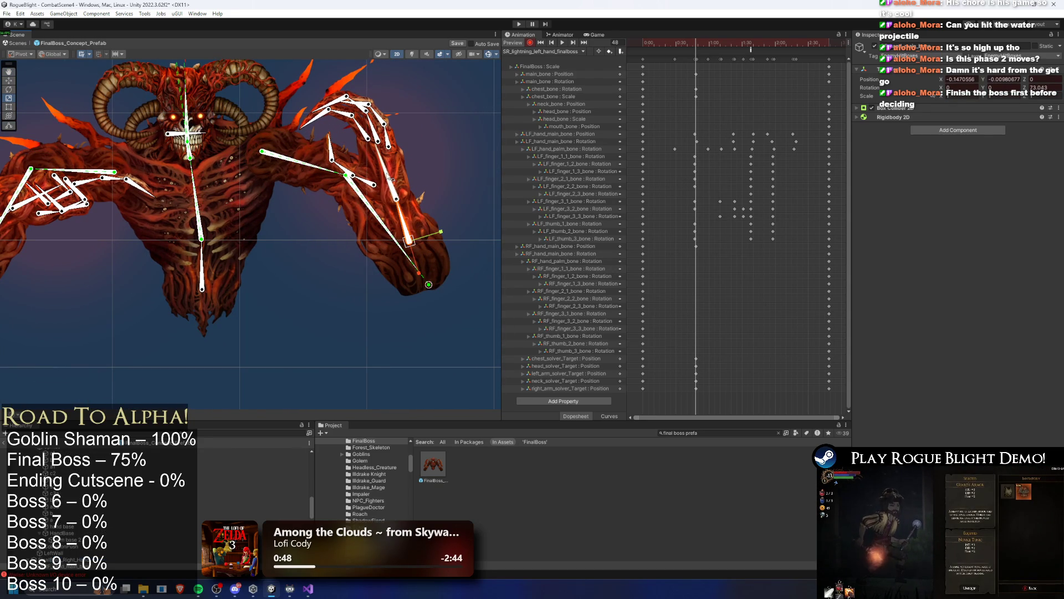
Copy the frame 47 main, chest and solver-target keys and paste them at frame 118.
left_click(582, 51)
left_click(617, 51)
left_click(562, 42)
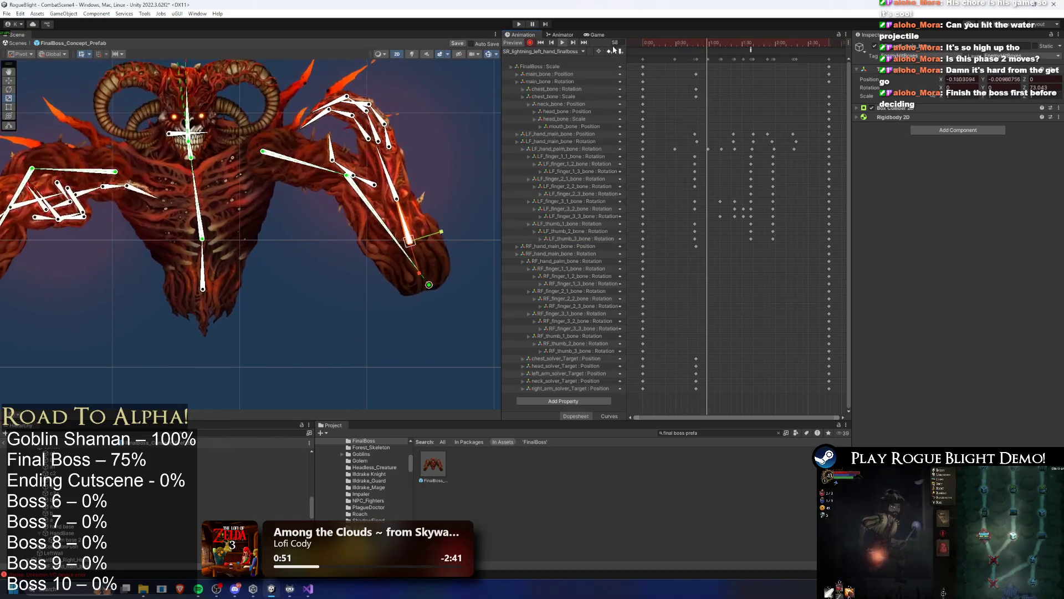
left_click(694, 44)
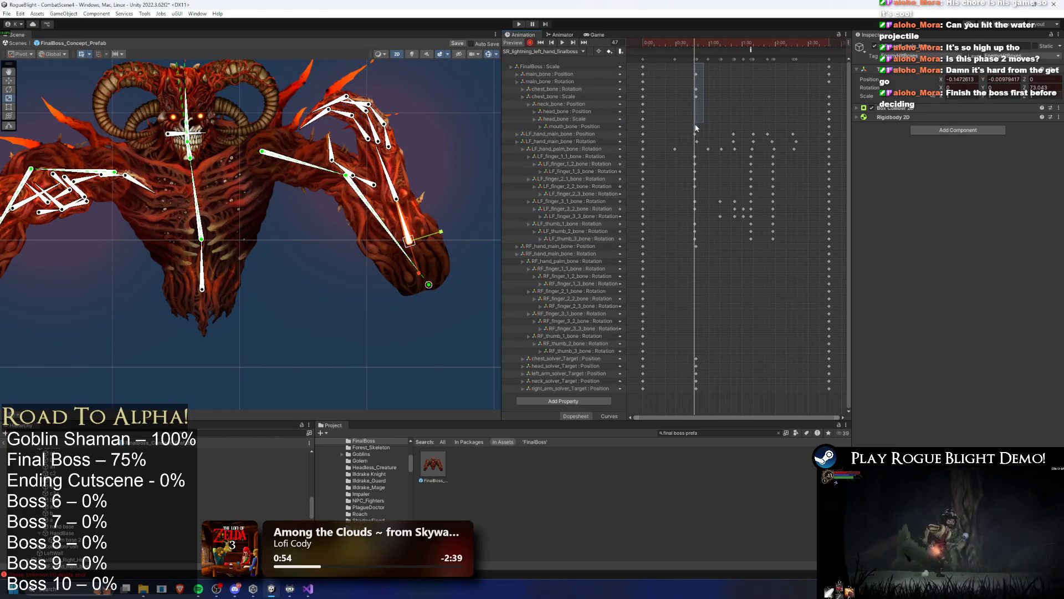
left_click_drag(691, 115, 692, 118)
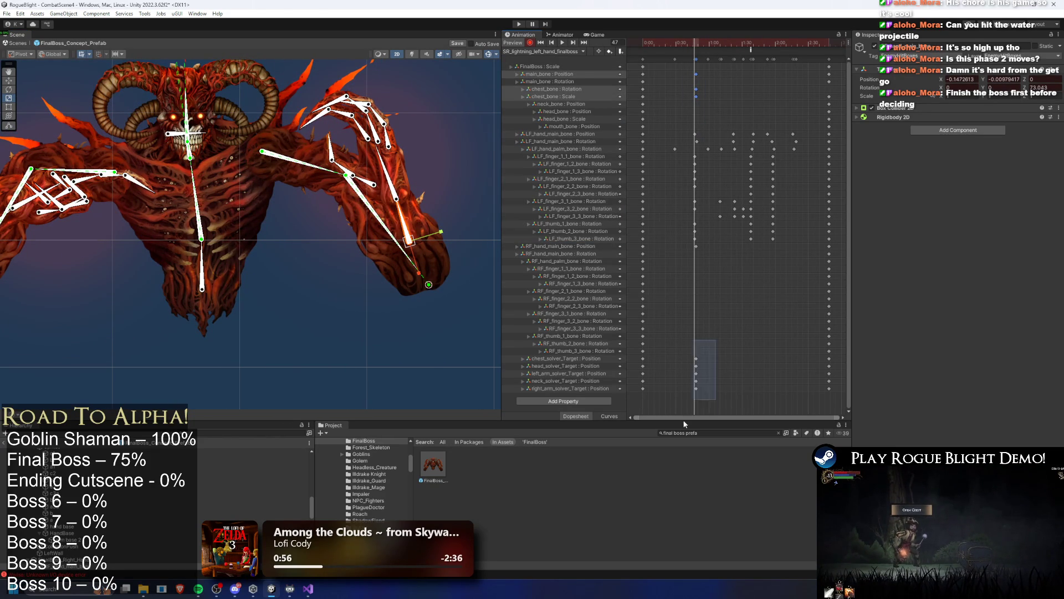
left_click_drag(691, 408, 691, 407)
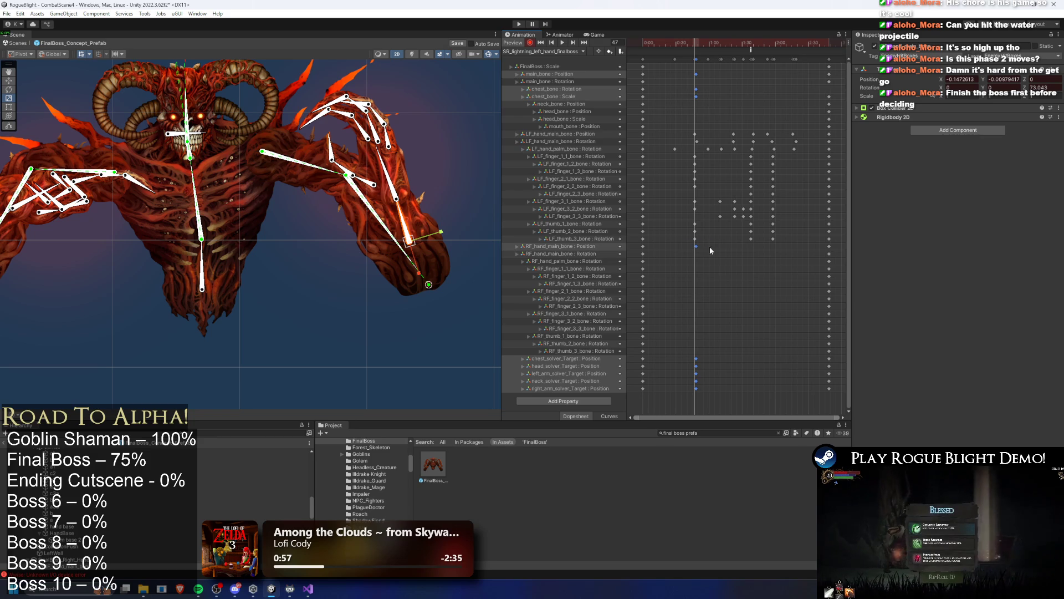
left_click_drag(746, 44, 772, 43)
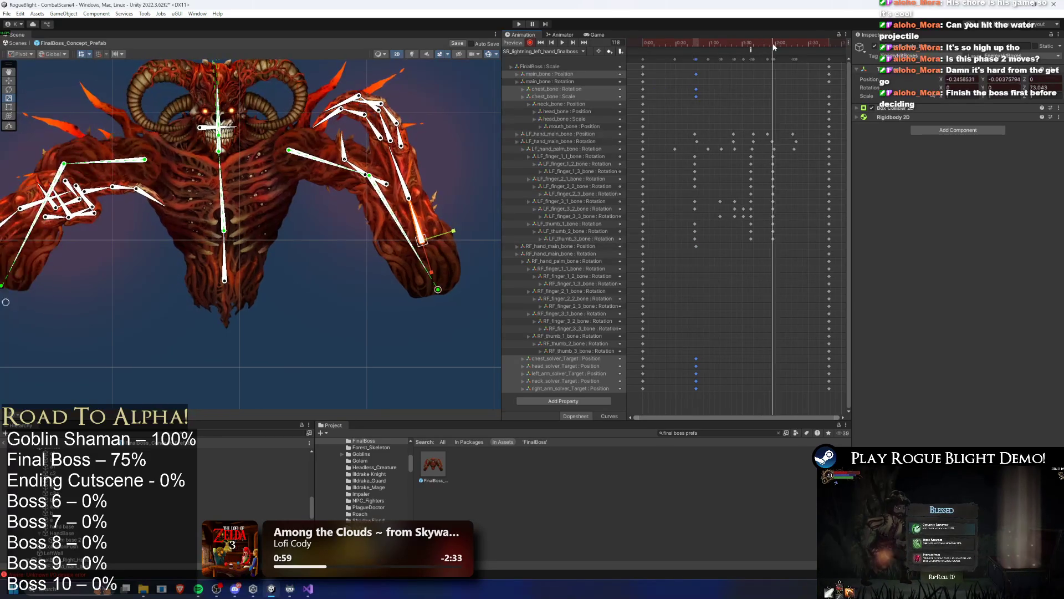
key("ctrl+v")
Tilt the boss's head at frame 118 by shifting its head target.
left_click_drag(248, 128, 314, 118)
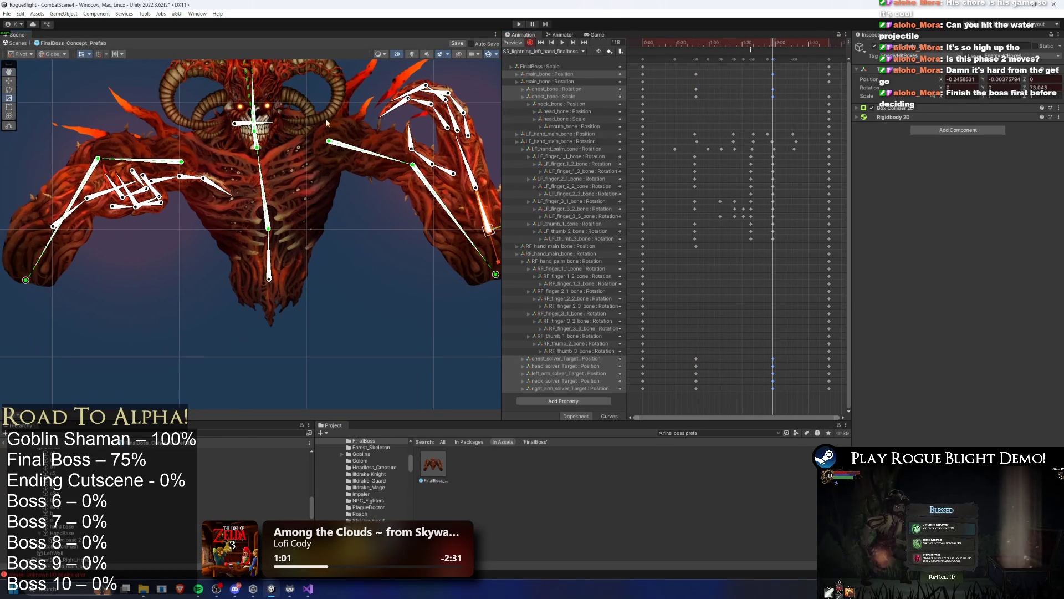
left_click(798, 196)
scroll(305, 292, "up", 2)
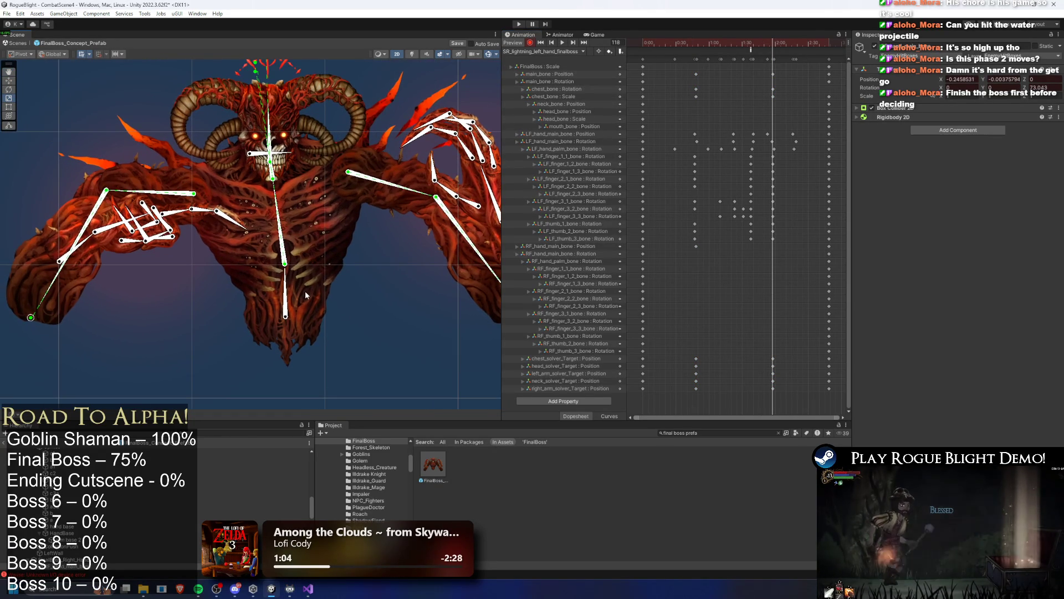
scroll(285, 317, "up", 2)
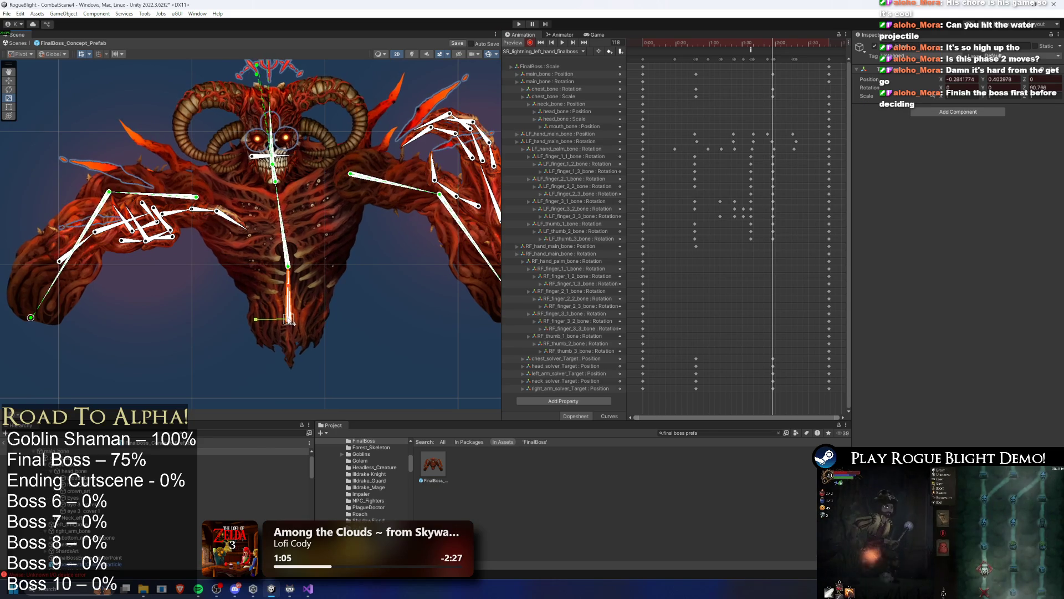
left_click(271, 149)
scroll(308, 233, "down", 2)
scroll(263, 75, "up", 2)
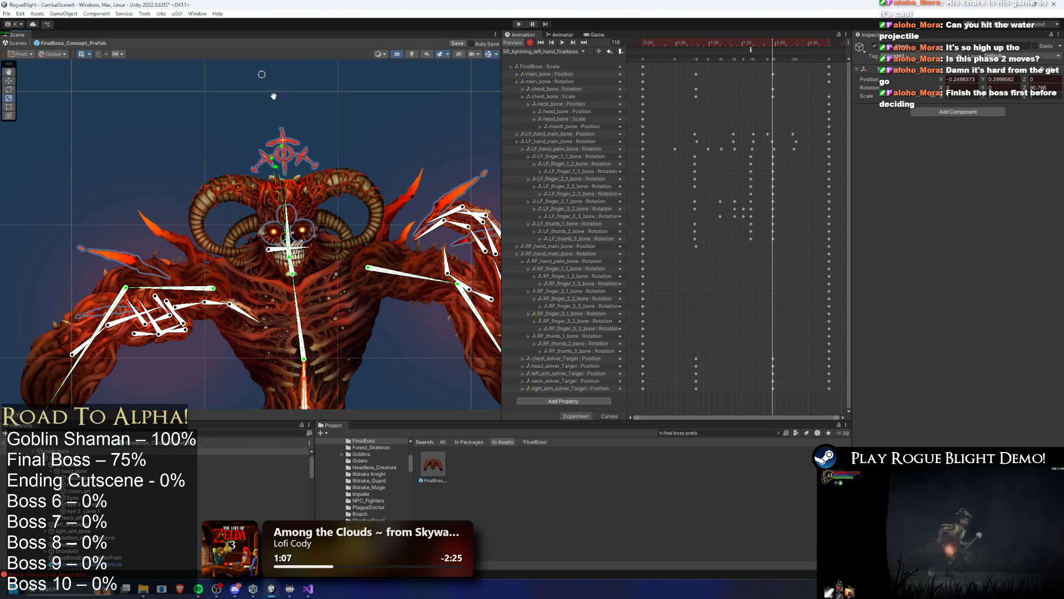
scroll(305, 72, "down", 2)
left_click_drag(278, 106, 289, 105)
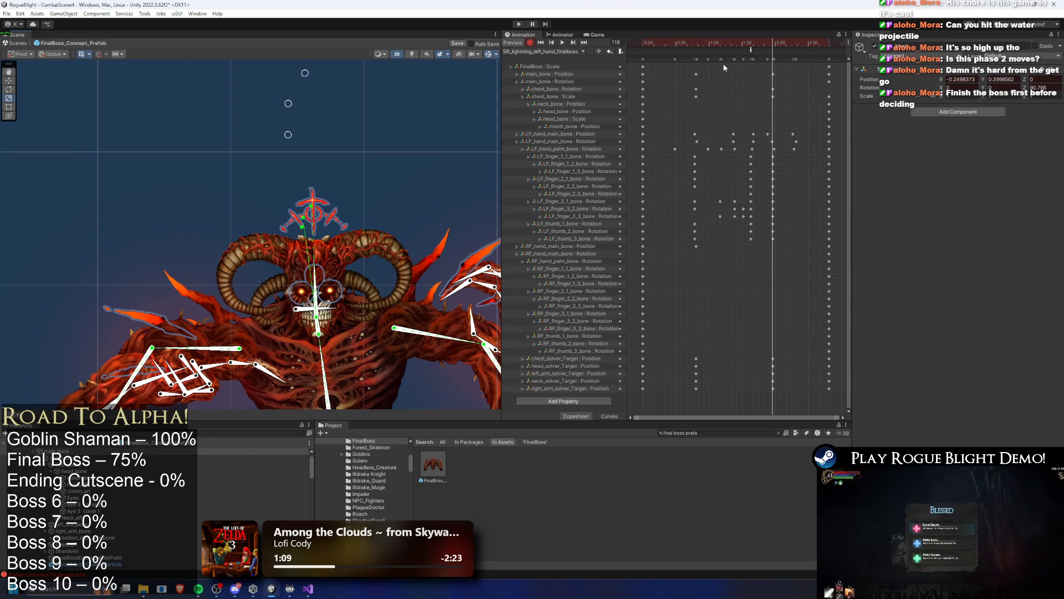
Key new head poses at frames 74 and 97 by moving the head targets.
mouse_move(719, 41)
left_mouse_down()
mouse_move(707, 41)
mouse_move(725, 43)
left_mouse_up()
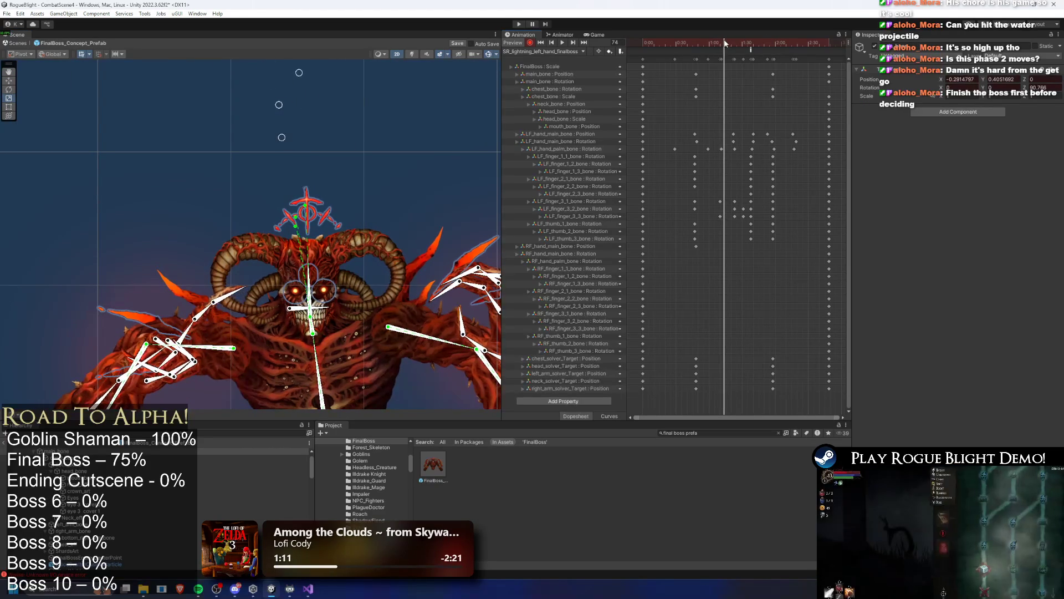
left_click_drag(282, 138, 266, 136)
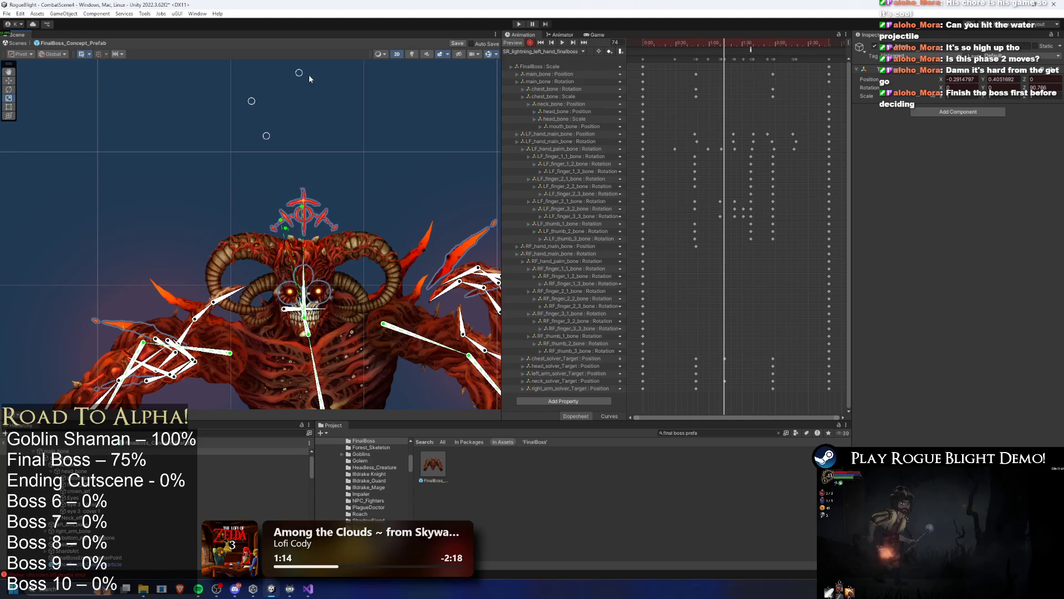
left_click_drag(309, 76, 263, 73)
left_click(738, 44)
left_click_drag(738, 47, 745, 48)
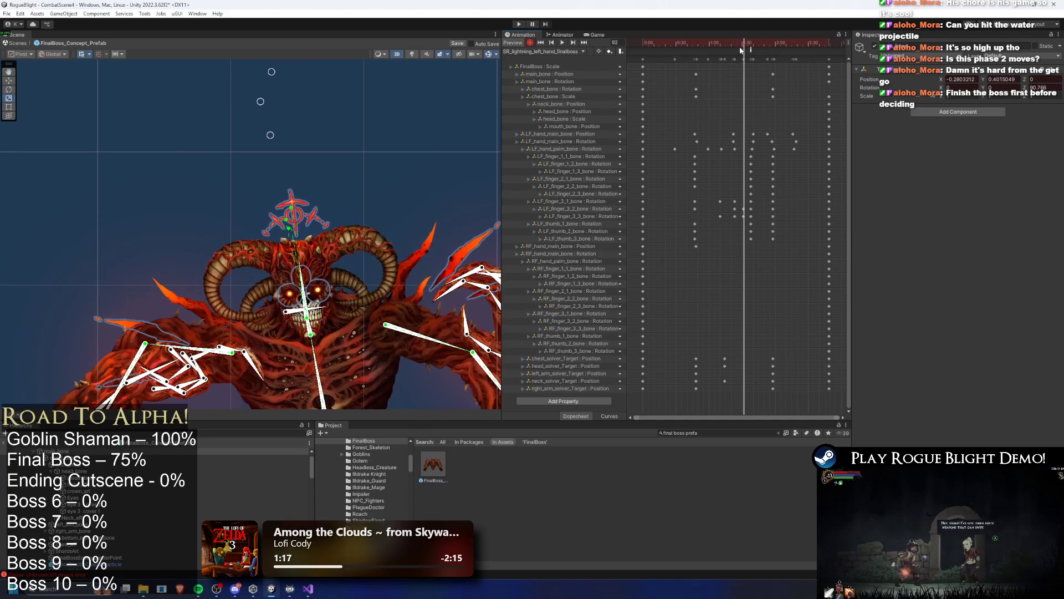
left_click(749, 43)
left_click_drag(266, 105, 281, 105)
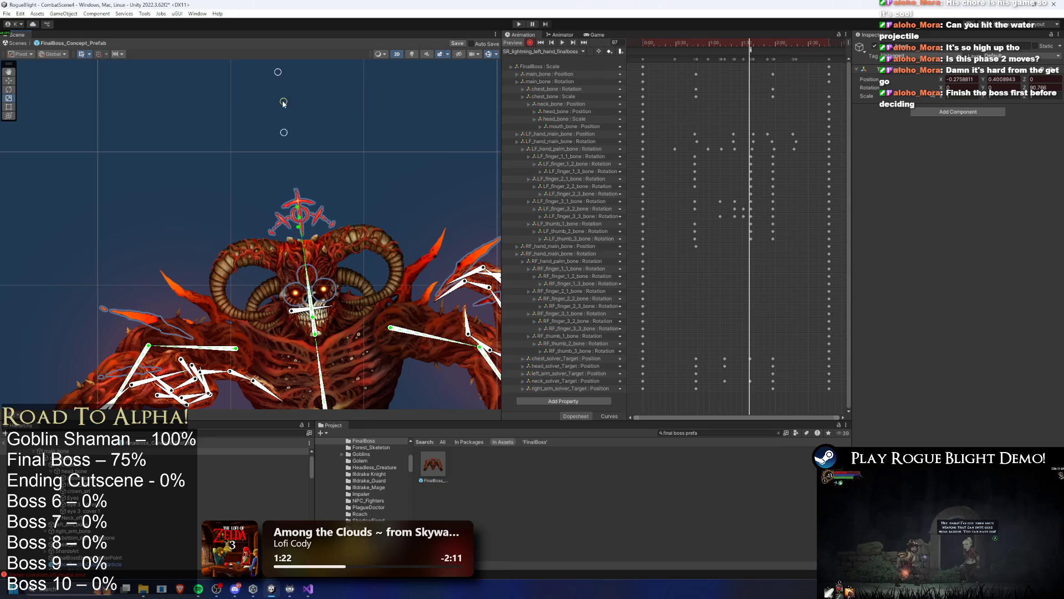
Shift the chest, head and neck target keys later in the timeline.
left_click_drag(387, 248, 379, 198)
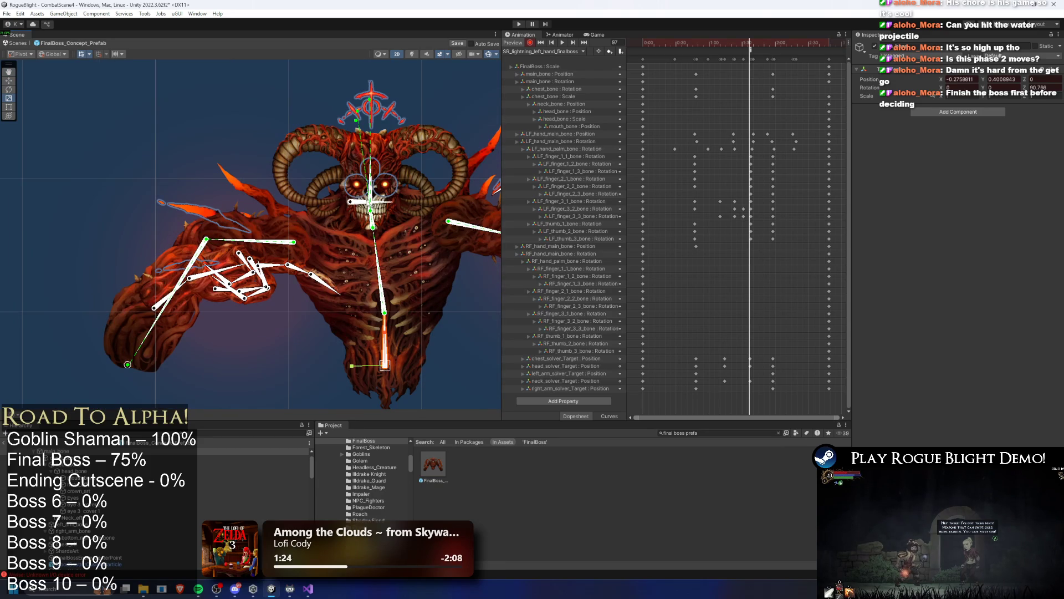
scroll(771, 168, "up", 3)
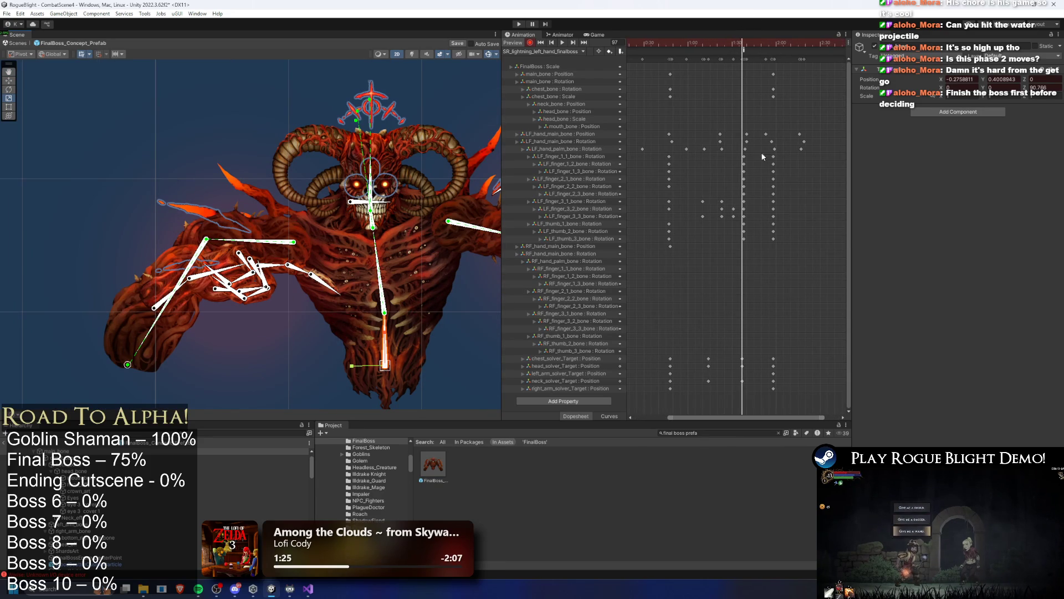
key("space")
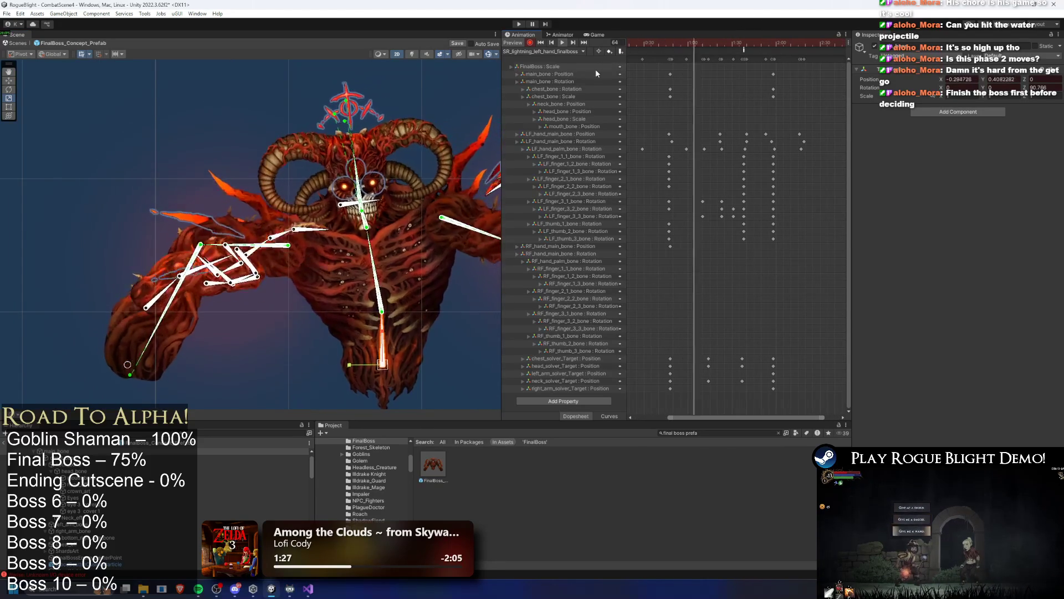
mouse_move(716, 355)
left_mouse_down()
mouse_move(708, 378)
mouse_move(720, 360)
left_mouse_up()
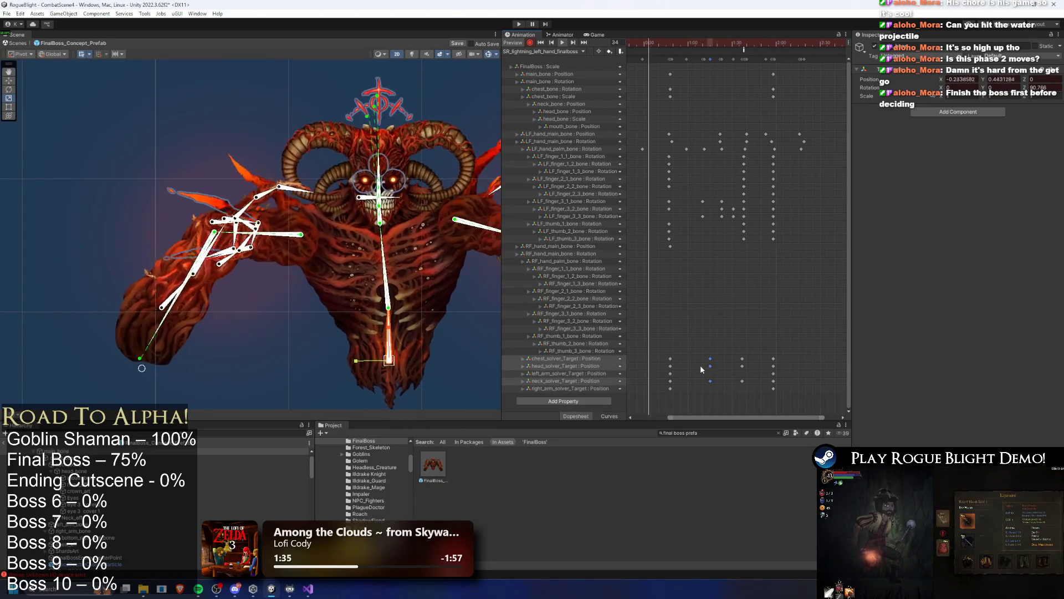
mouse_move(782, 355)
left_mouse_down()
mouse_move(771, 384)
mouse_move(797, 367)
mouse_move(795, 392)
left_mouse_up()
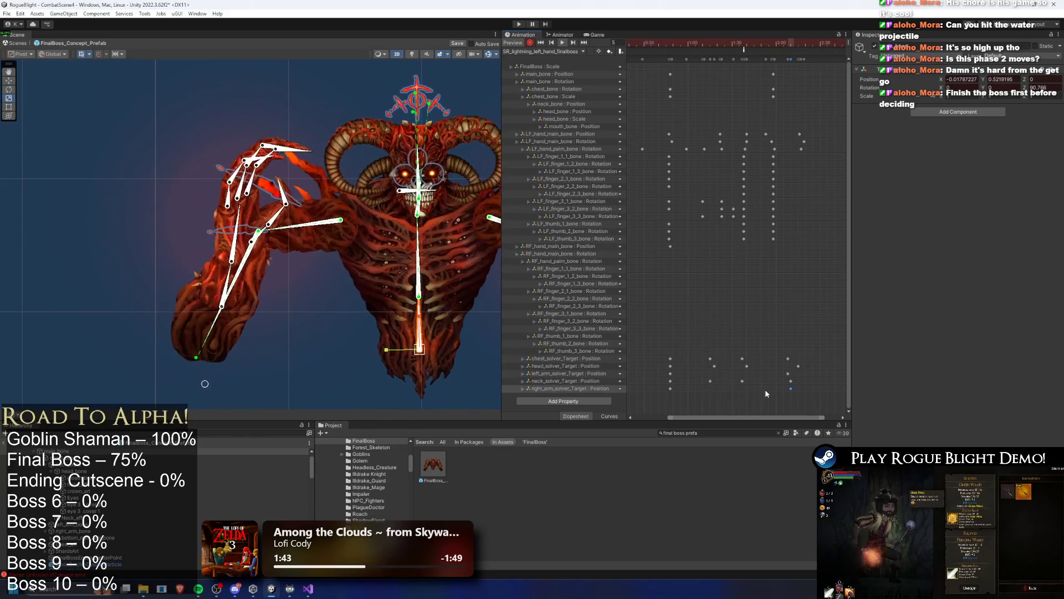
mouse_move(694, 355)
left_mouse_down()
mouse_move(746, 362)
mouse_move(710, 366)
left_mouse_up()
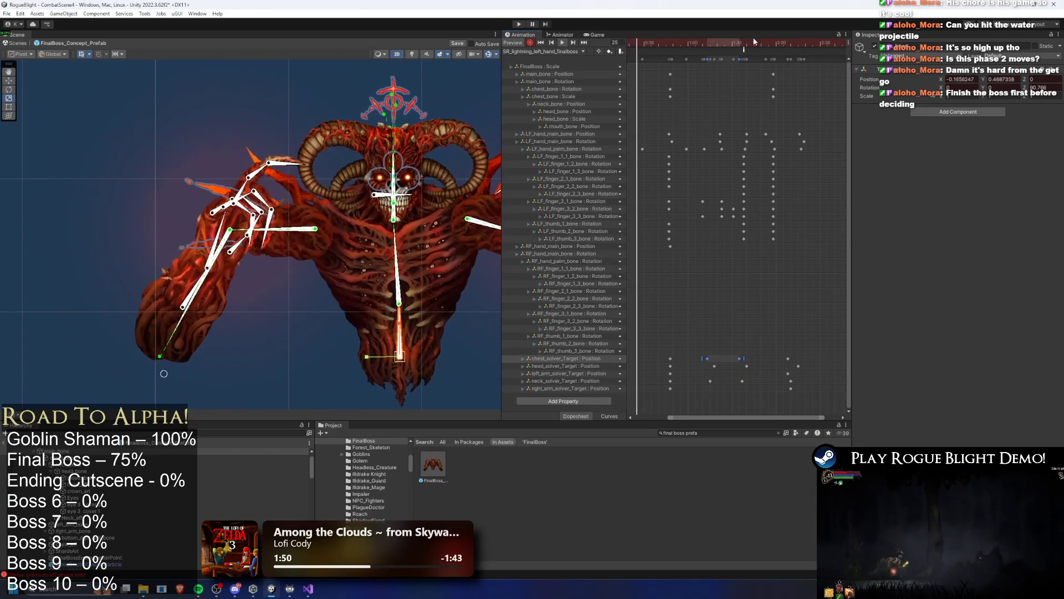
left_click(243, 362)
scroll(300, 272, "down", 2)
scroll(306, 266, "down", 1)
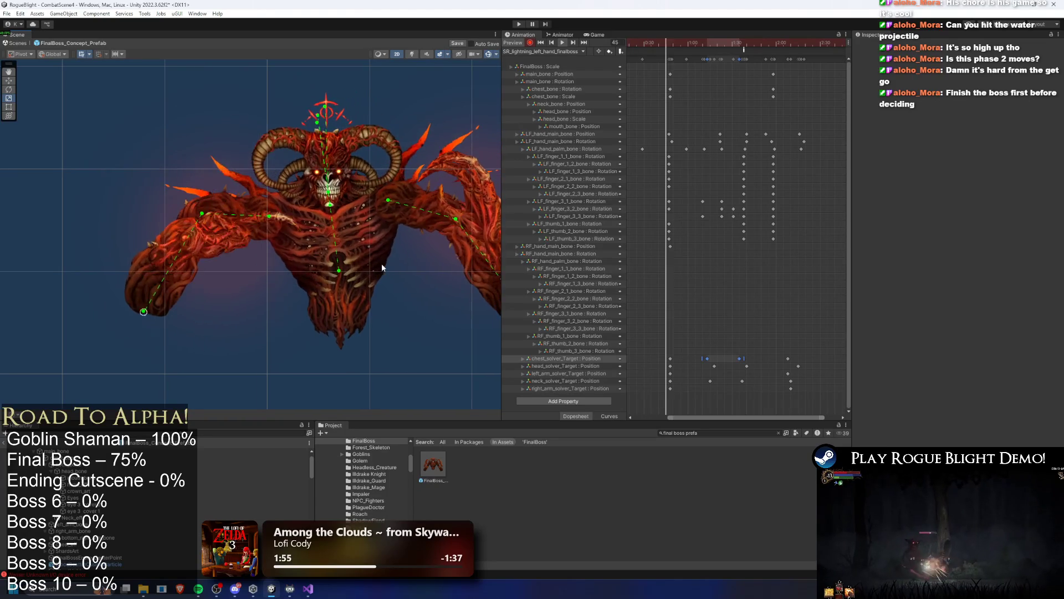
Add mouth_bone keys near frames 97 and 126, then replay around frame 112.
left_click(720, 44)
left_click_drag(720, 44, 743, 44)
scroll(325, 187, "up", 3)
left_click(324, 185)
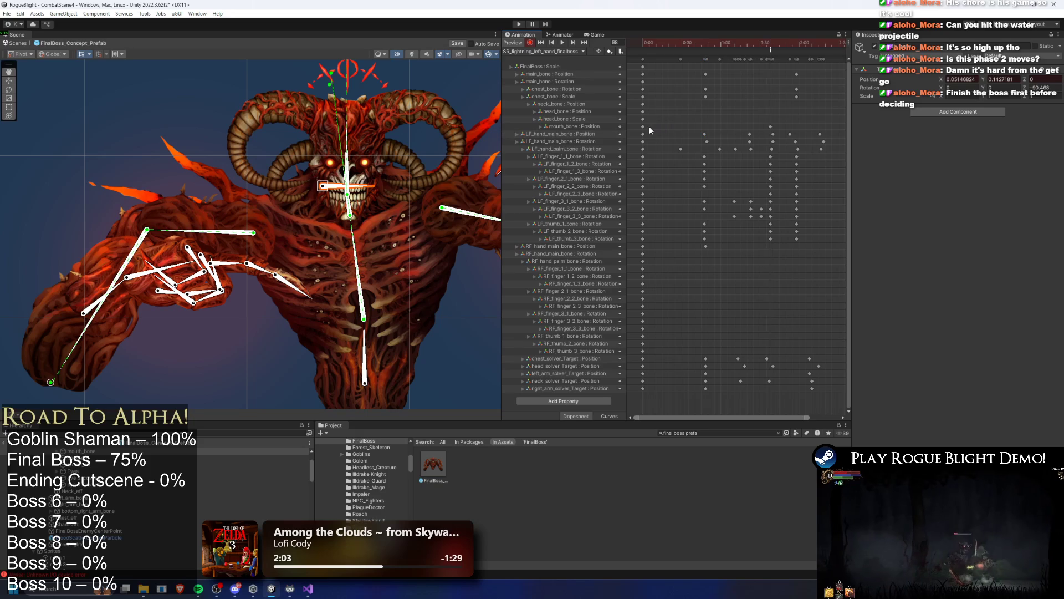
left_click(747, 41)
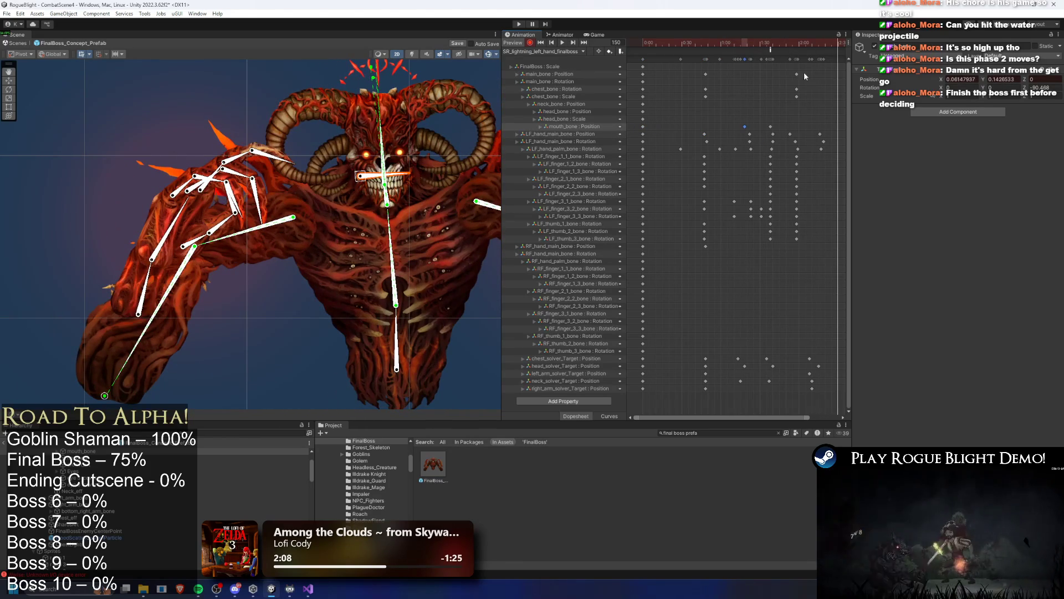
left_click(805, 42)
left_click(787, 42)
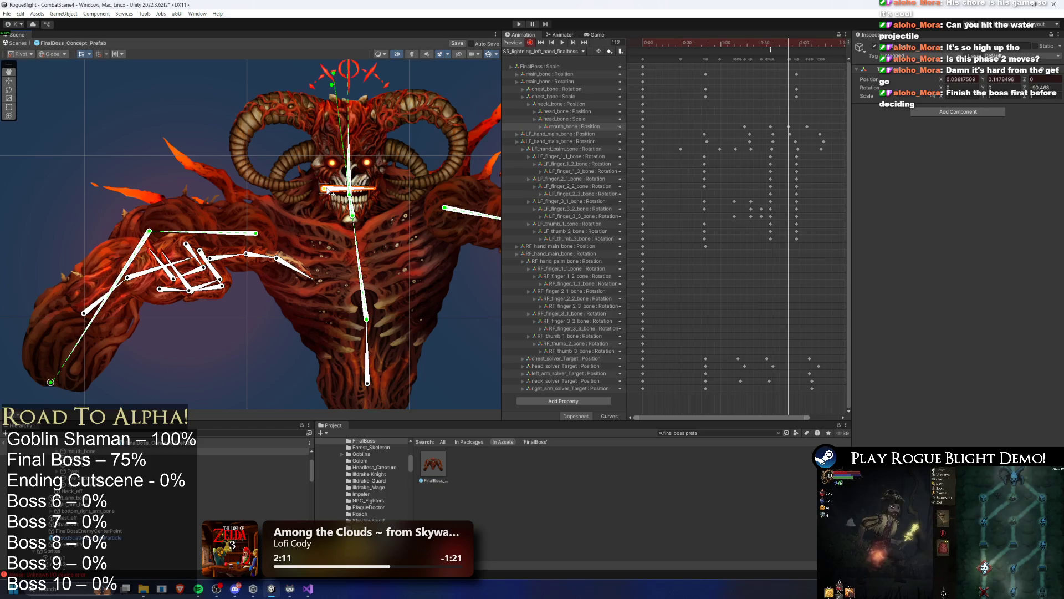
left_click(717, 42)
key("space")
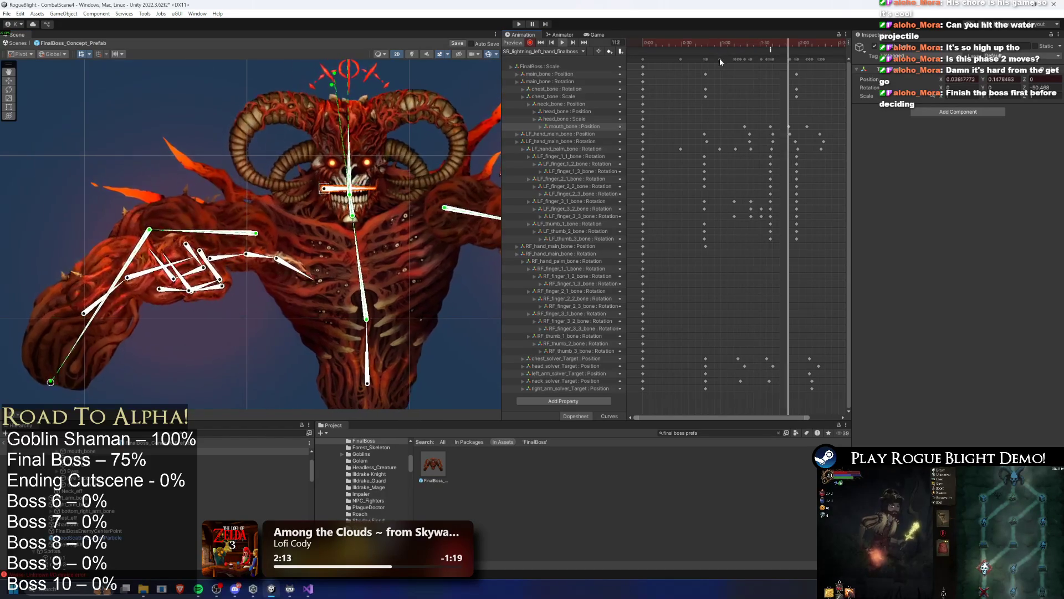
left_click(788, 43)
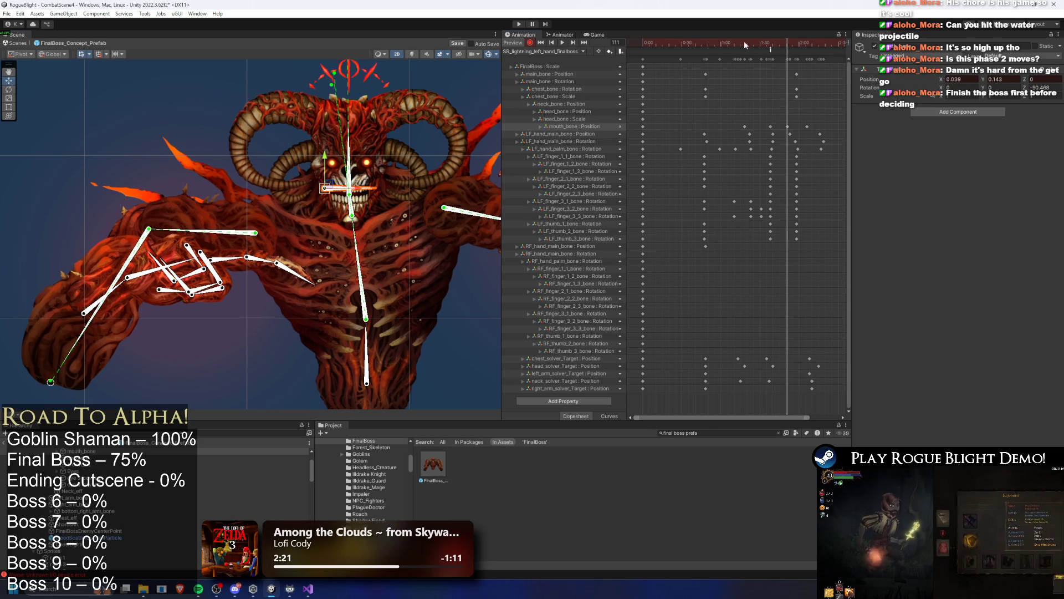
Move the group of mouth_bone keys earlier in the timeline.
key("space")
mouse_move(812, 124)
left_mouse_down()
mouse_move(685, 138)
mouse_move(733, 133)
mouse_move(714, 133)
left_mouse_up()
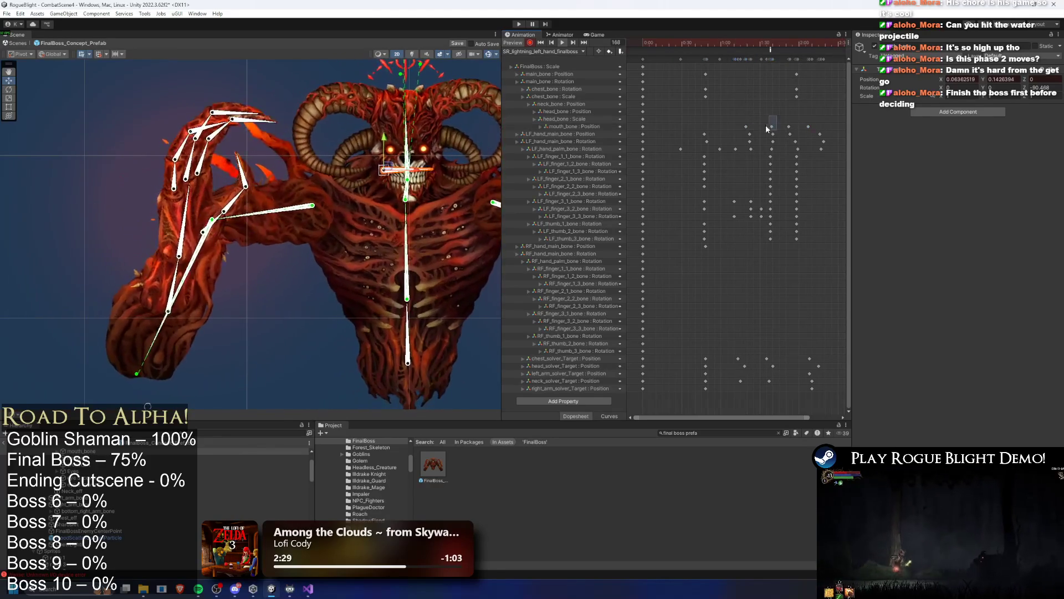
left_click(682, 45)
left_click_drag(649, 45, 707, 45)
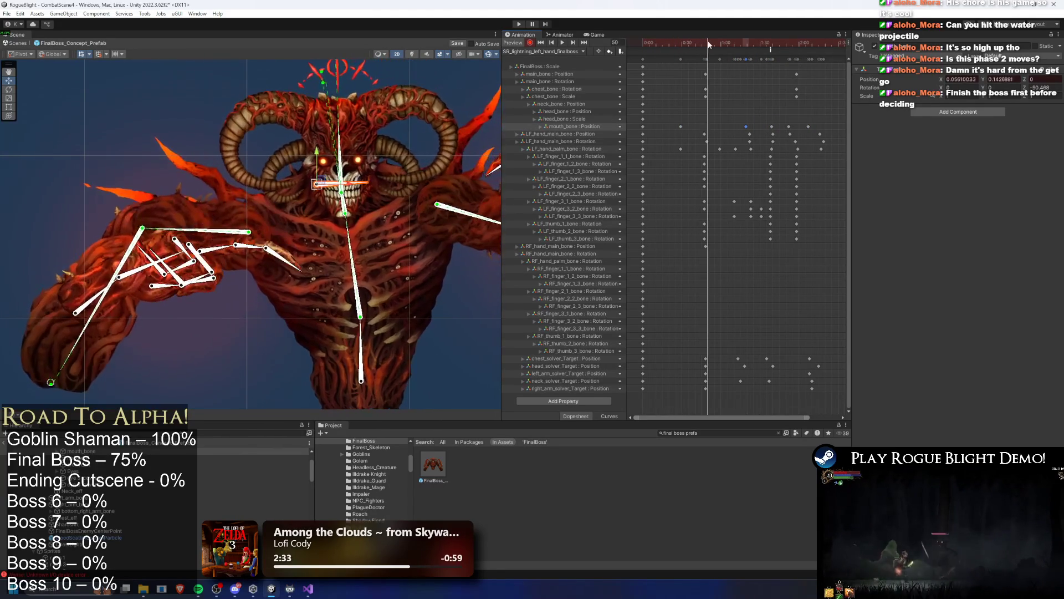
key("space")
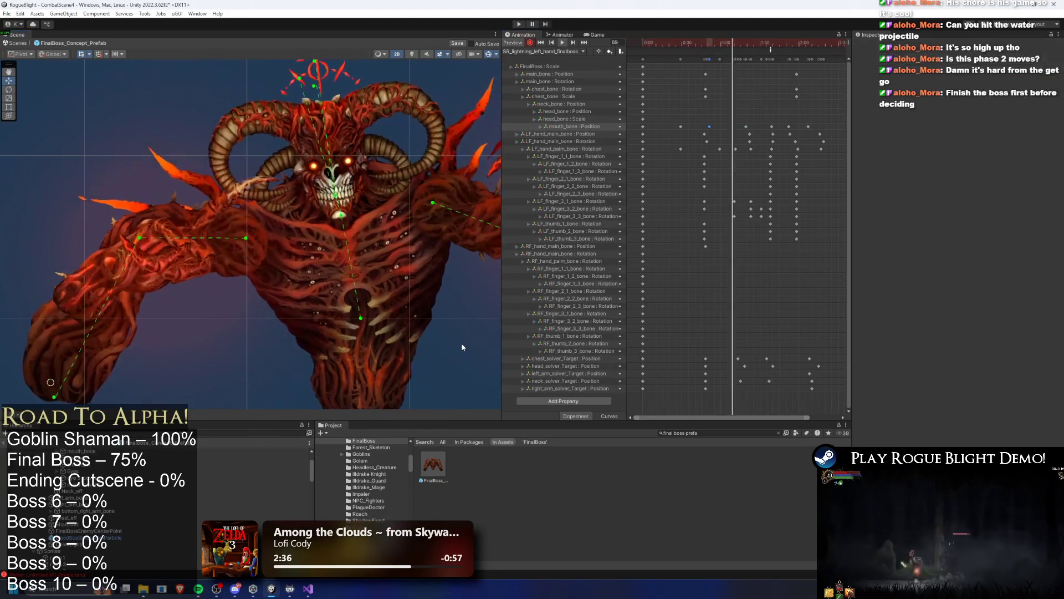
mouse_move(820, 121)
left_mouse_down()
mouse_move(750, 129)
mouse_move(832, 114)
mouse_move(755, 128)
left_mouse_up()
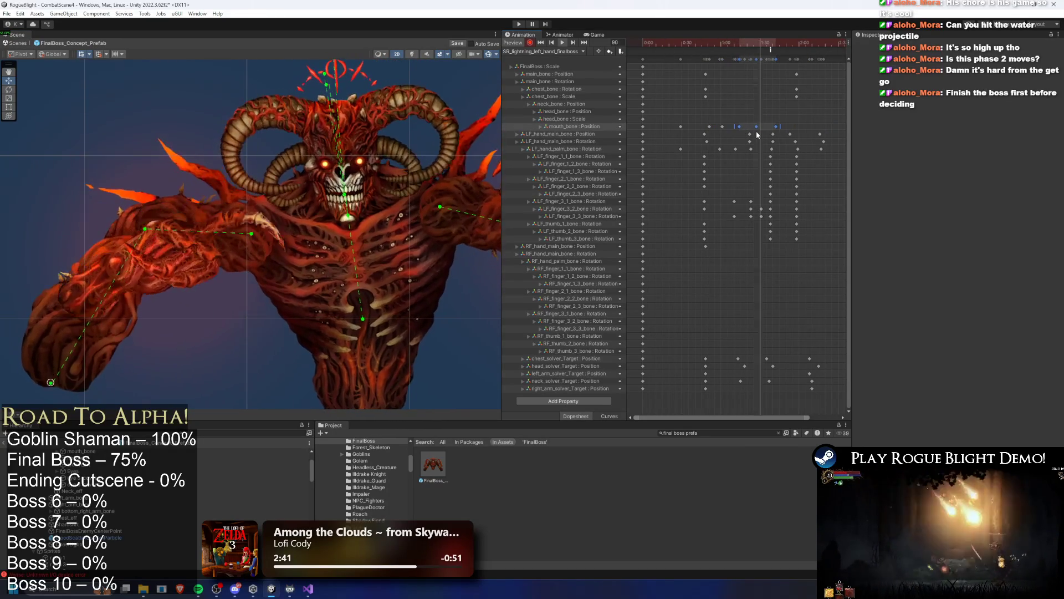
mouse_move(681, 127)
left_mouse_down()
mouse_move(659, 126)
mouse_move(672, 126)
left_mouse_up()
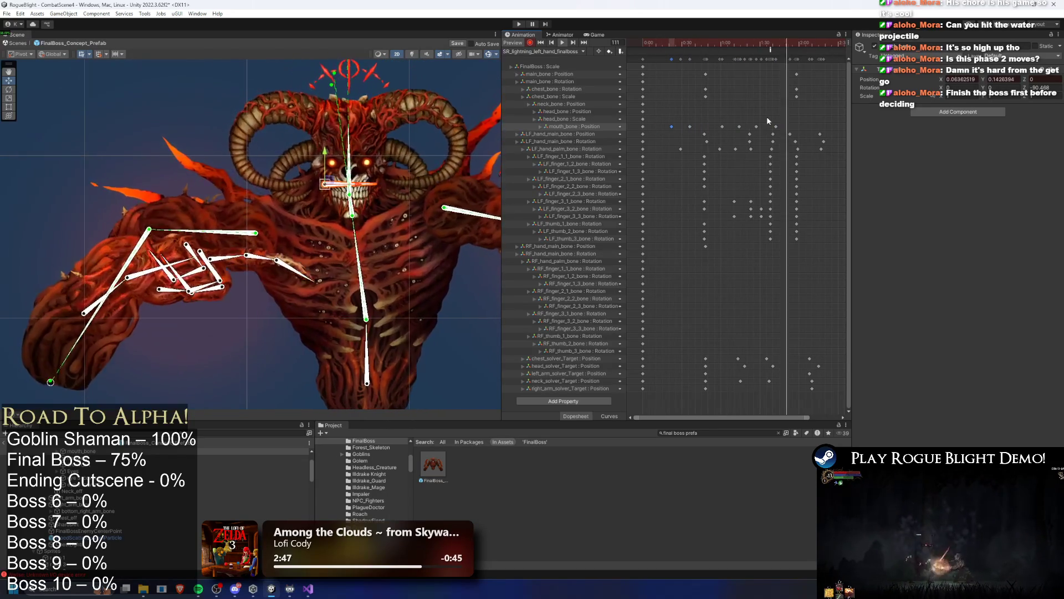
Key a head tilt with the neck target at frame 95 and preview it.
left_click_drag(700, 47, 774, 44)
scroll(355, 85, "down", 3)
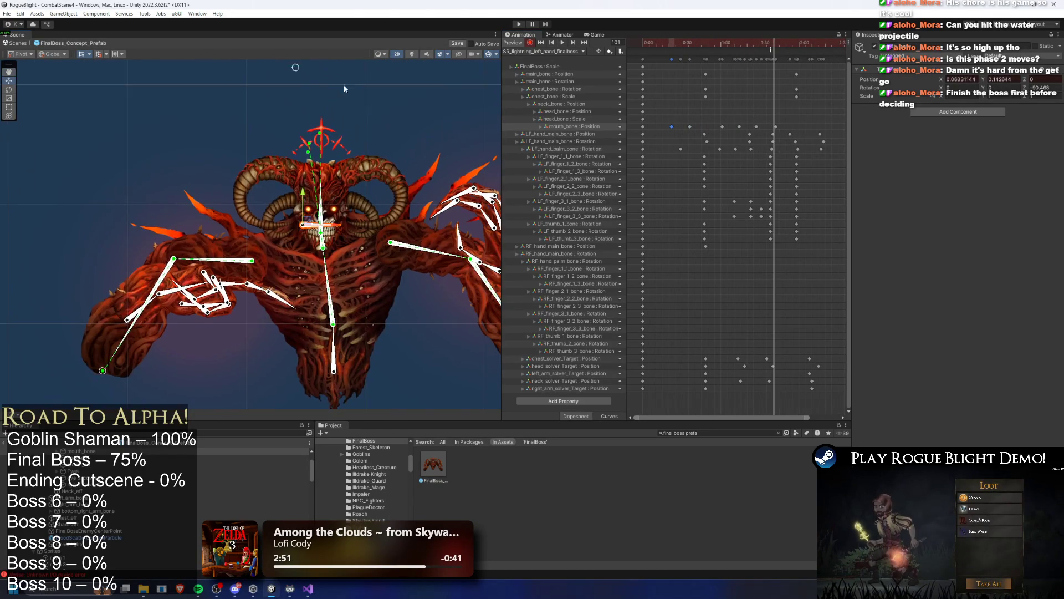
left_click_drag(303, 73, 319, 78)
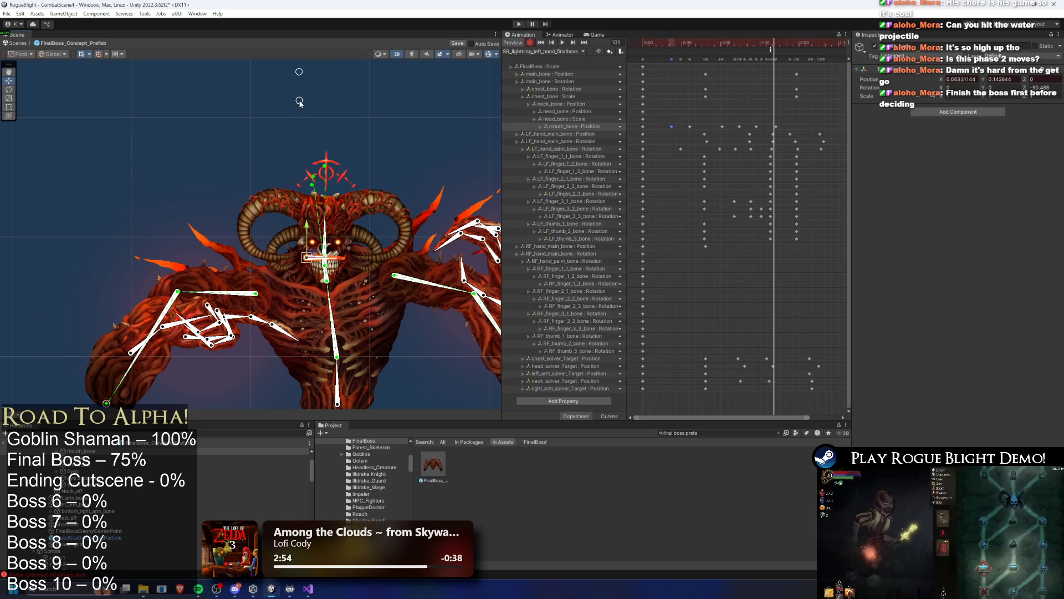
key("ctrl+z")
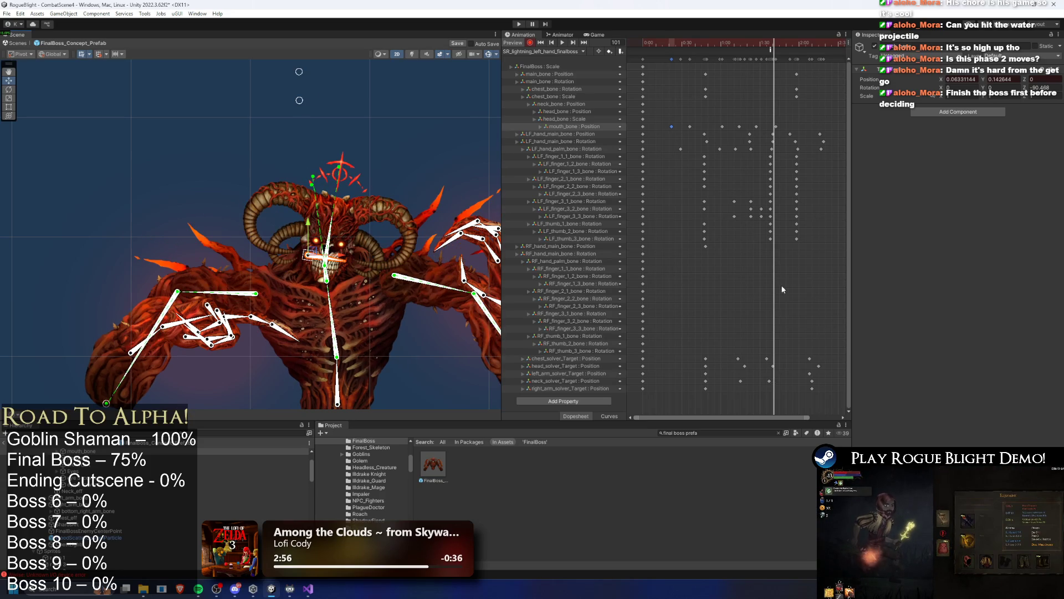
left_click(753, 49)
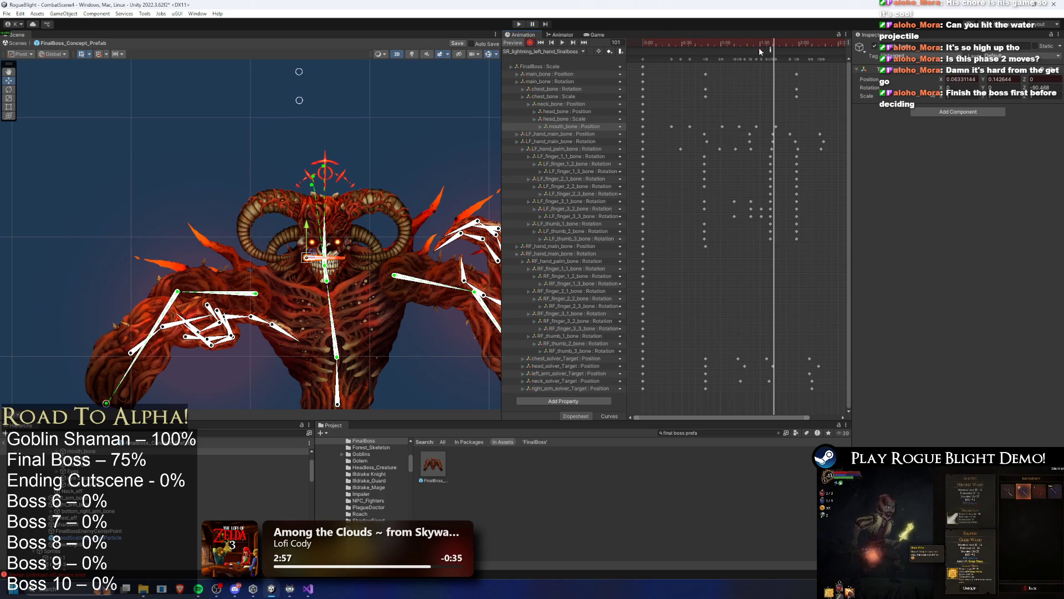
left_click(766, 47)
left_click_drag(766, 47, 768, 47)
left_click_drag(298, 100, 320, 96)
key("space")
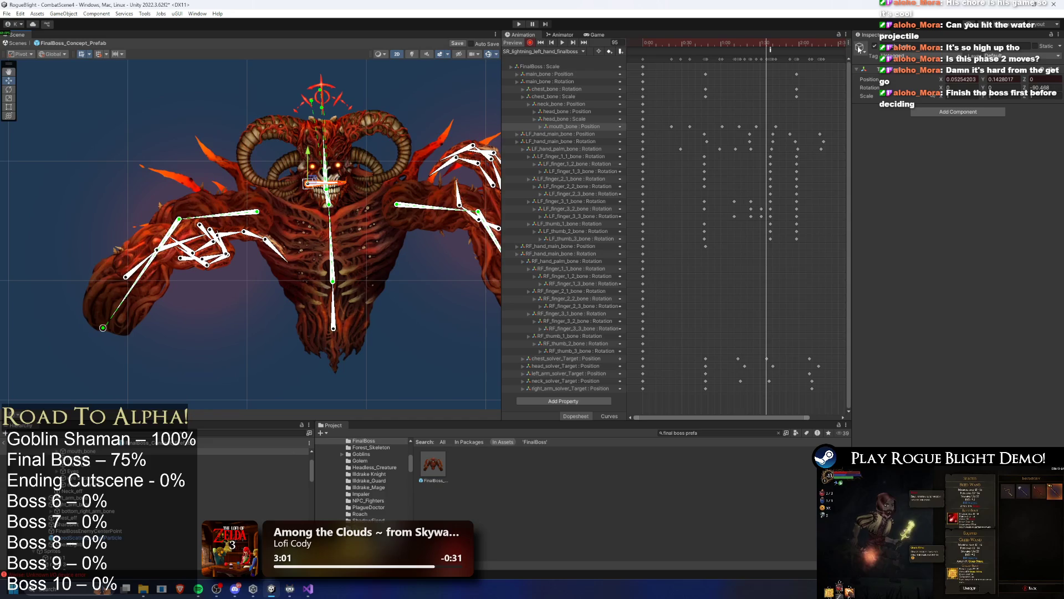
left_click(241, 357)
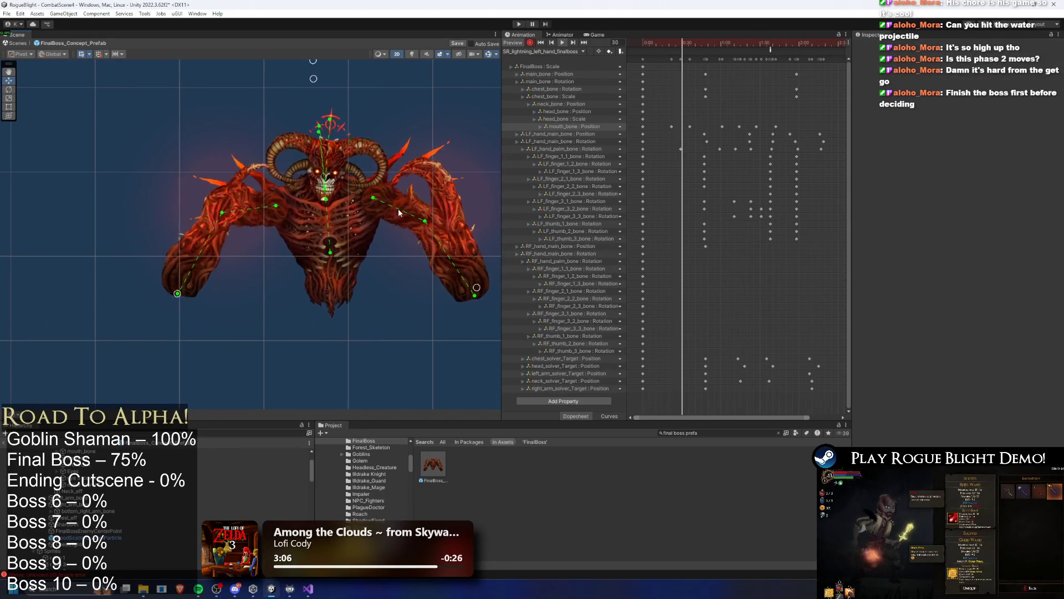
Delete the chest_bone Rotation track, keeping the main_bone Rotation track.
scroll(410, 210, "down", 1)
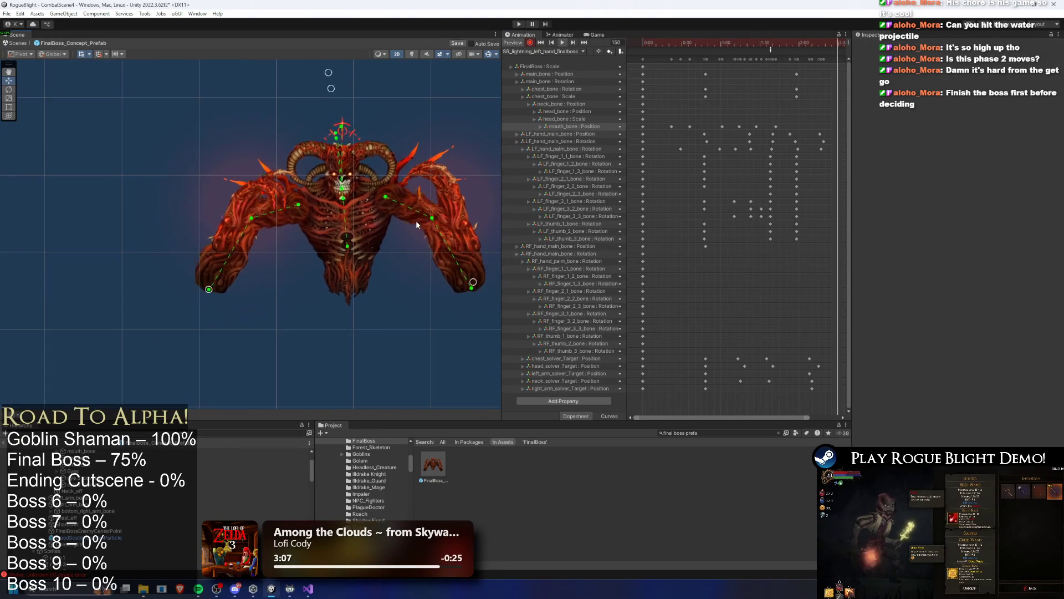
left_click(563, 81)
key("Delete")
key("ctrl+z")
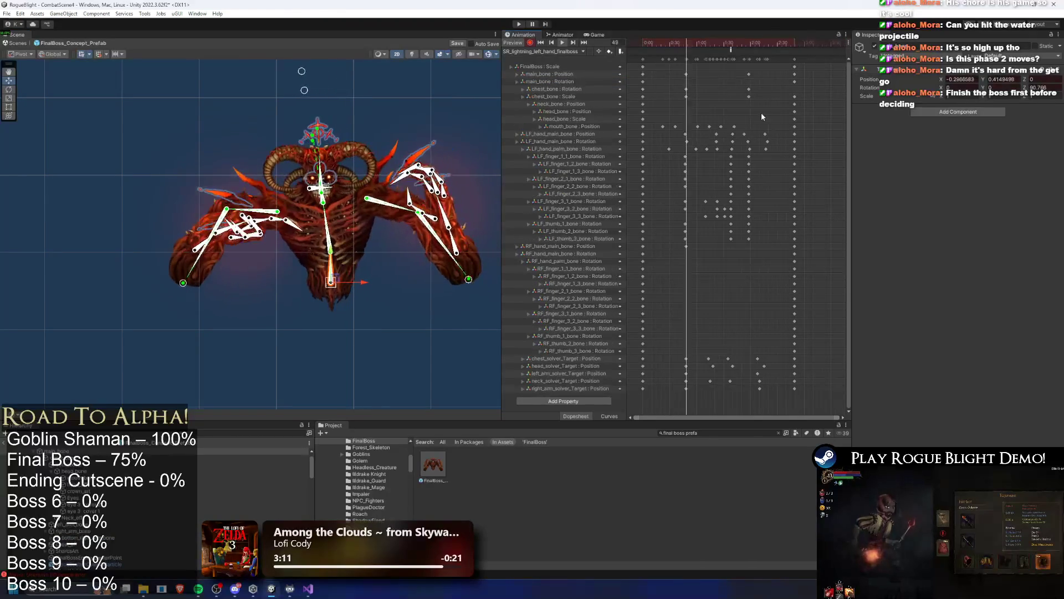
left_click(572, 90)
key("Delete")
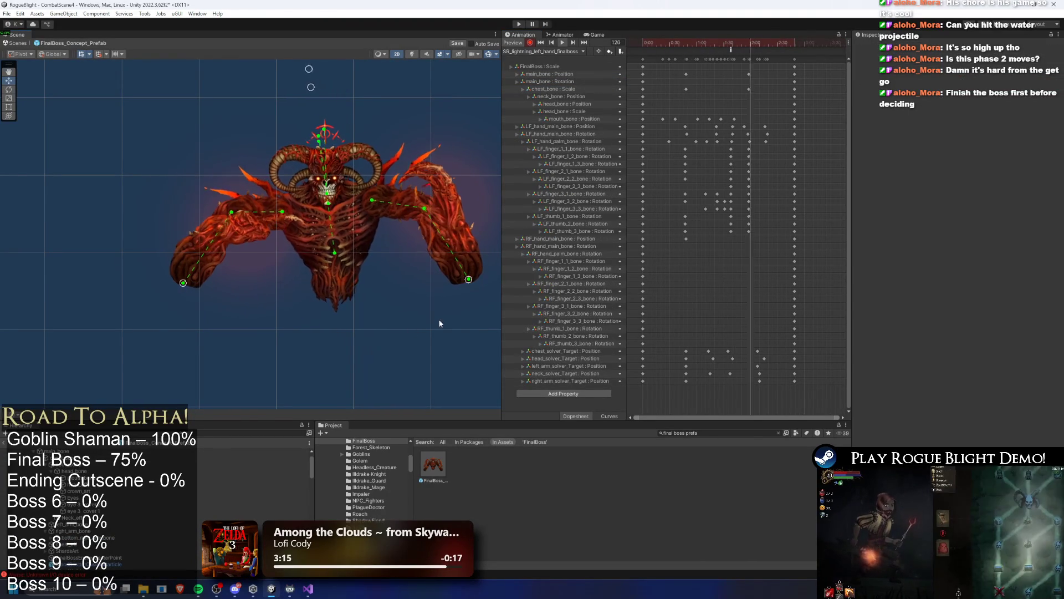
Move the right_arm_solver_Target keys earlier, from around frame 124 toward frame 109.
left_click_drag(715, 45, 741, 49)
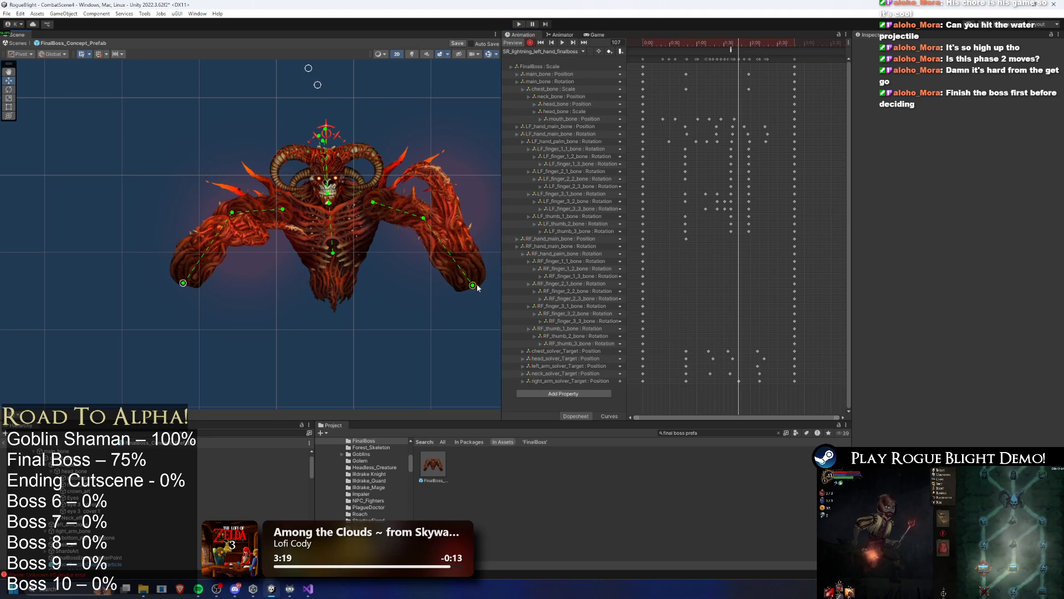
left_click_drag(732, 49, 755, 44)
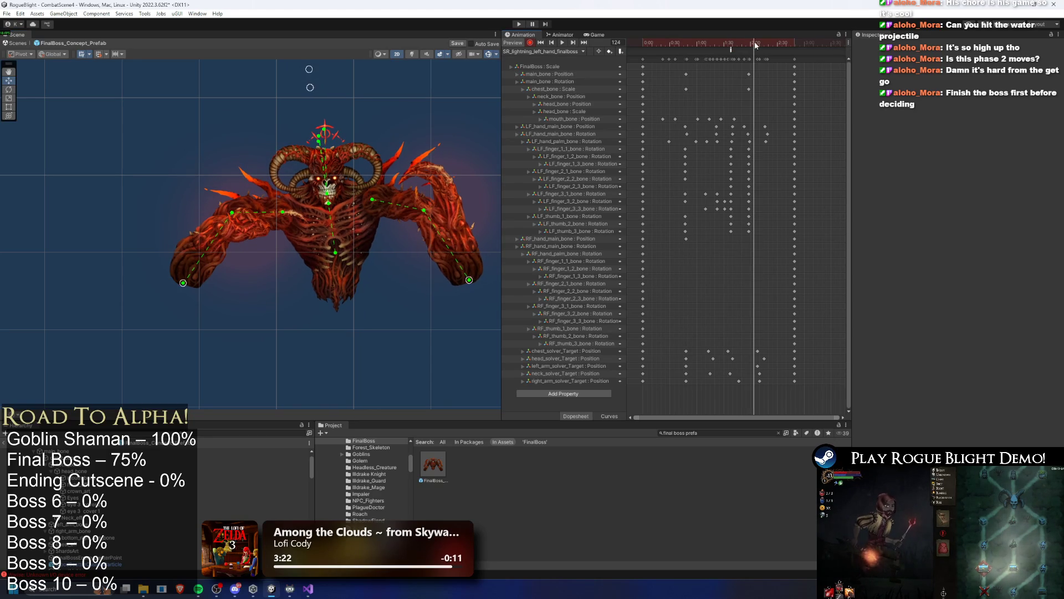
left_click(772, 382)
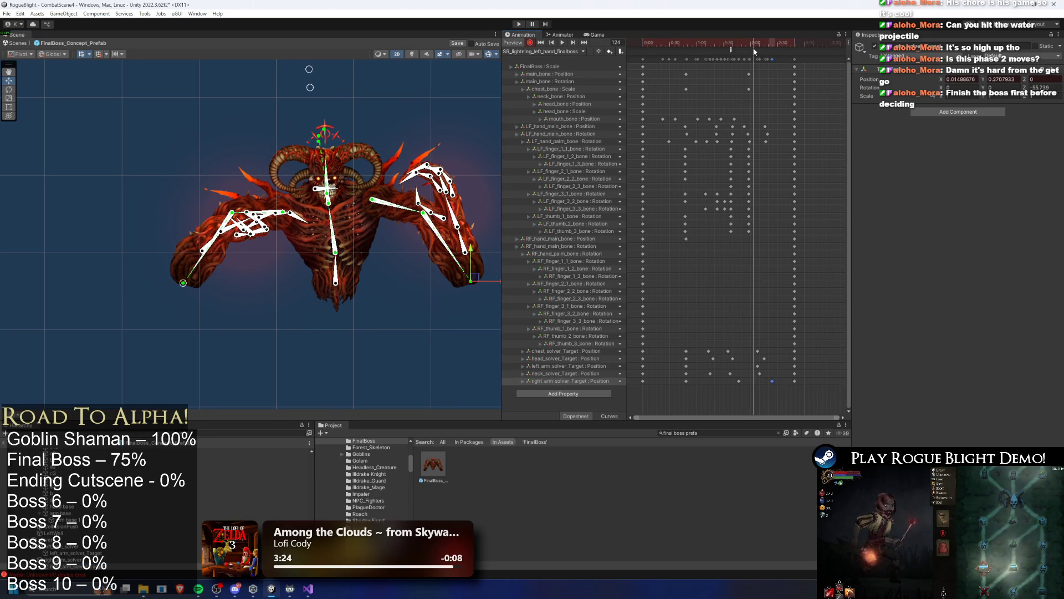
key("space")
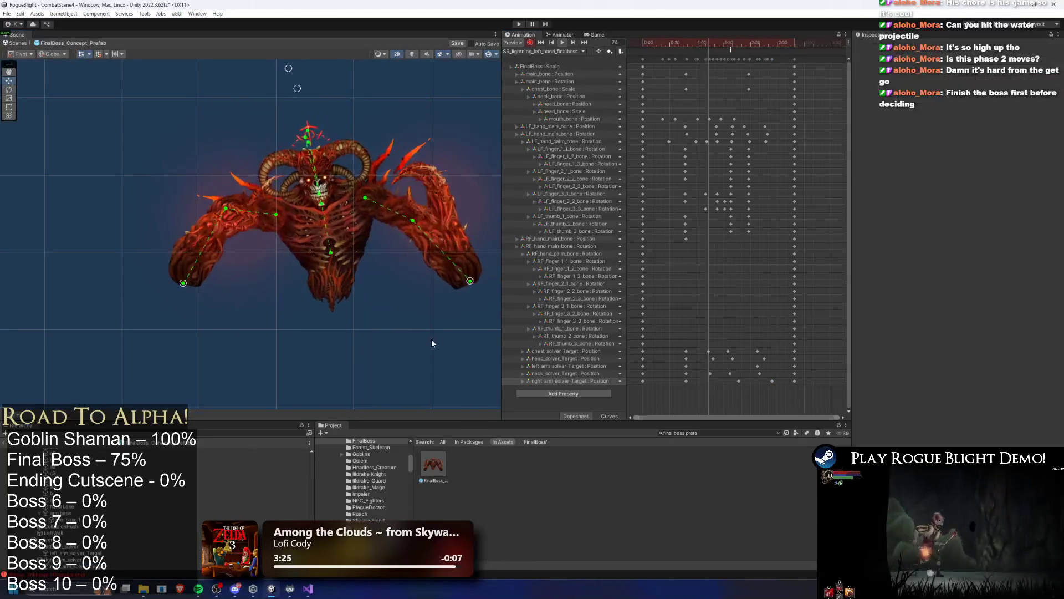
left_click(772, 382)
left_click_drag(768, 382, 715, 382)
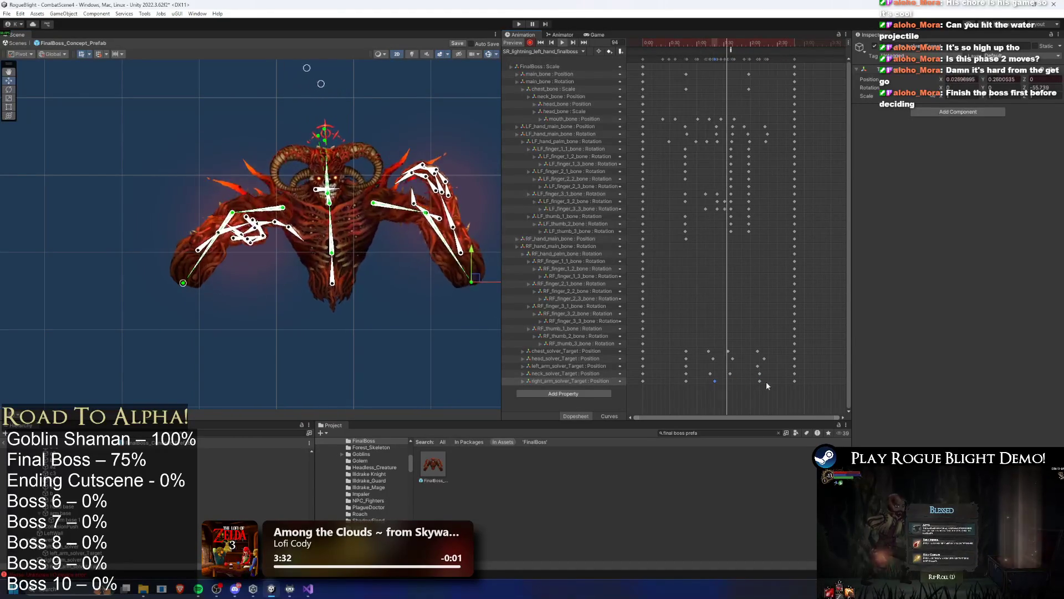
left_click_drag(759, 381, 734, 384)
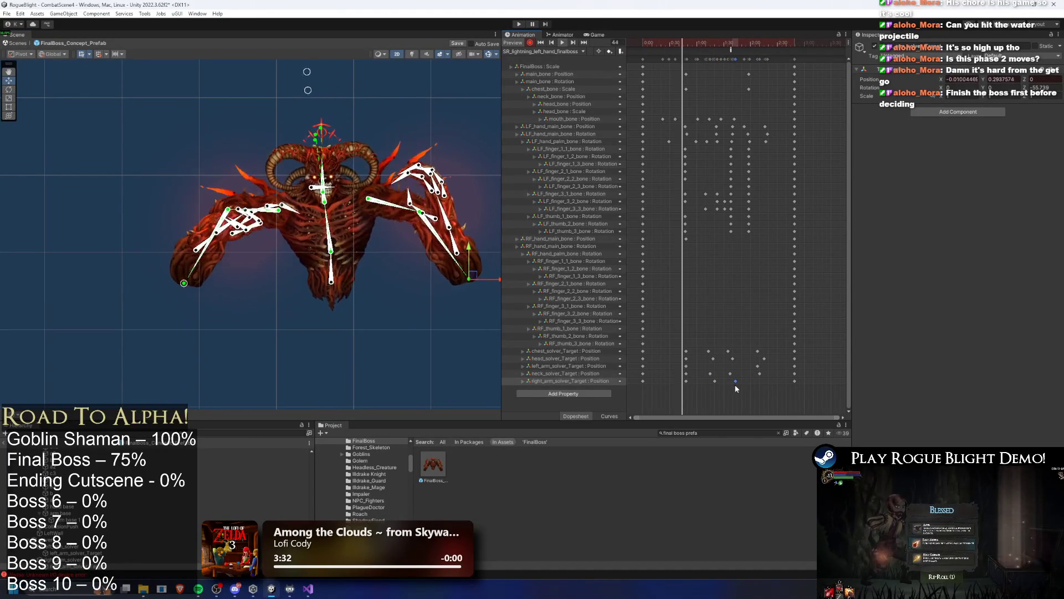
key("ctrl+z")
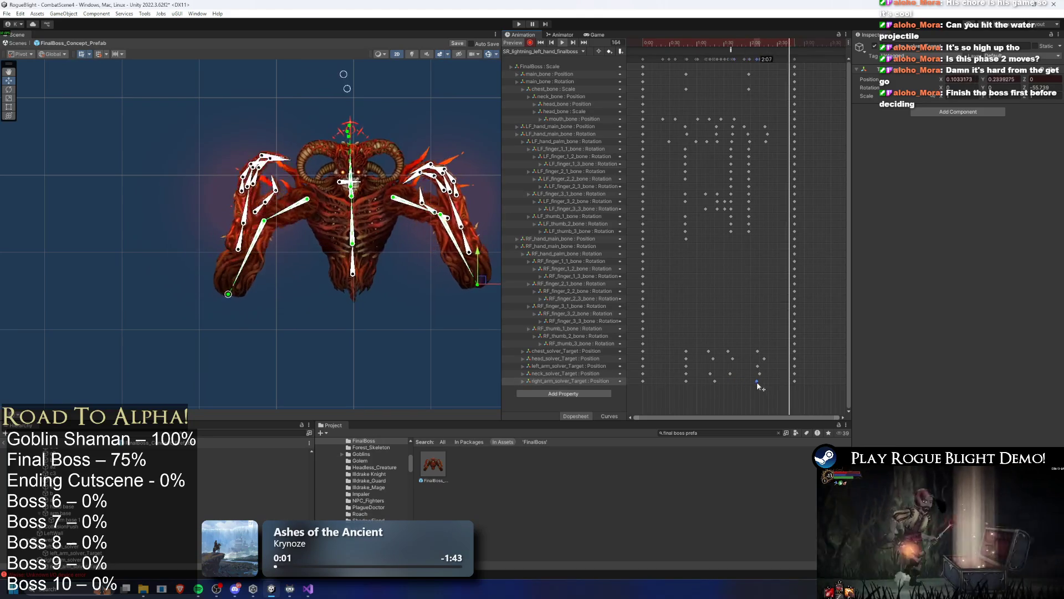
left_click(714, 381)
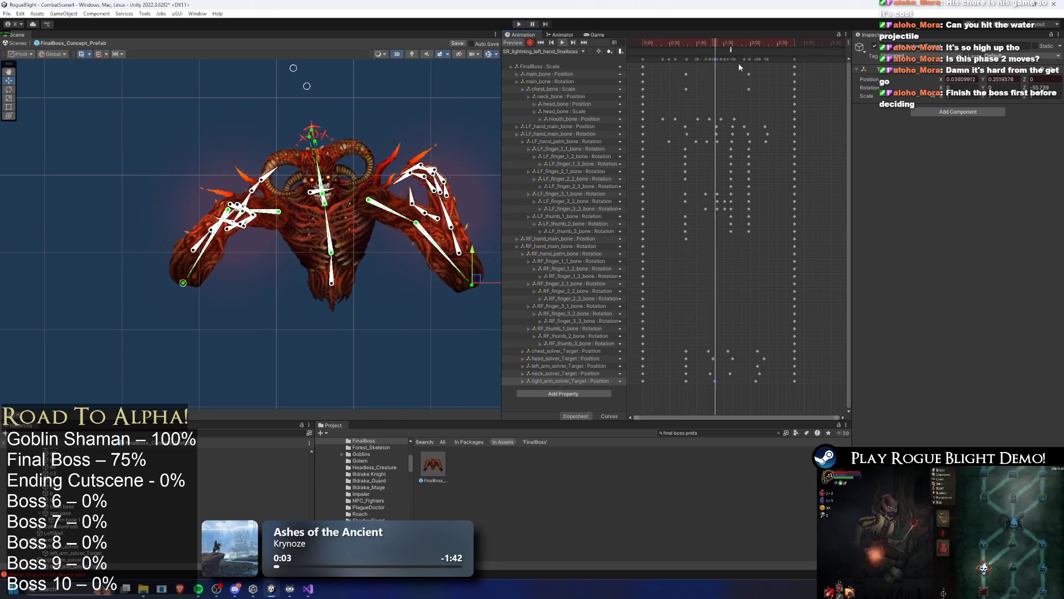
Preview the revised right-arm timing between frames 65 and 97, ending near frame 86.
left_click(707, 44)
left_click_drag(707, 44, 691, 54)
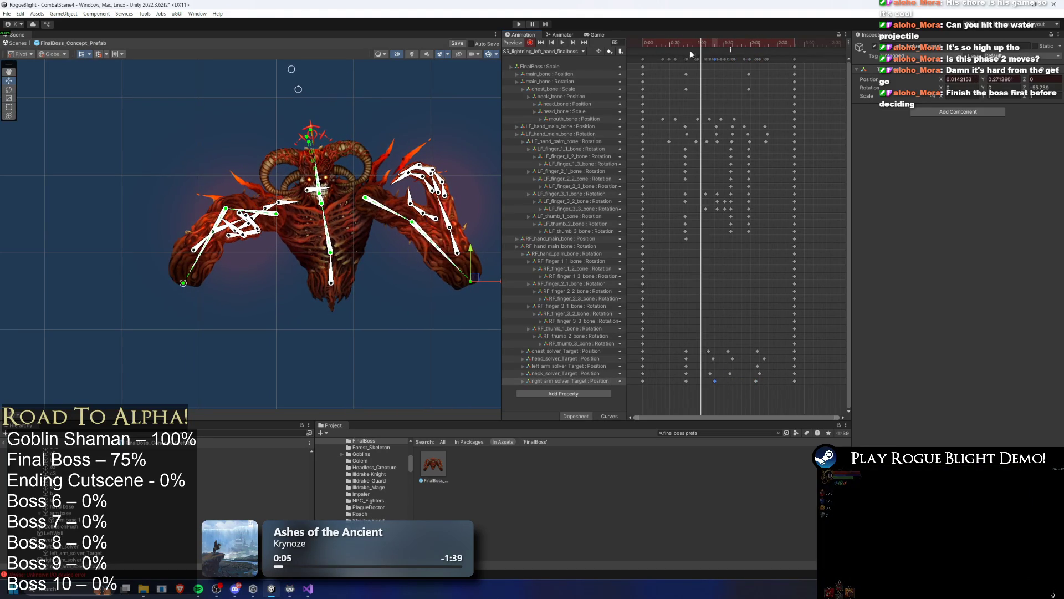
left_click(468, 302)
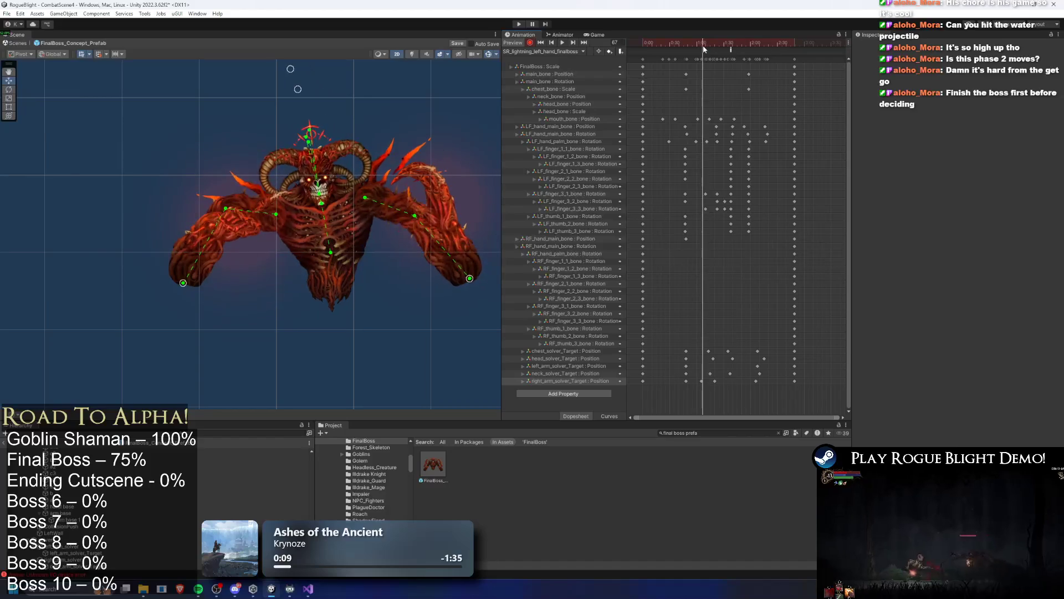
left_click(707, 382)
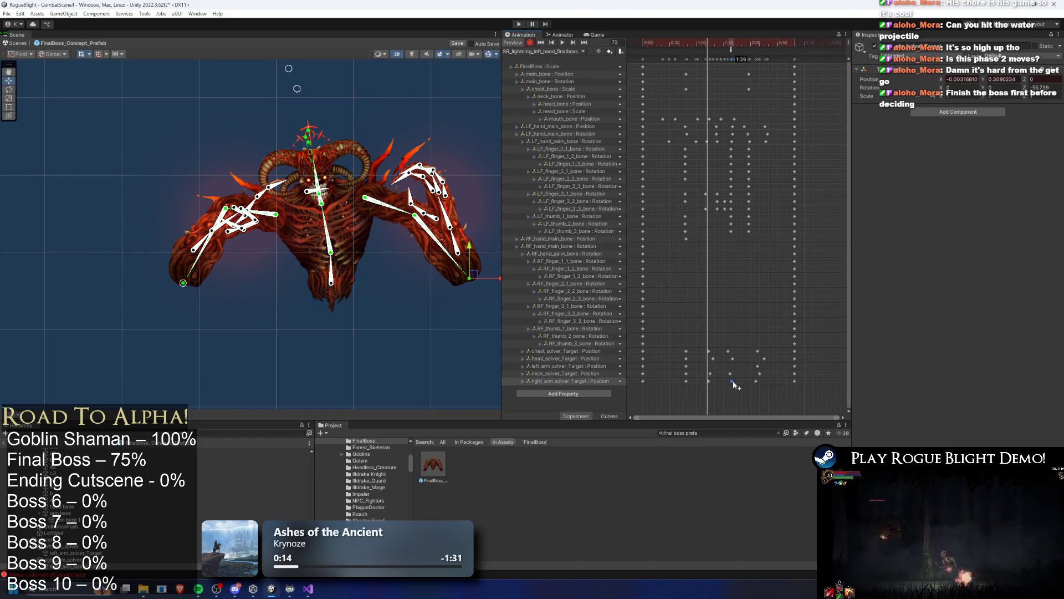
left_click_drag(718, 44, 731, 46)
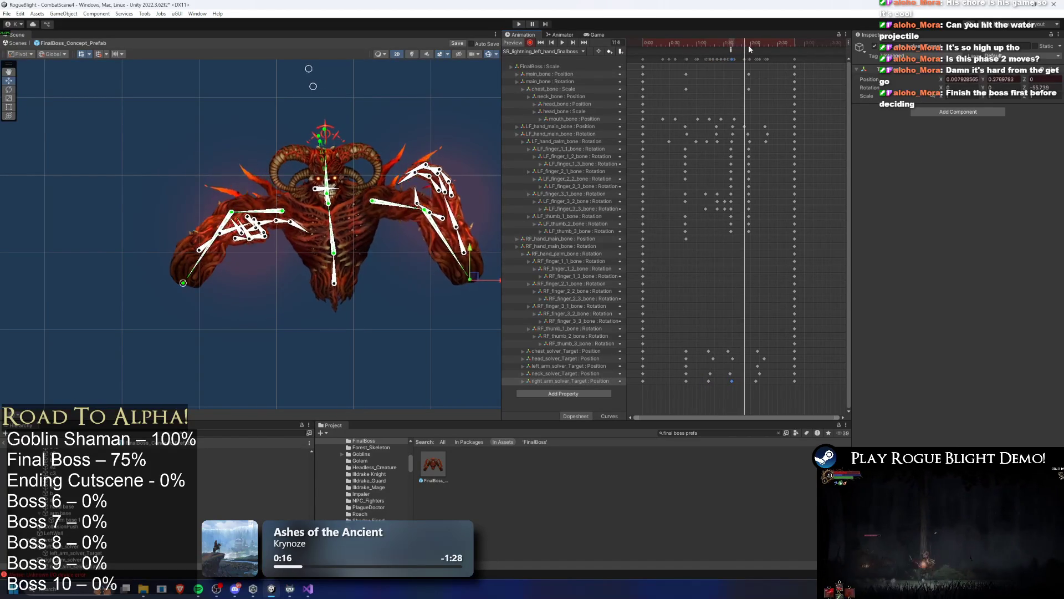
key("space")
left_click(390, 365)
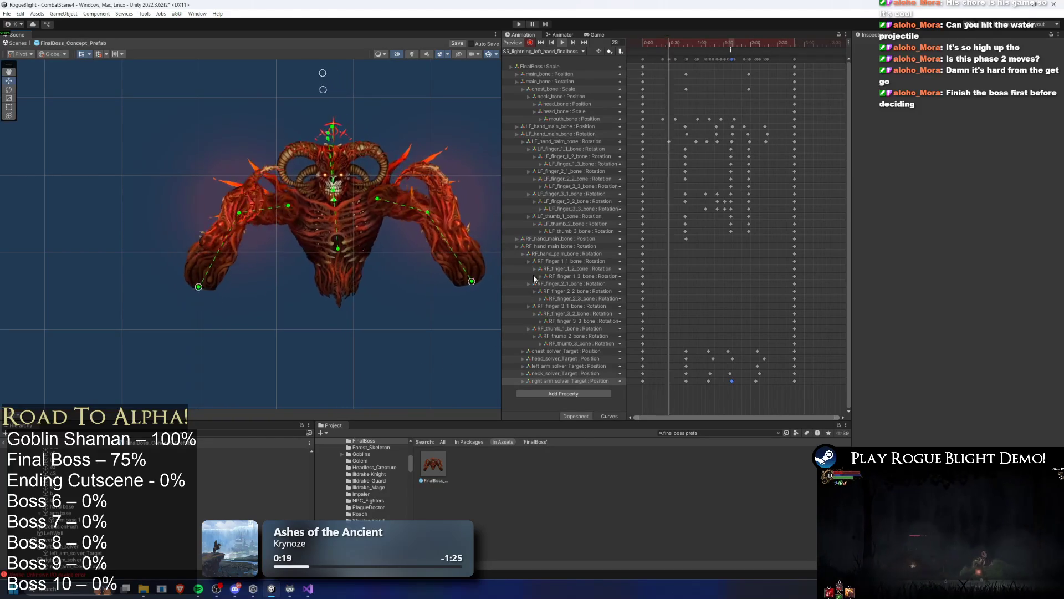
left_click(708, 43)
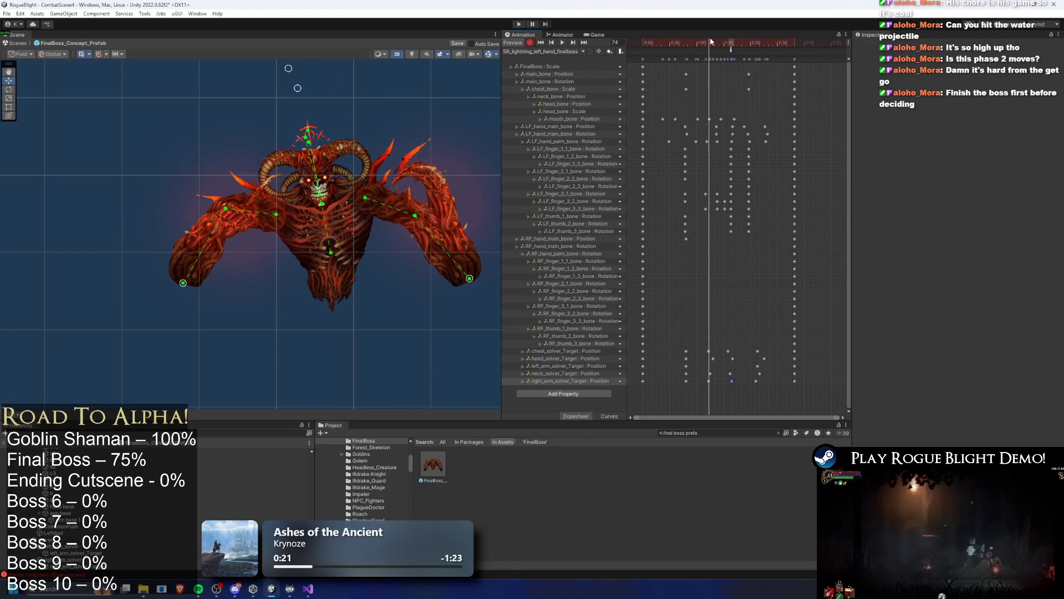
left_click_drag(709, 42, 720, 42)
scroll(415, 214, "up", 2)
left_click(418, 195)
Shift the LF_finger_1_3 and LF_finger_3_2 keys slightly later.
scroll(418, 195, "up", 1)
left_click(442, 221)
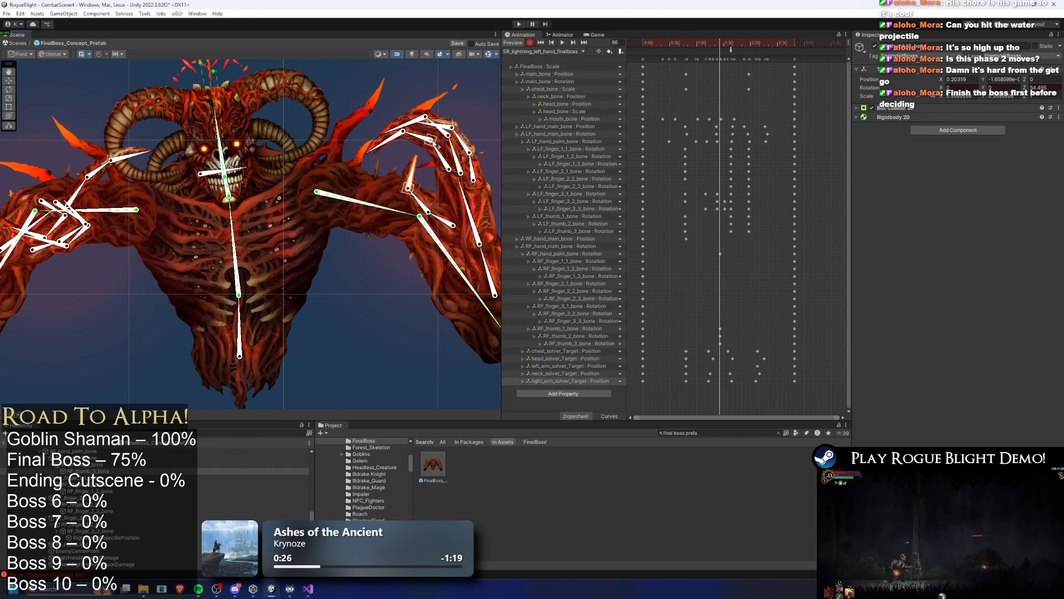
left_click(454, 154)
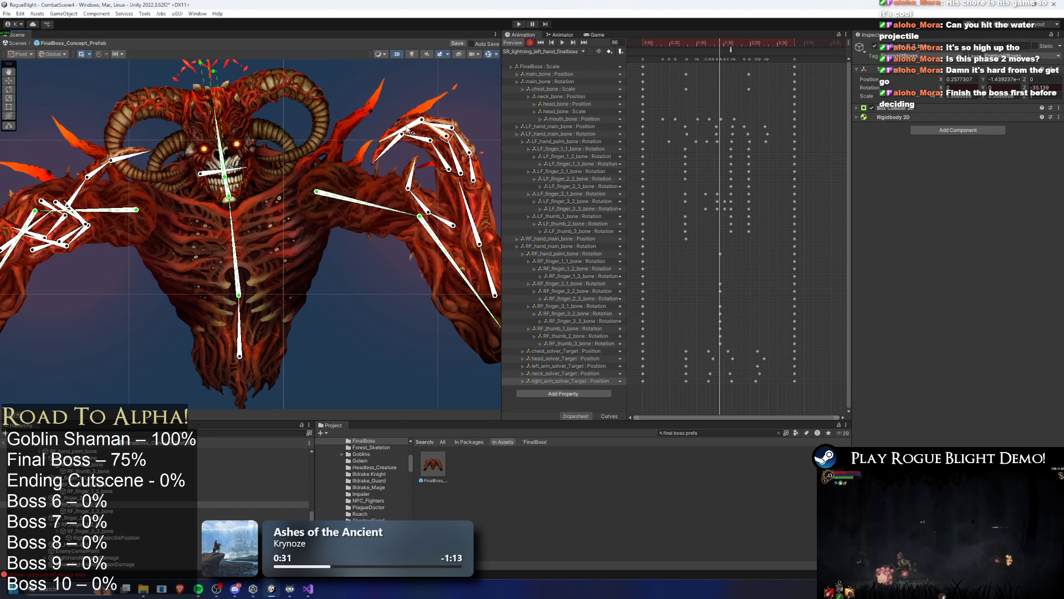
left_click(449, 139)
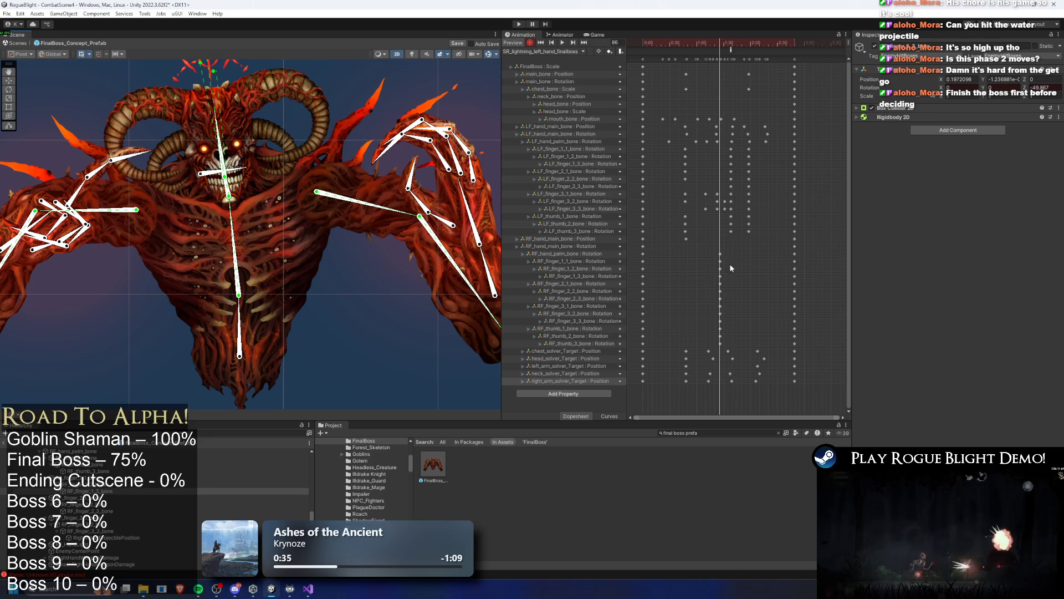
left_click_drag(708, 354, 689, 340)
mouse_move(677, 160)
left_mouse_down()
mouse_move(762, 164)
mouse_move(707, 167)
left_mouse_up()
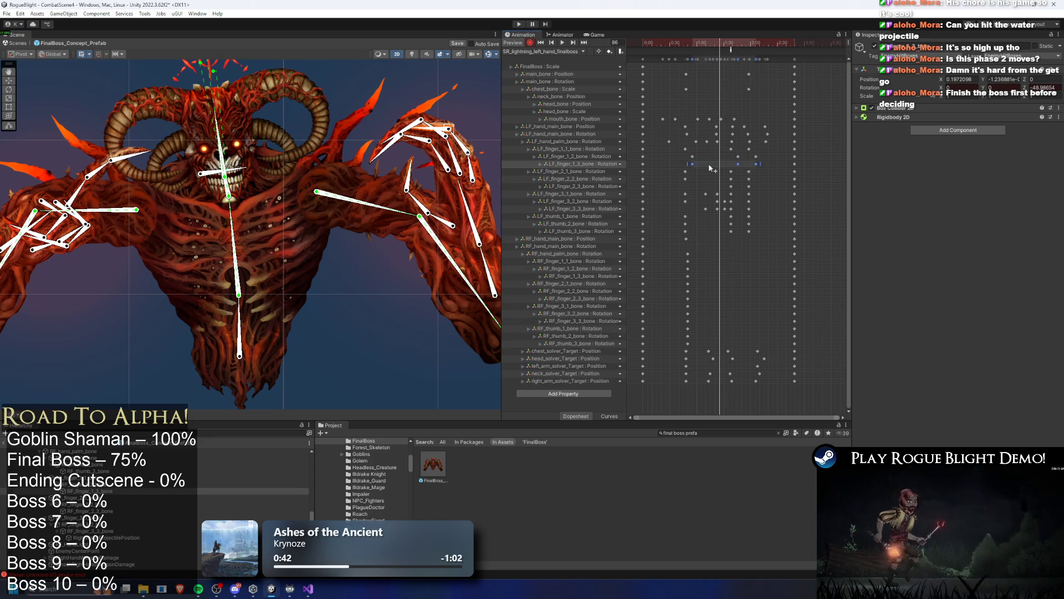
left_click(684, 182)
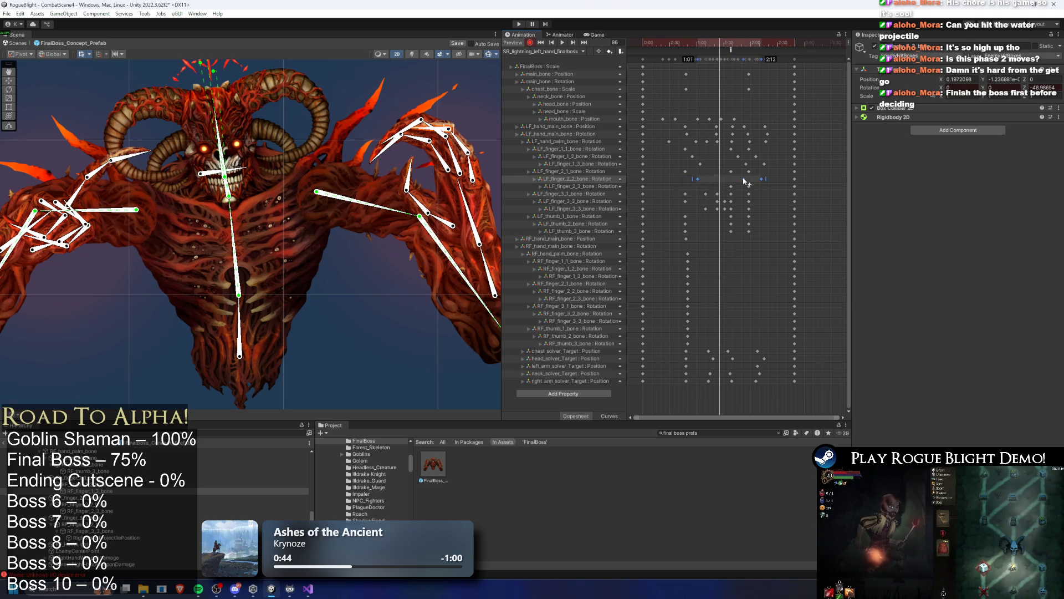
mouse_move(662, 194)
left_mouse_down()
mouse_move(757, 195)
mouse_move(668, 200)
mouse_move(731, 202)
left_mouse_up()
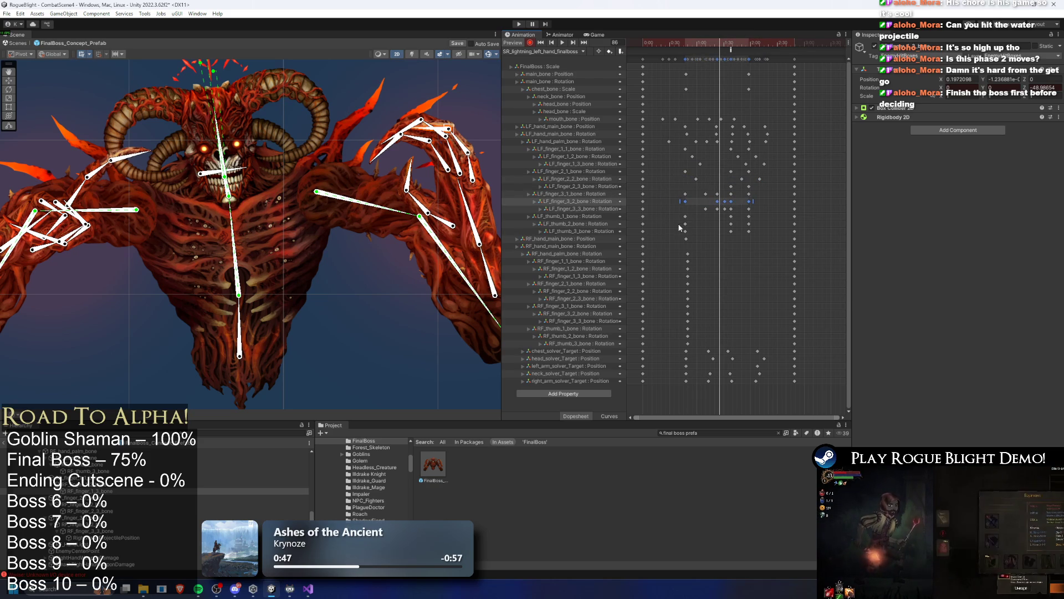
Delay the left thumb and RF_finger_1_2/1_3 keys, moving RF_finger_1_1 and RF_finger_2_2 earlier.
mouse_move(686, 231)
left_mouse_down()
mouse_move(704, 231)
mouse_move(694, 346)
left_mouse_up()
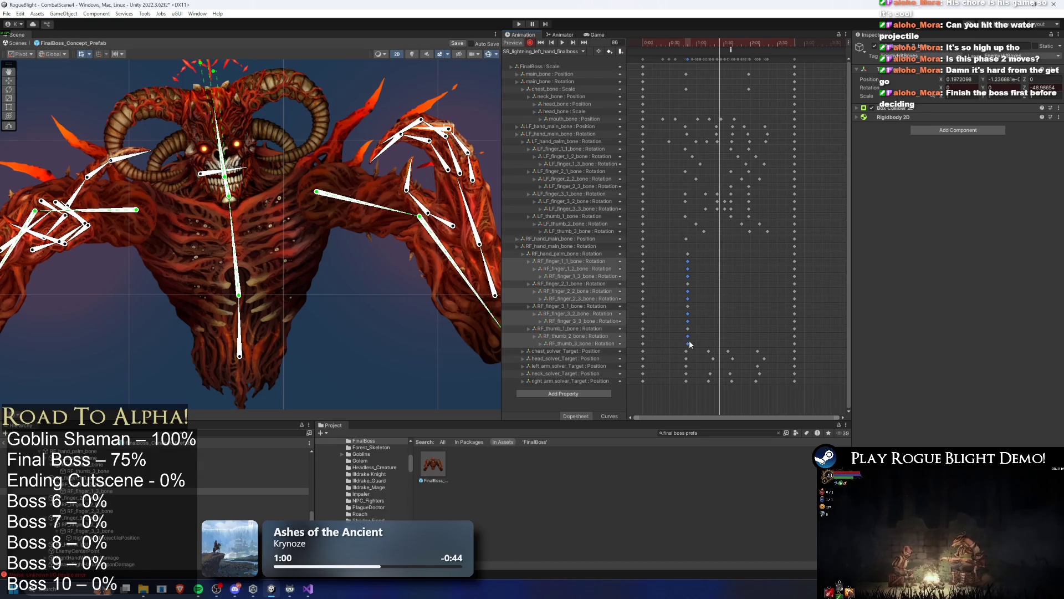
left_click_drag(708, 276, 690, 265)
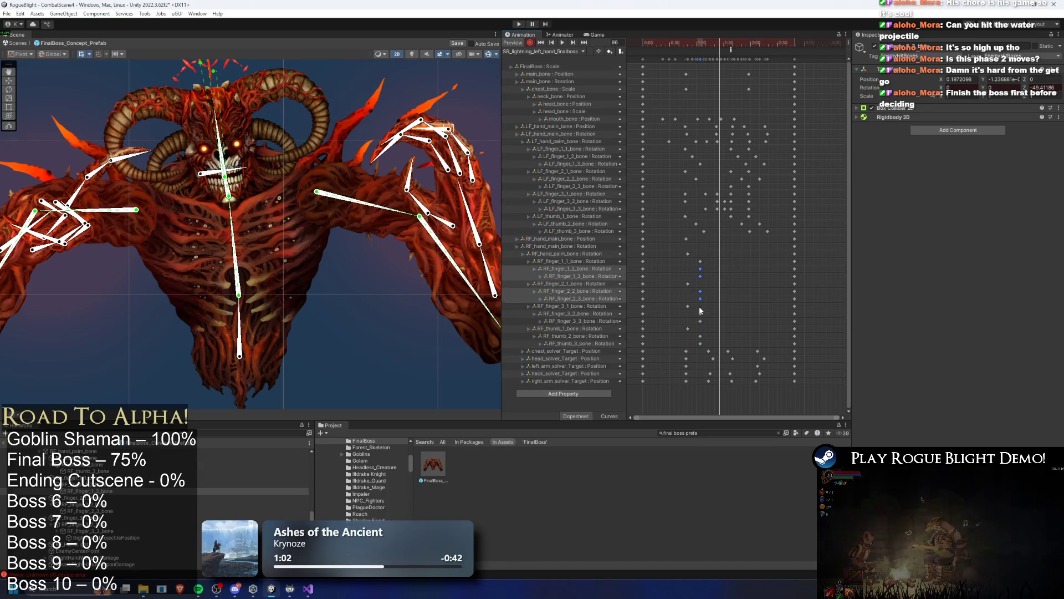
left_click_drag(701, 339, 709, 340)
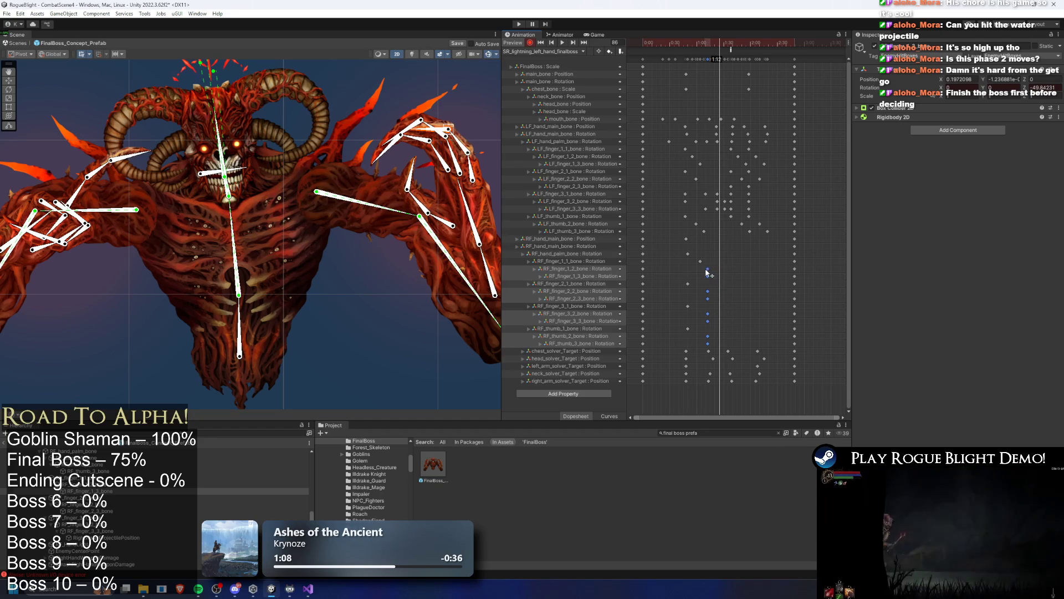
left_click_drag(700, 262, 684, 263)
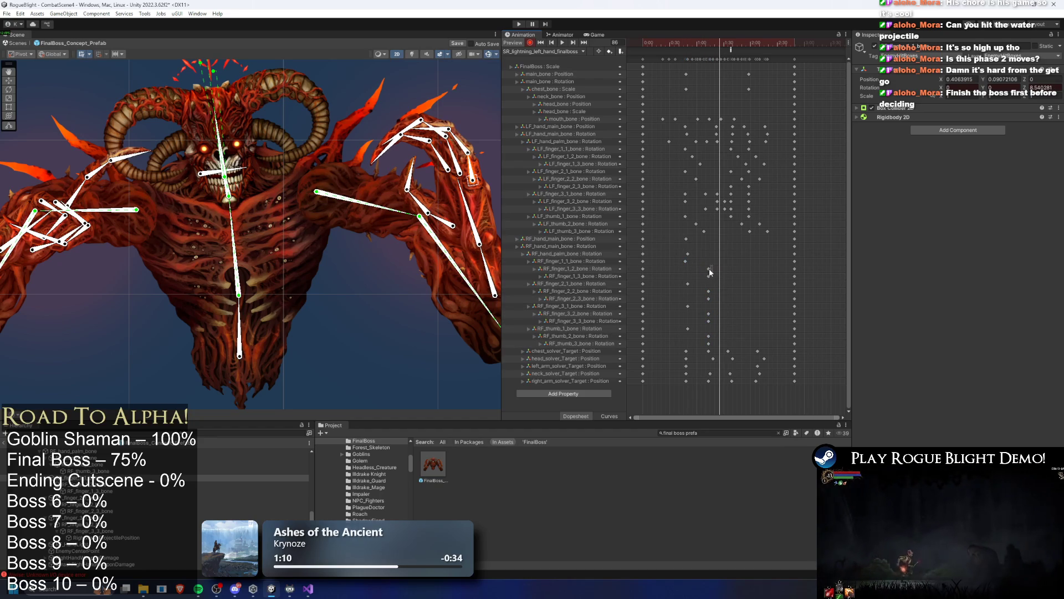
left_click_drag(708, 292, 697, 292)
left_click(710, 314)
left_click(708, 336)
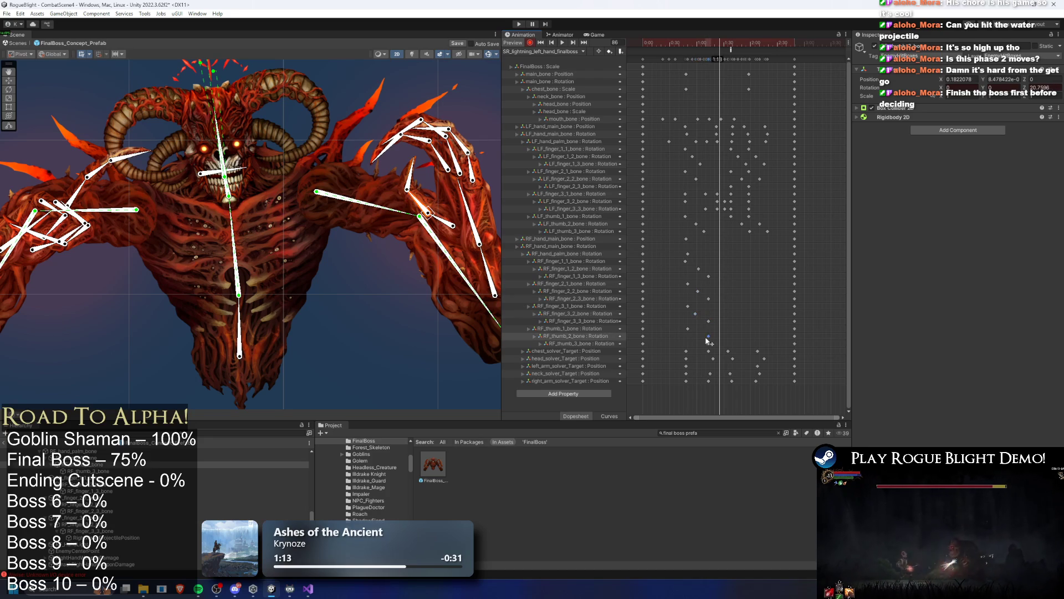
mouse_move(676, 259)
left_mouse_down()
mouse_move(735, 344)
mouse_move(683, 268)
left_mouse_up()
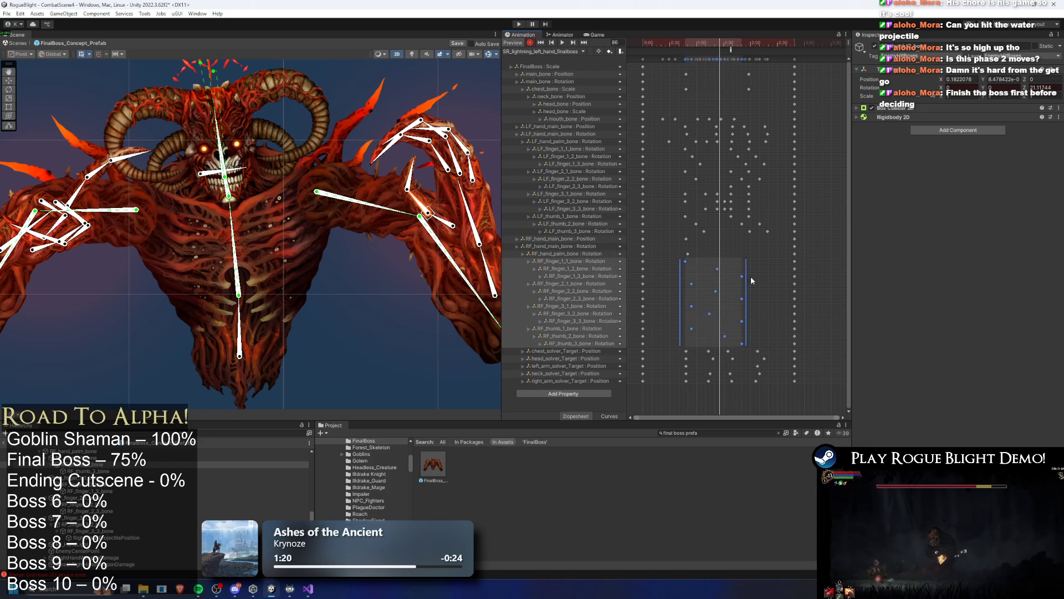
left_click(712, 316)
left_click(715, 316)
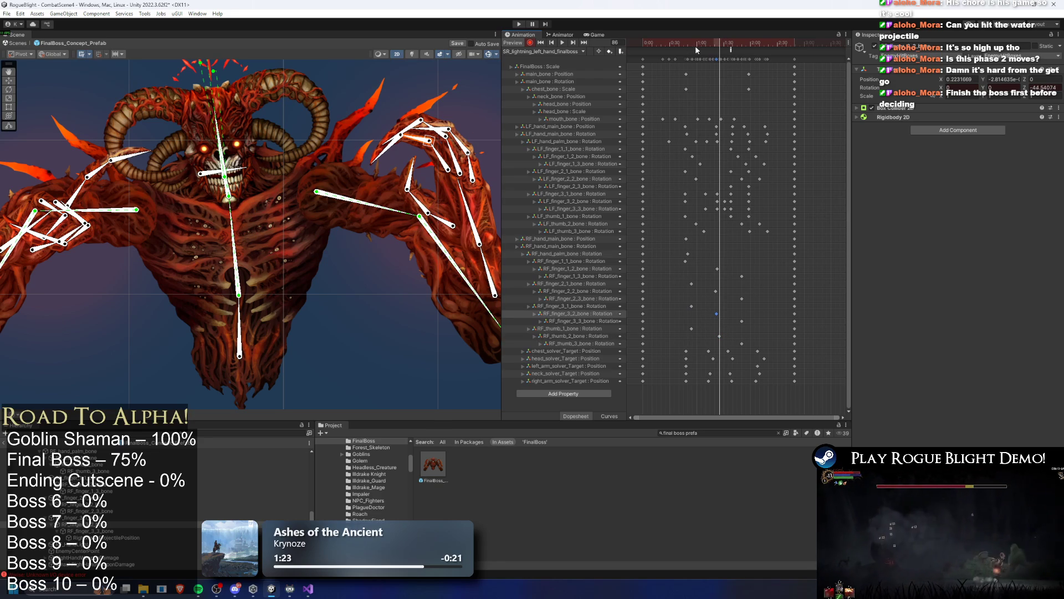
Record a new right-hand position key at frame 119 and preview the attack.
key("space")
left_click_drag(664, 43, 686, 48)
left_click_drag(700, 51, 726, 51)
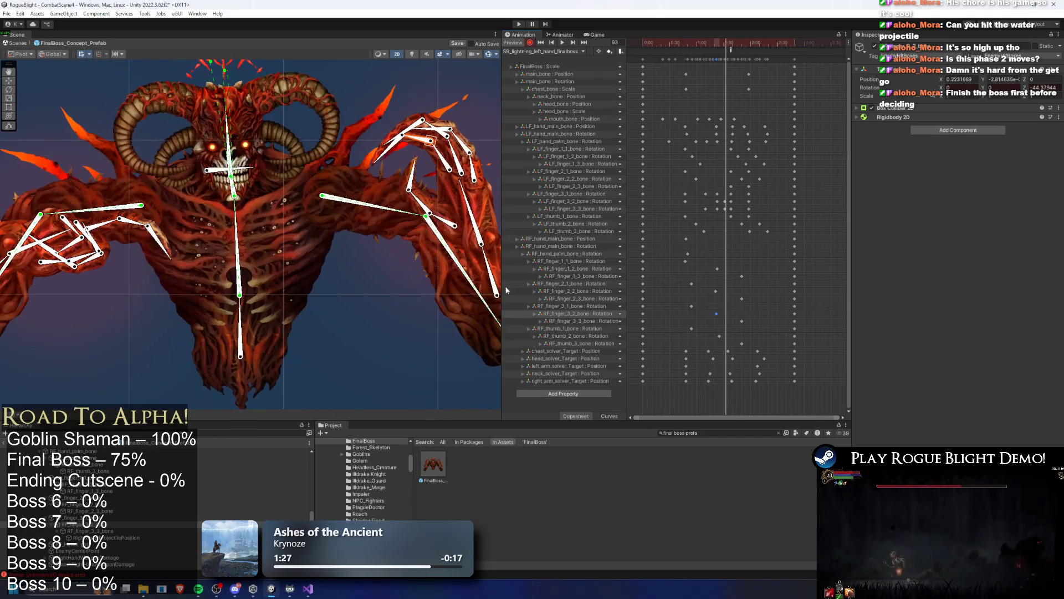
left_click_drag(702, 235, 683, 242)
left_click(743, 42)
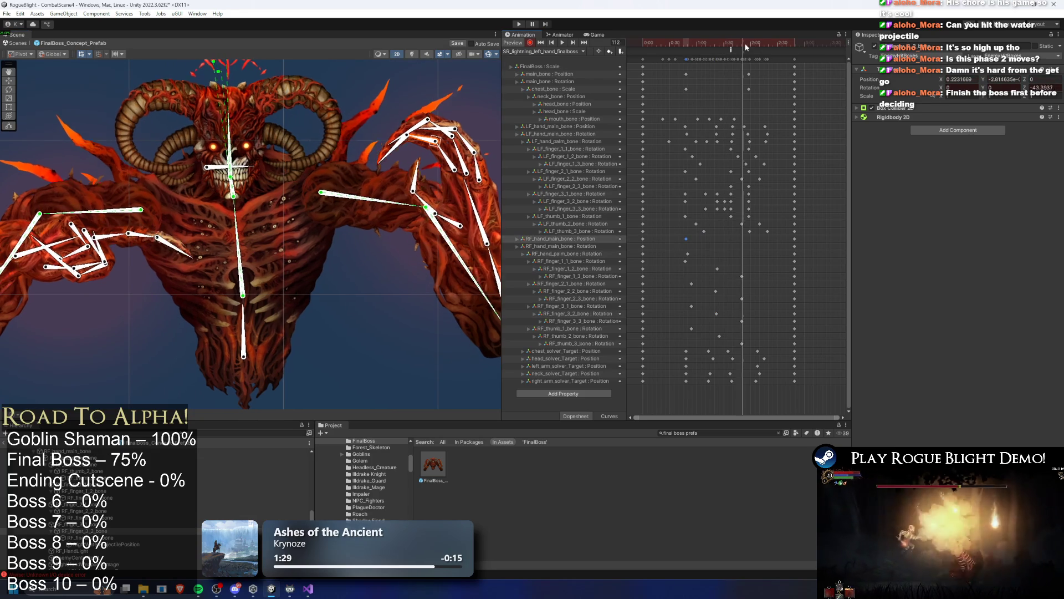
scroll(439, 268, "up", 2)
left_click_drag(436, 282, 434, 284)
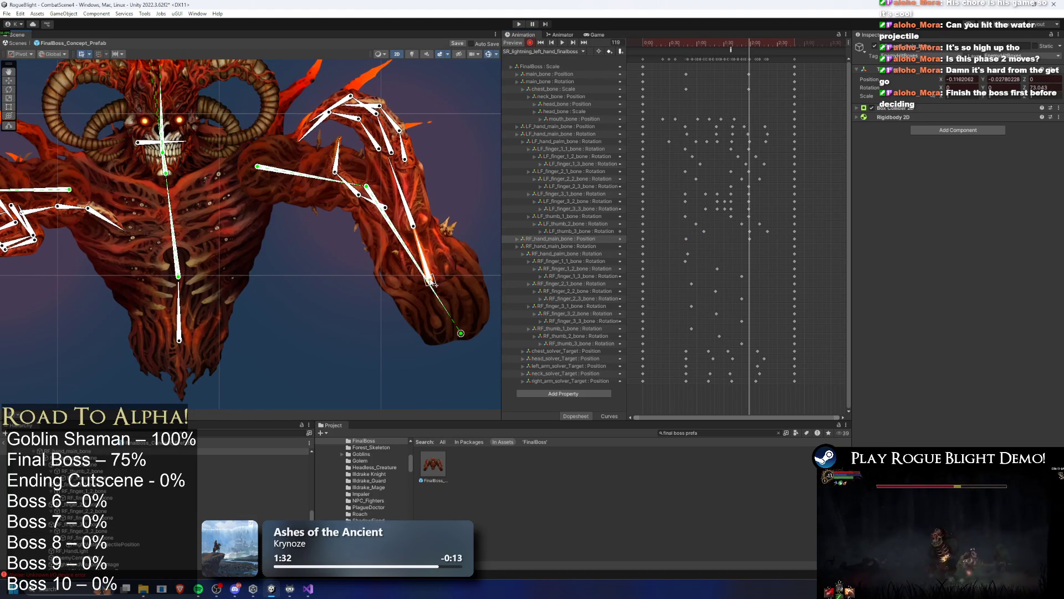
key("space")
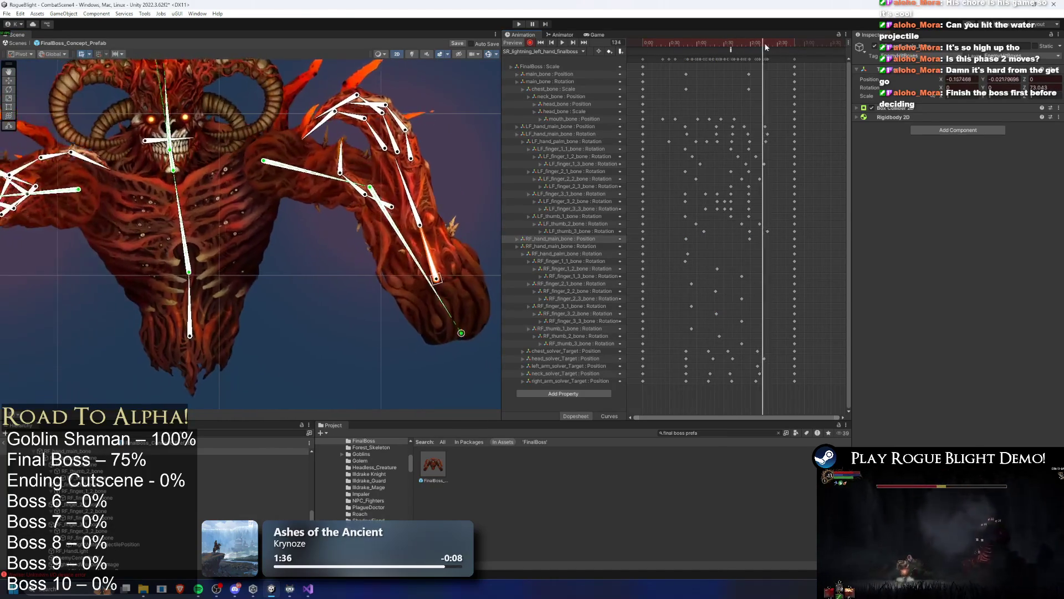
left_click(772, 42)
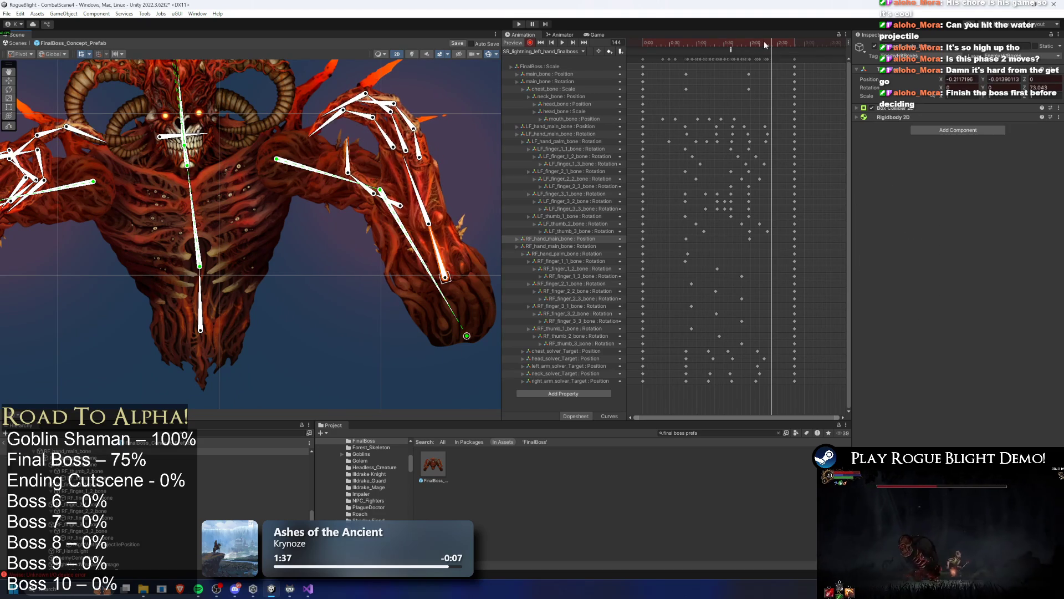
left_click(403, 178)
mouse_move(749, 48)
left_mouse_down()
mouse_move(632, 46)
mouse_move(670, 46)
left_mouse_up()
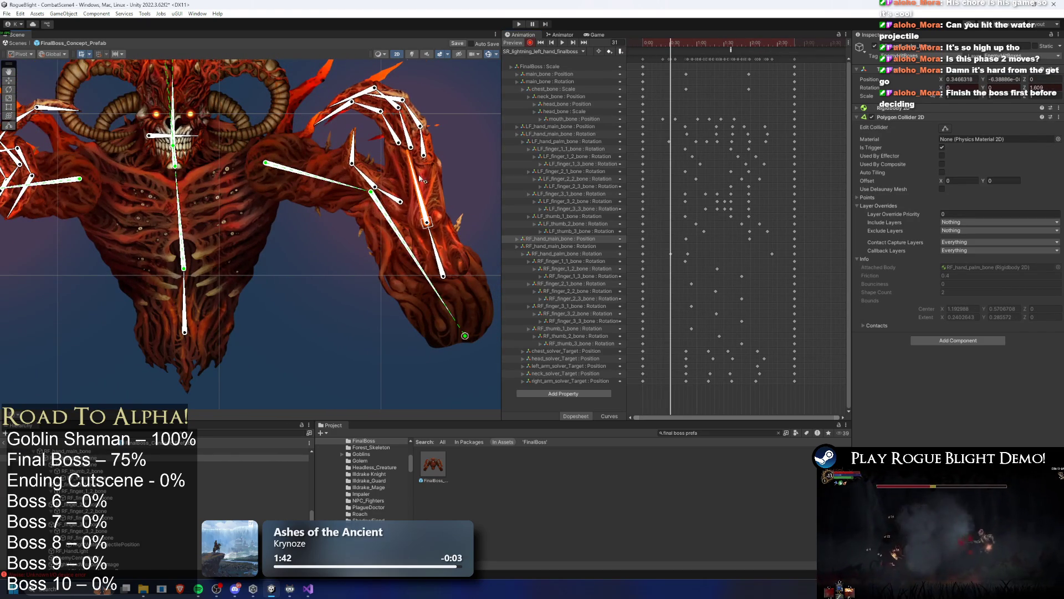
Preview the clip from frame 95 and move a later RF_hand_palm_bone rotation key earlier.
left_click(727, 49)
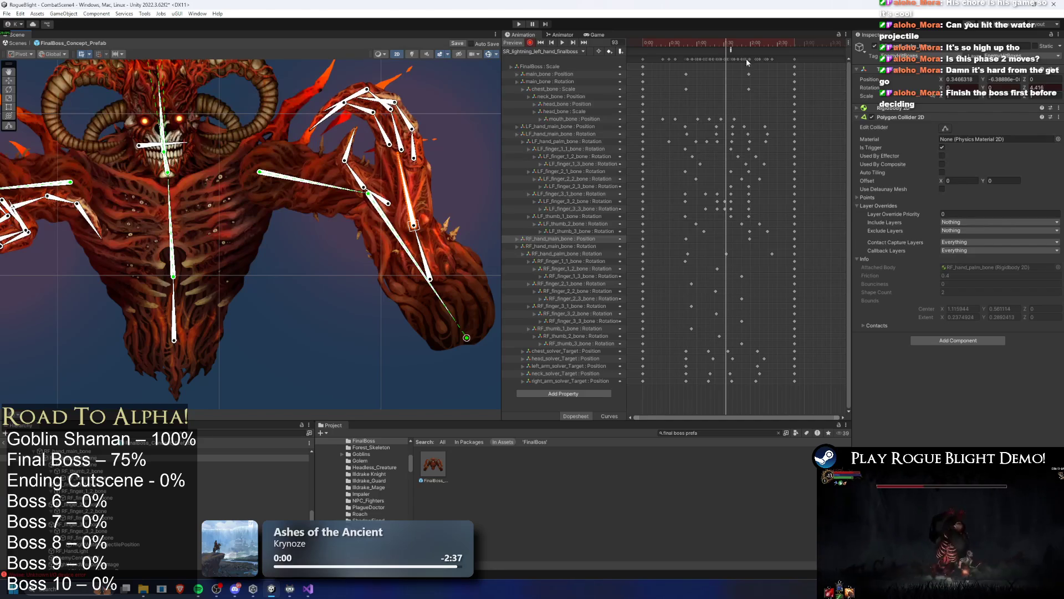
key("space")
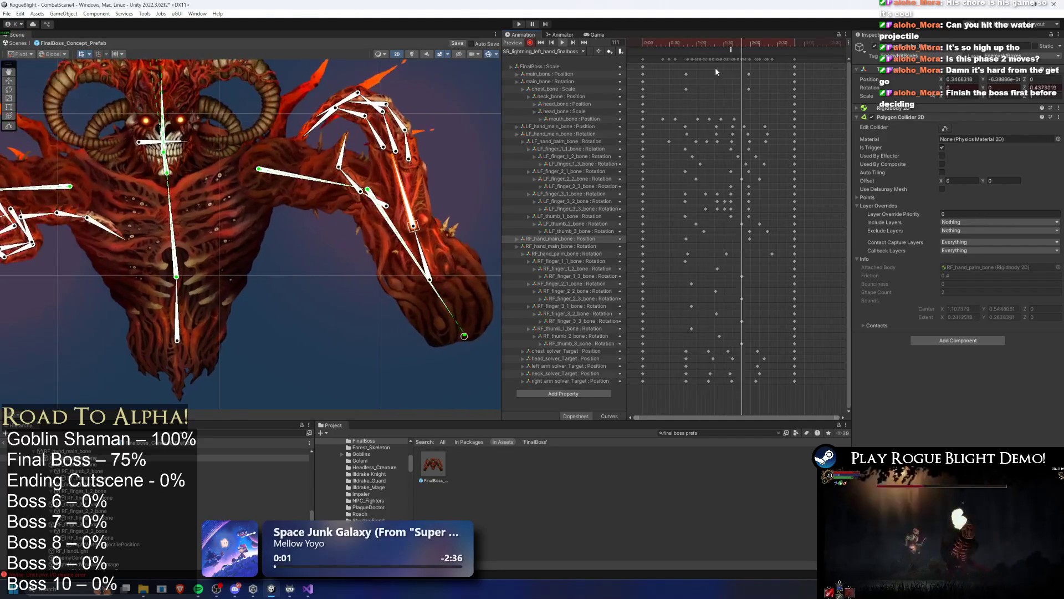
left_click(714, 254)
left_click_drag(688, 253, 678, 253)
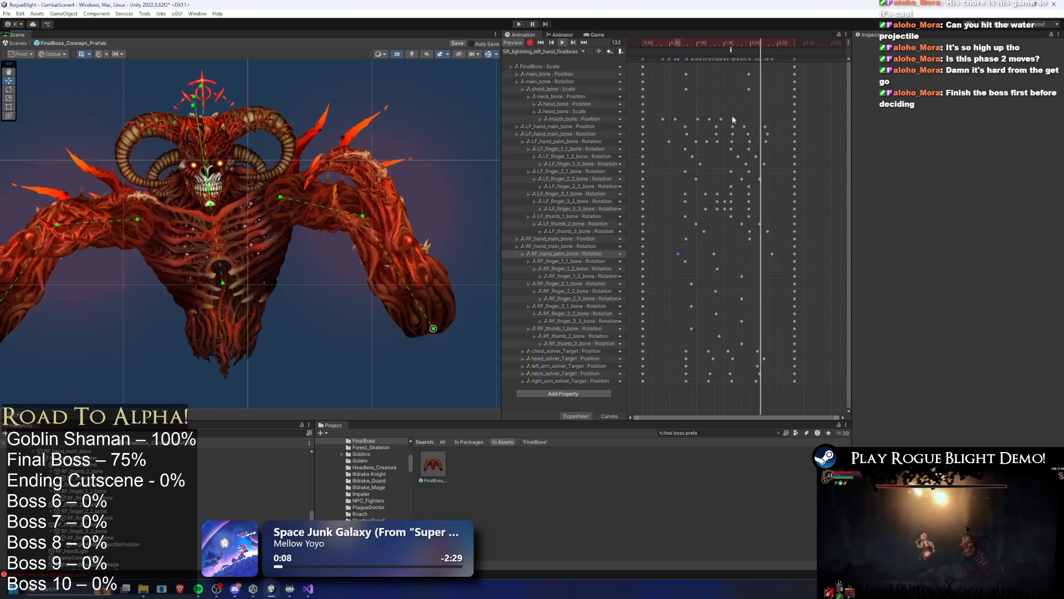
Paste a new right palm rotation key at frame 41 and drag it later in the clip.
left_click(715, 255)
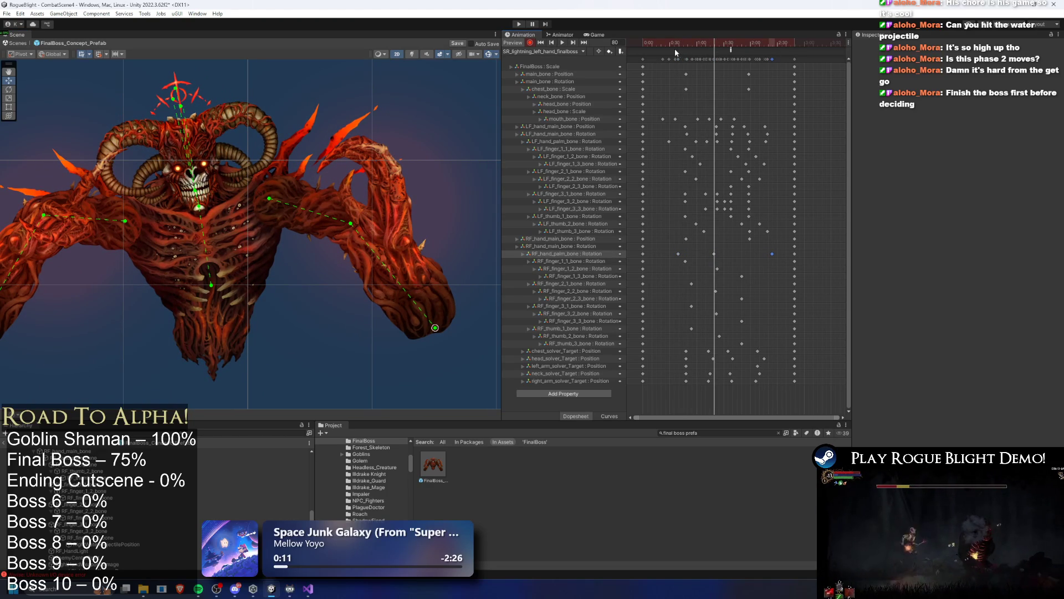
left_click(689, 45)
key("ctrl+v")
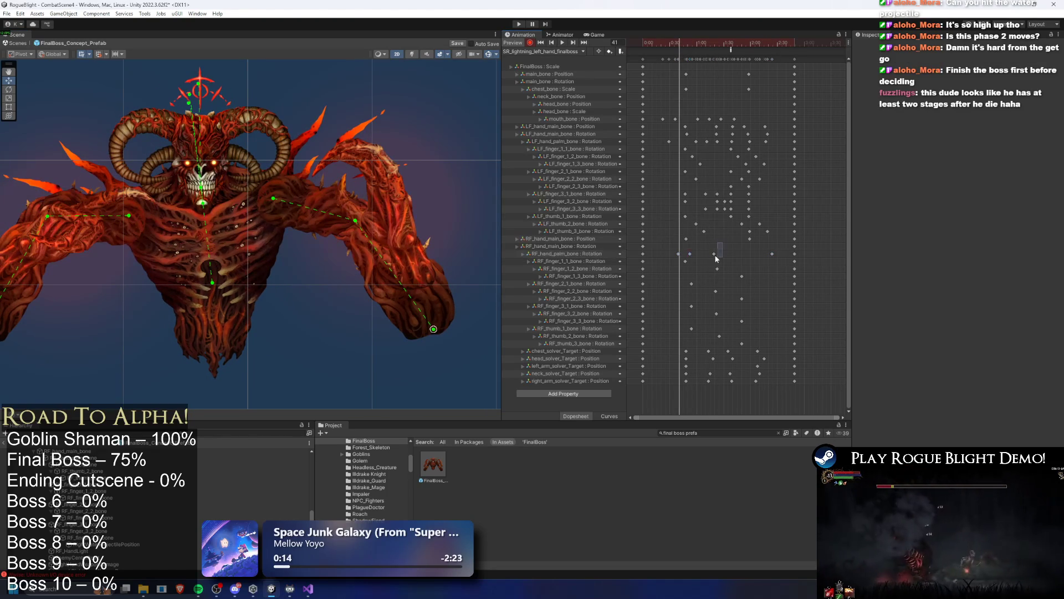
left_click_drag(691, 259, 711, 259)
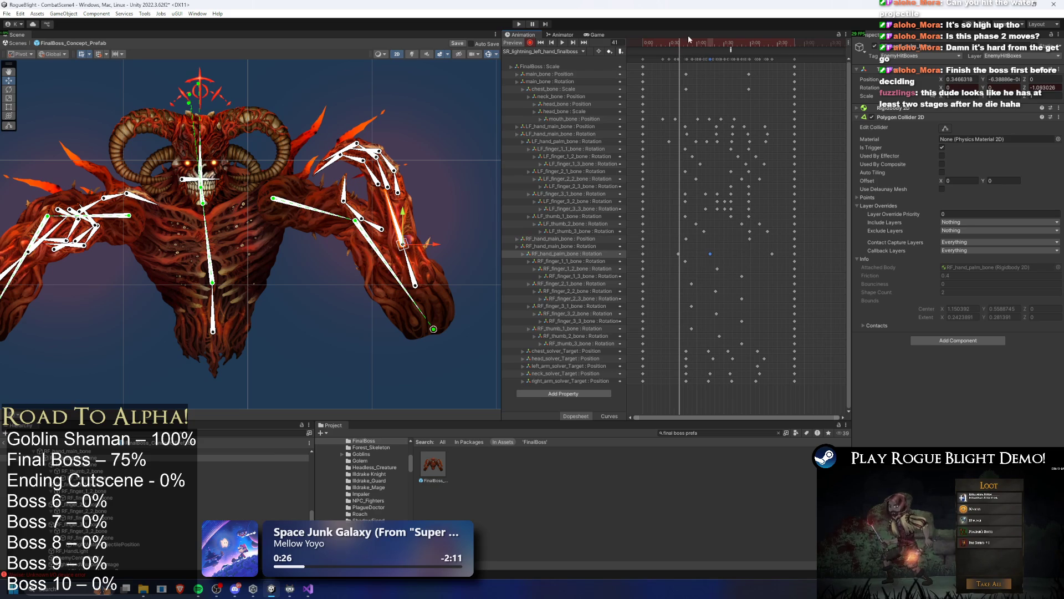
Review the palm motion, move one palm rotation key later and nudge the last one earlier.
key("space")
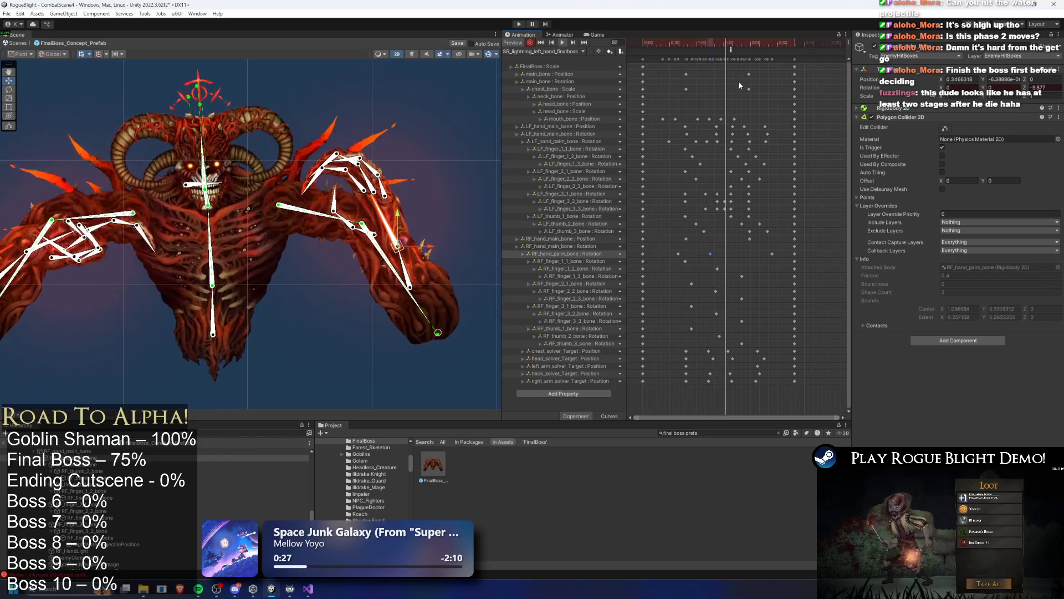
left_click(702, 43)
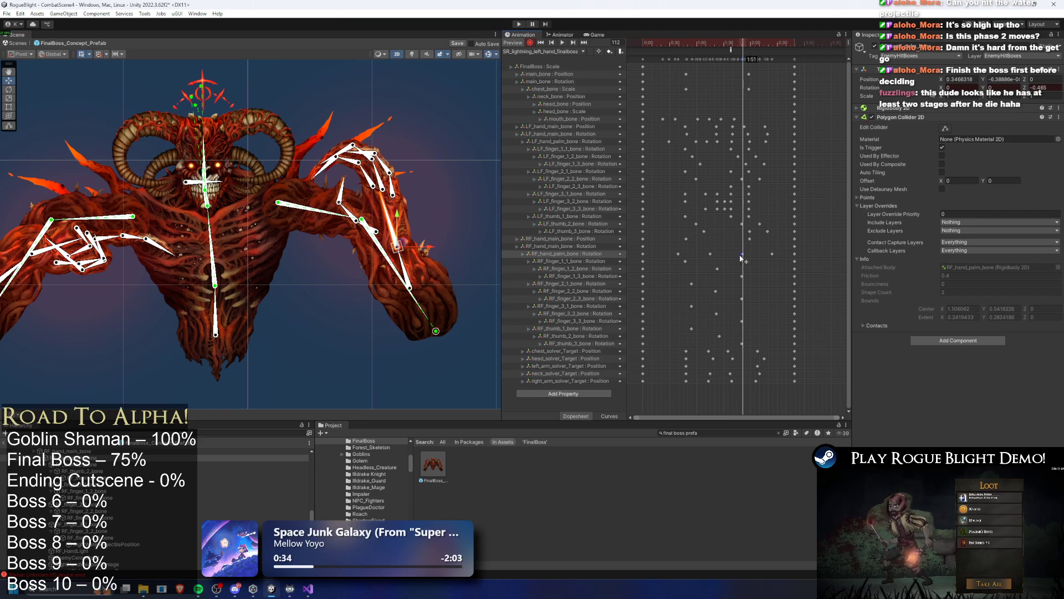
mouse_move(713, 46)
left_mouse_down()
mouse_move(770, 51)
mouse_move(705, 77)
left_mouse_up()
left_click_drag(676, 255, 704, 251)
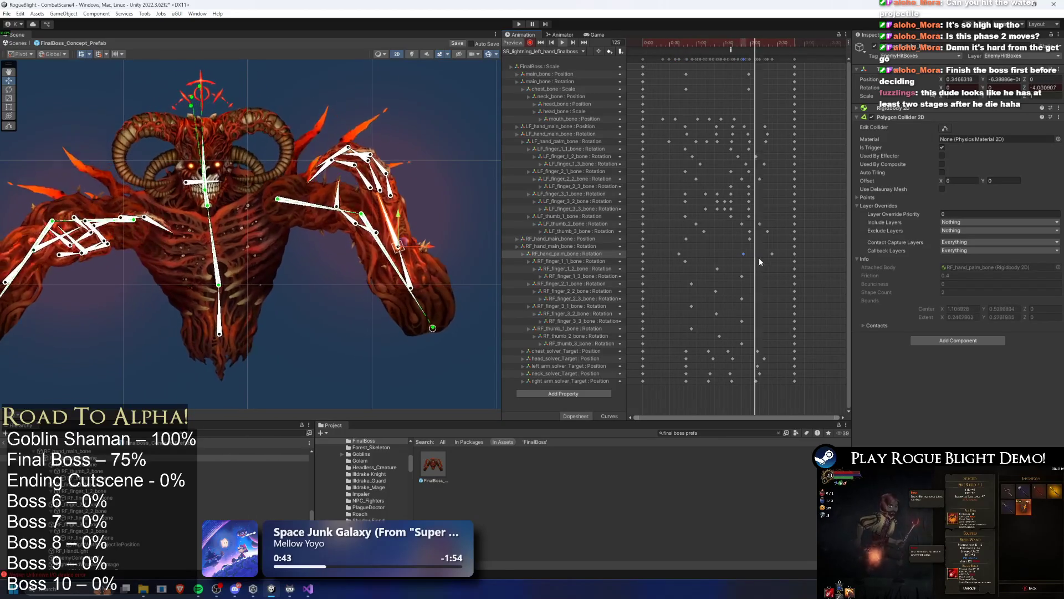
left_click(743, 254)
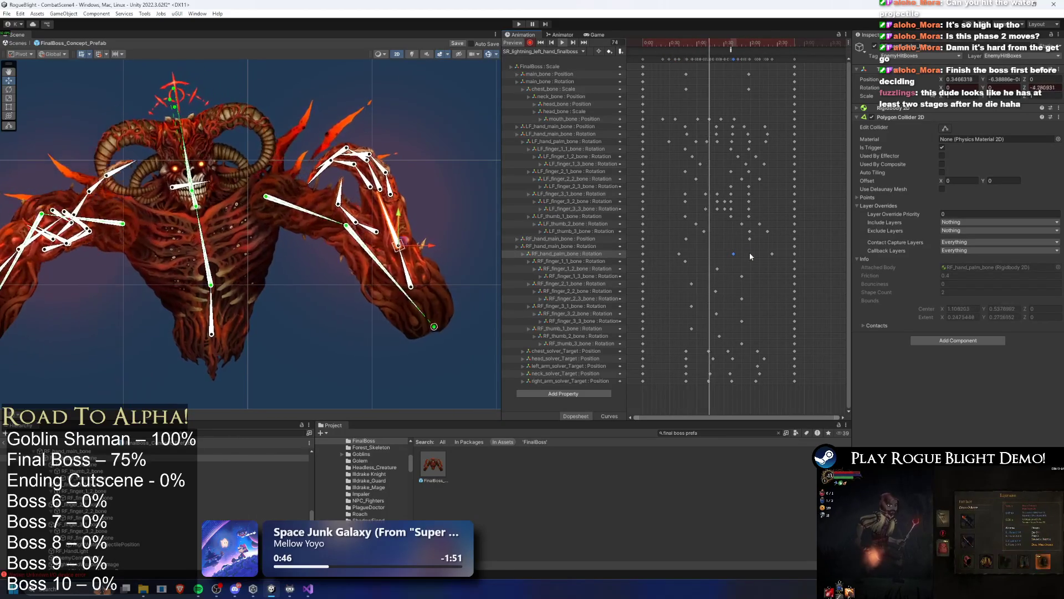
left_click_drag(772, 254, 764, 254)
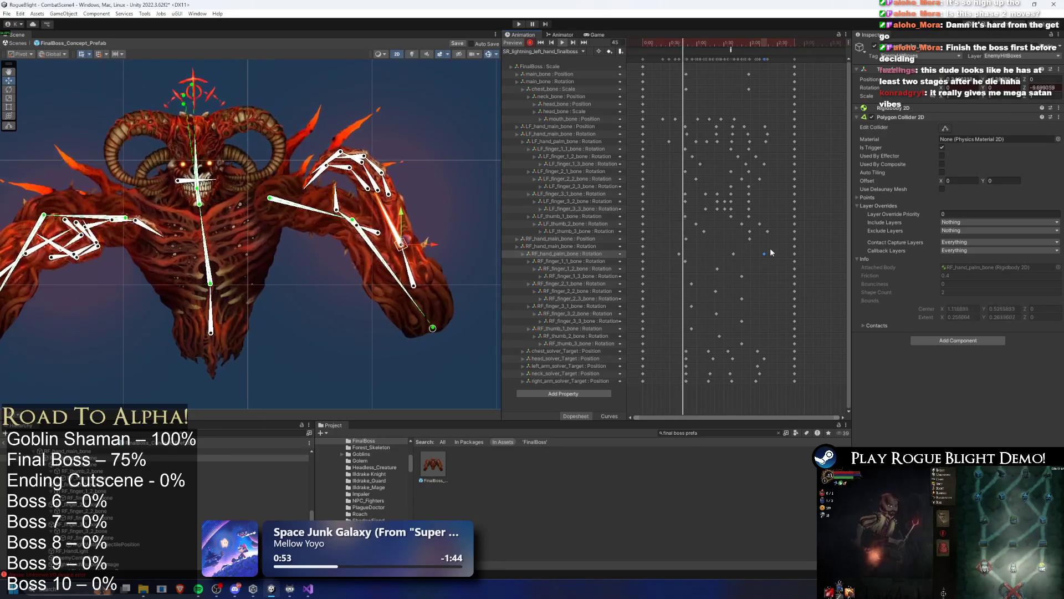
At frame 85, re-angle the right hand, shift the palm key later, and preview with bones deselected.
left_click(708, 42)
left_click_drag(708, 42, 720, 42)
left_click_drag(395, 214, 405, 212)
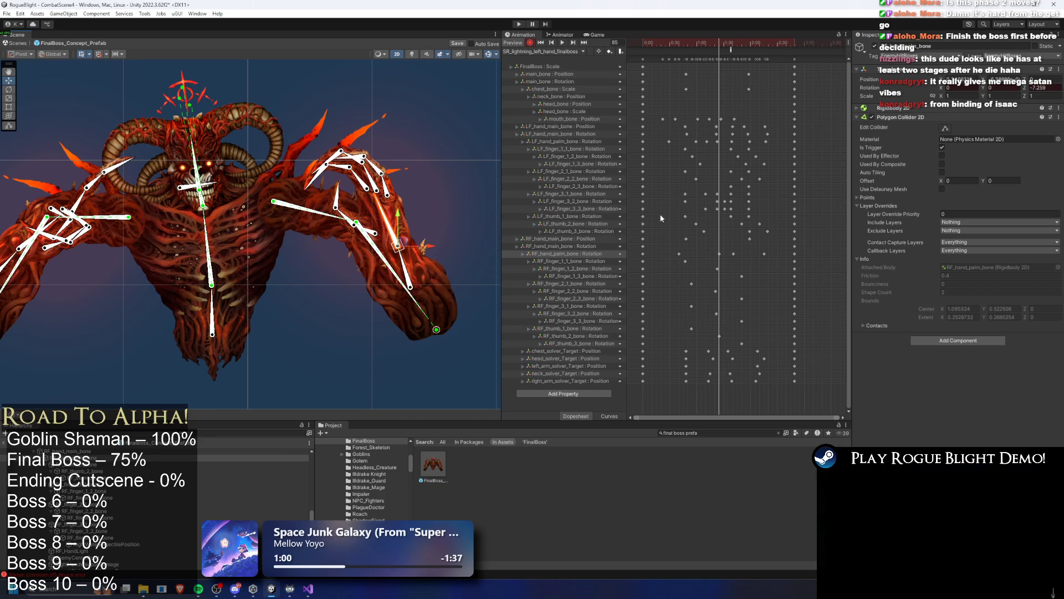
left_click_drag(702, 254, 709, 254)
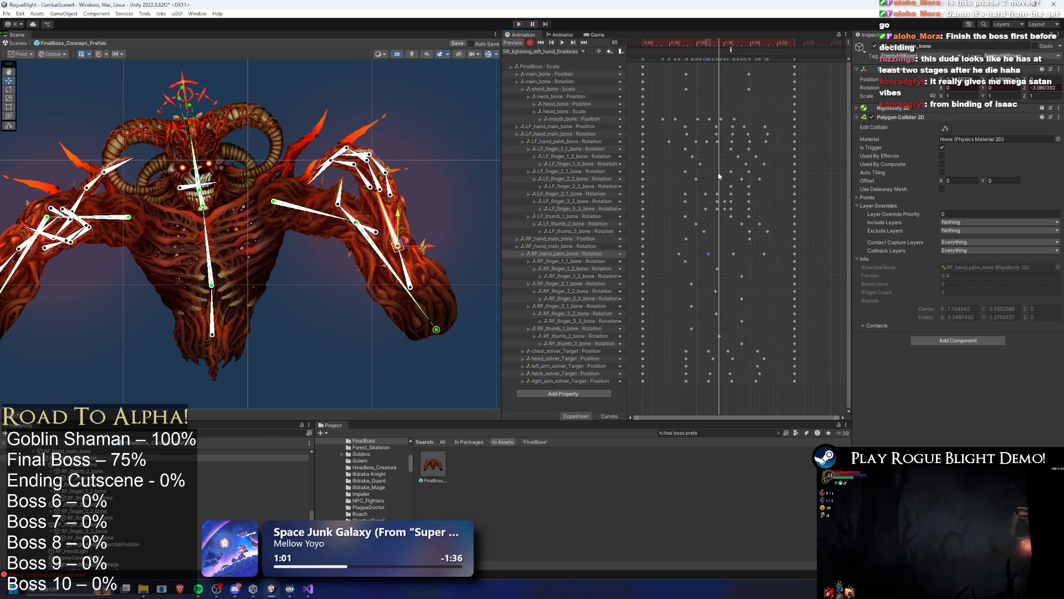
key("space")
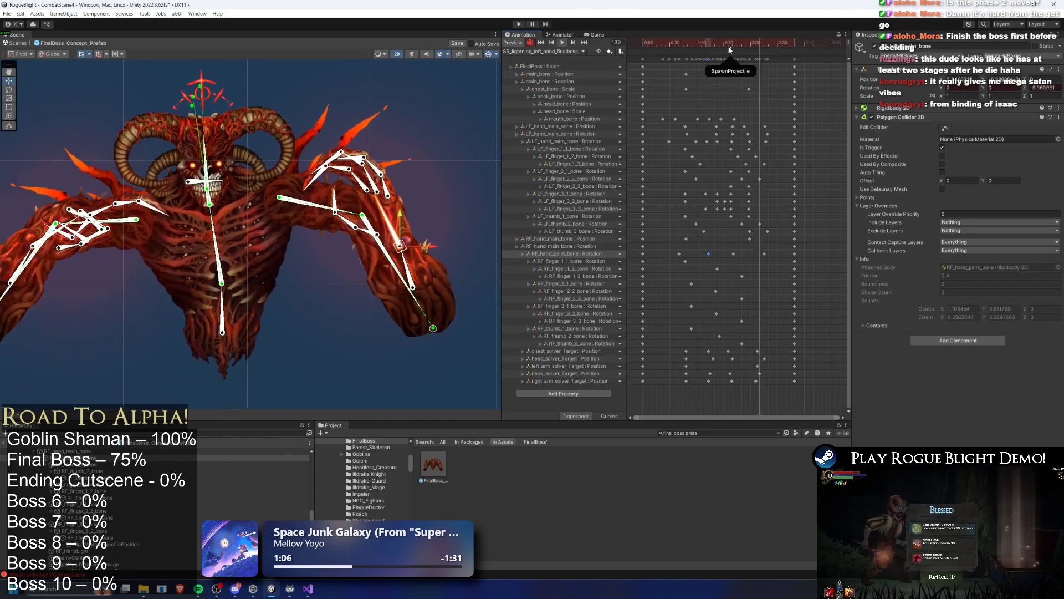
left_click(342, 286)
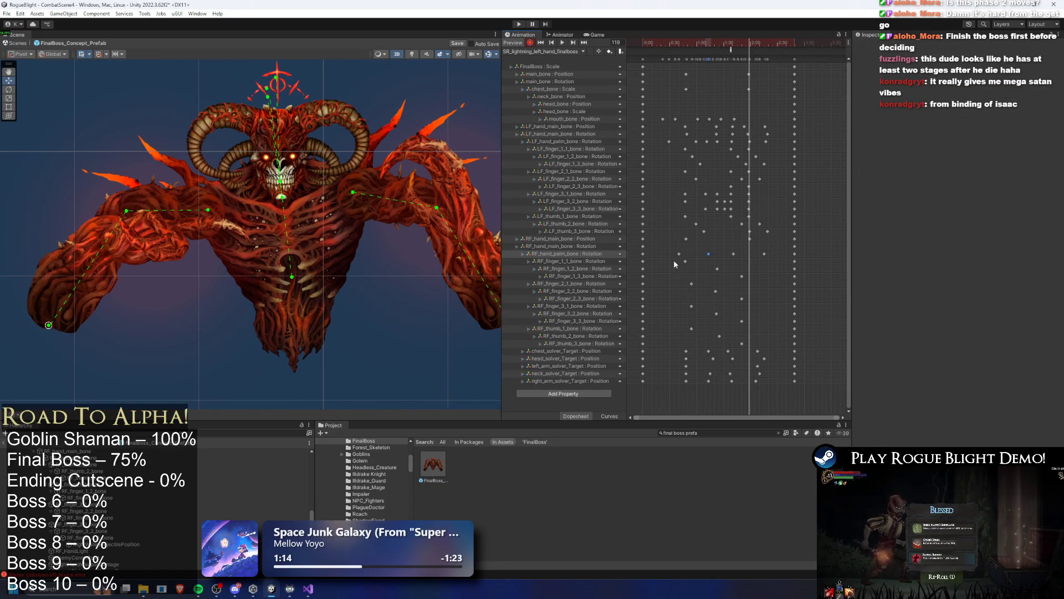
left_click_drag(728, 278, 695, 265)
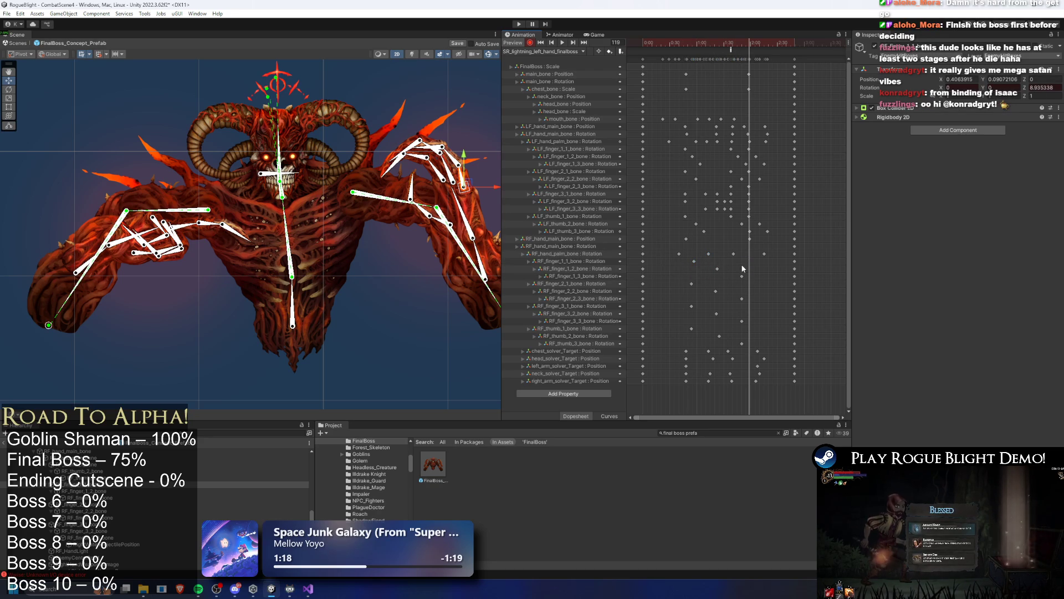
Move the block of right-hand finger keys earlier and check the pose at frame 116.
left_click_drag(675, 336, 676, 336)
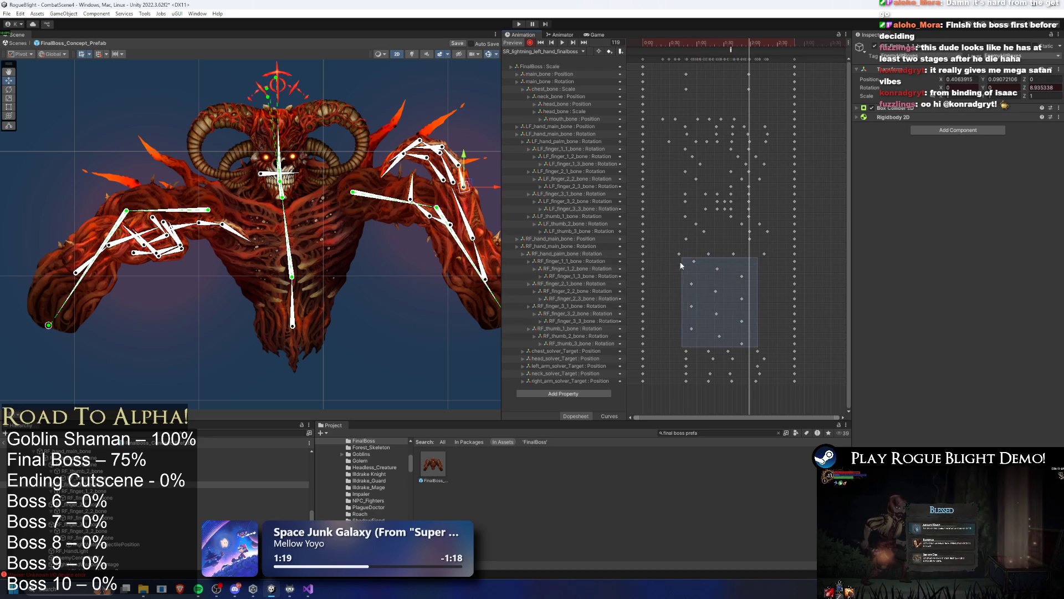
left_click_drag(722, 294, 710, 294)
mouse_move(687, 43)
left_mouse_down()
mouse_move(699, 44)
mouse_move(679, 45)
mouse_move(747, 55)
left_mouse_up()
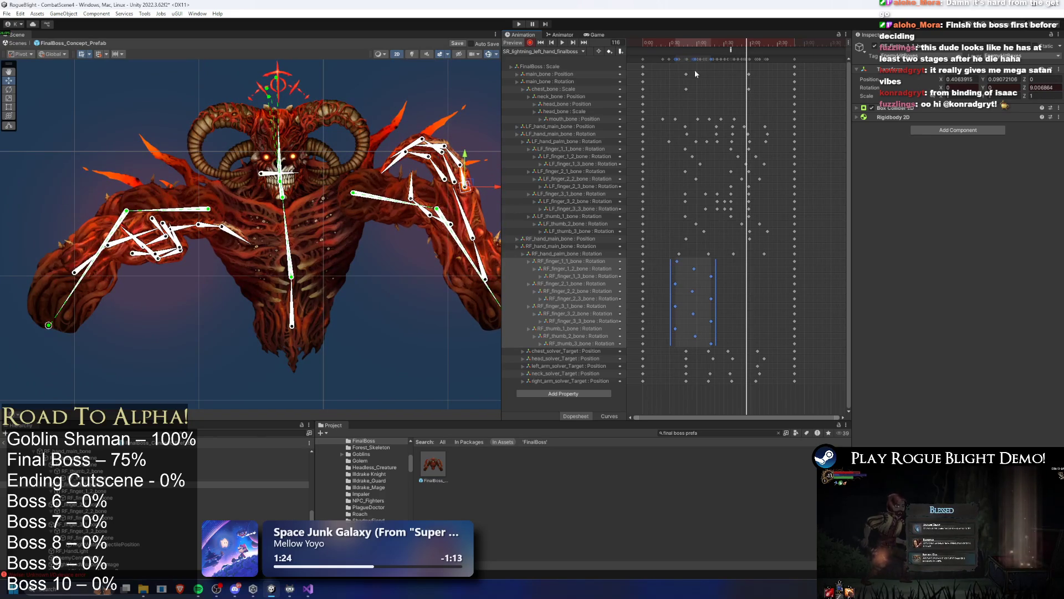
Reposition and re-angle the finger hitbox objects along the boss's right-hand fingers.
scroll(350, 139, "up", 5)
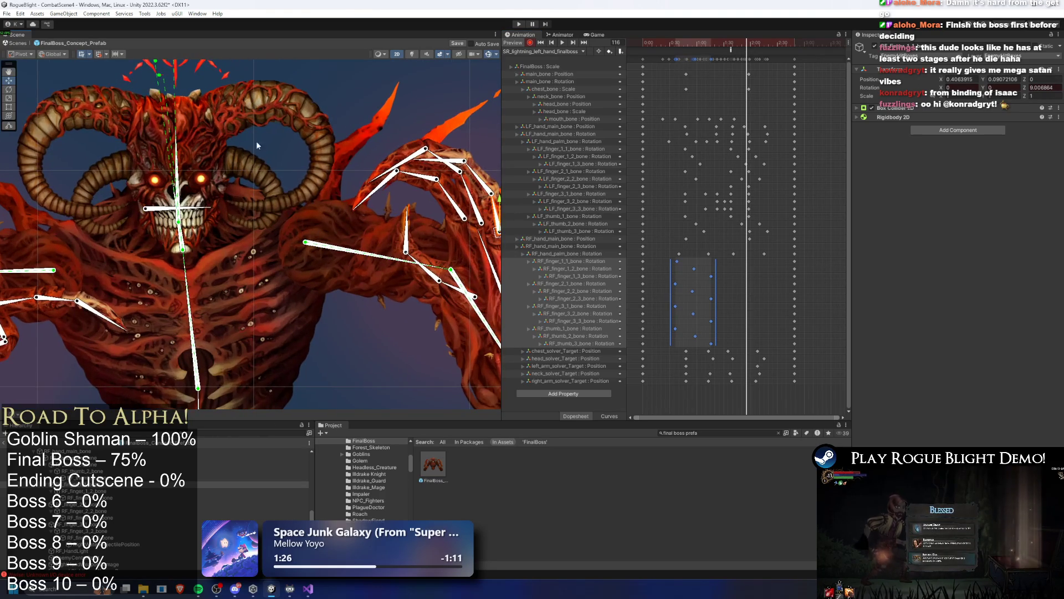
scroll(337, 172, "up", 4)
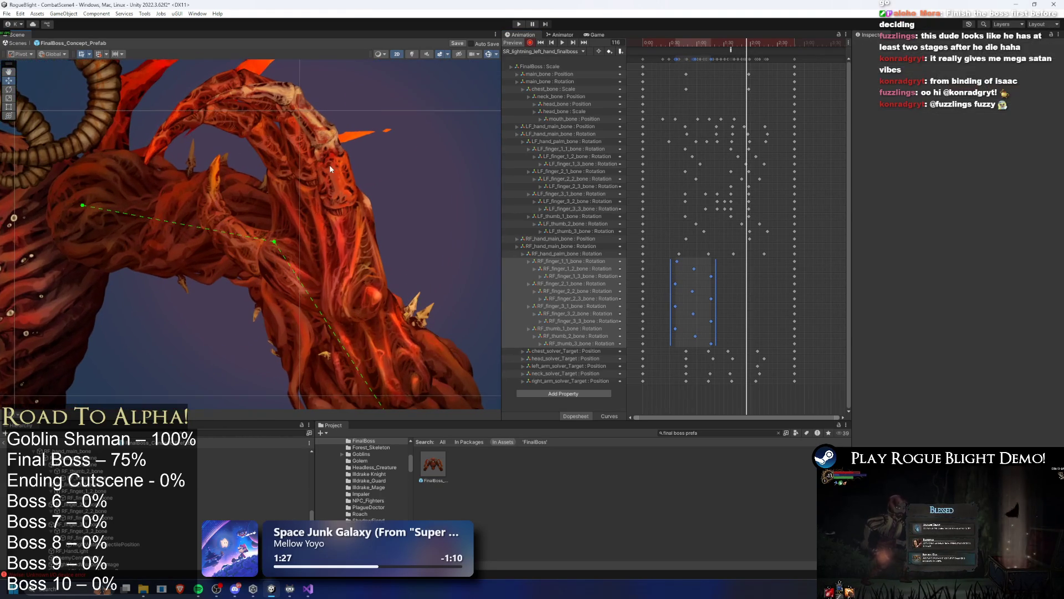
left_click(336, 172)
left_click(336, 172)
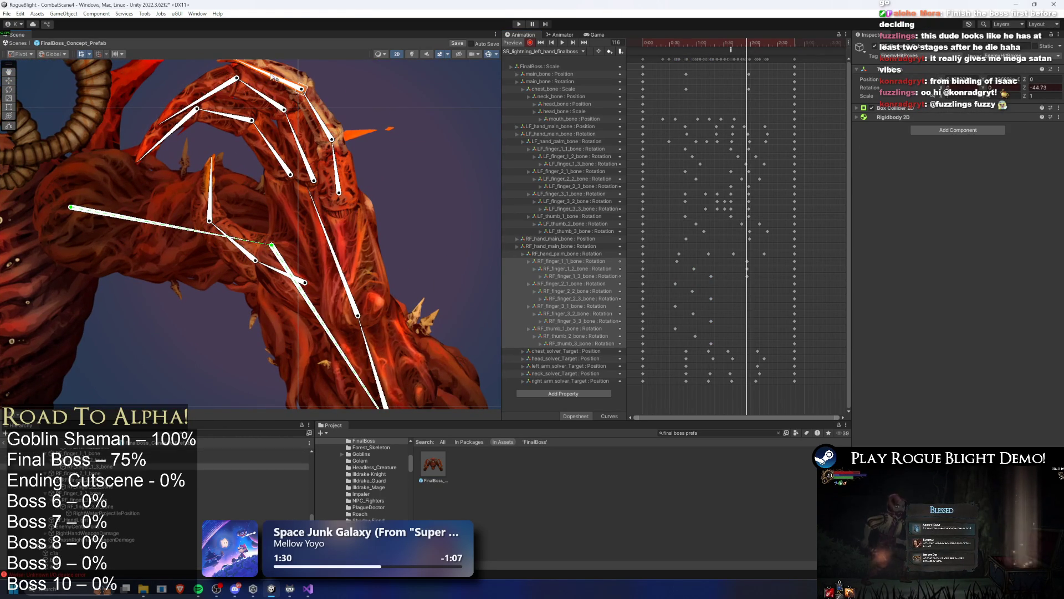
left_click(306, 148)
left_click_drag(306, 149, 206, 63)
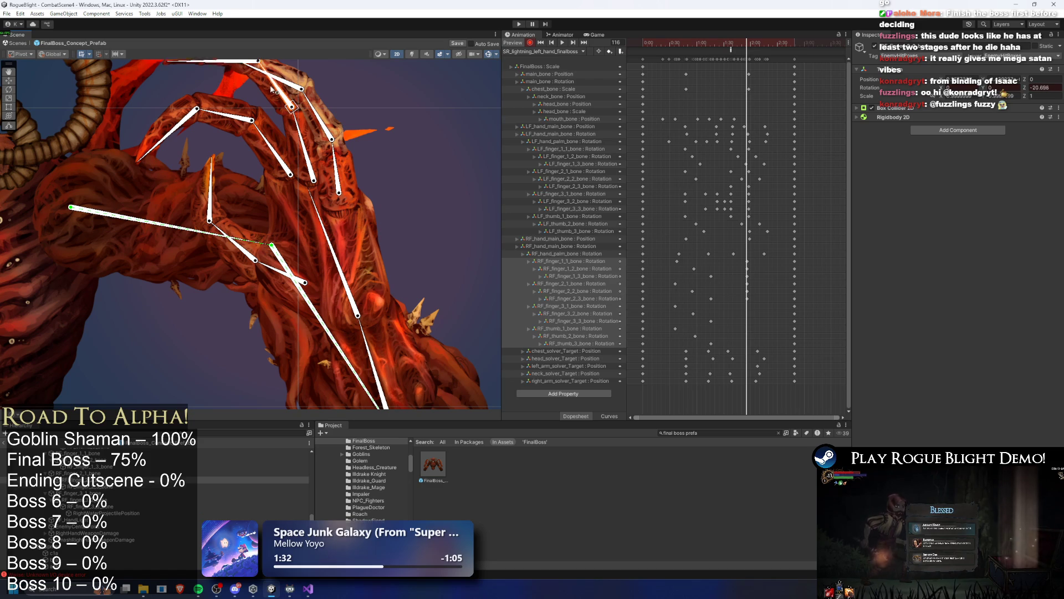
left_click_drag(276, 150, 203, 118)
left_click(213, 194)
left_click_drag(244, 259, 274, 277)
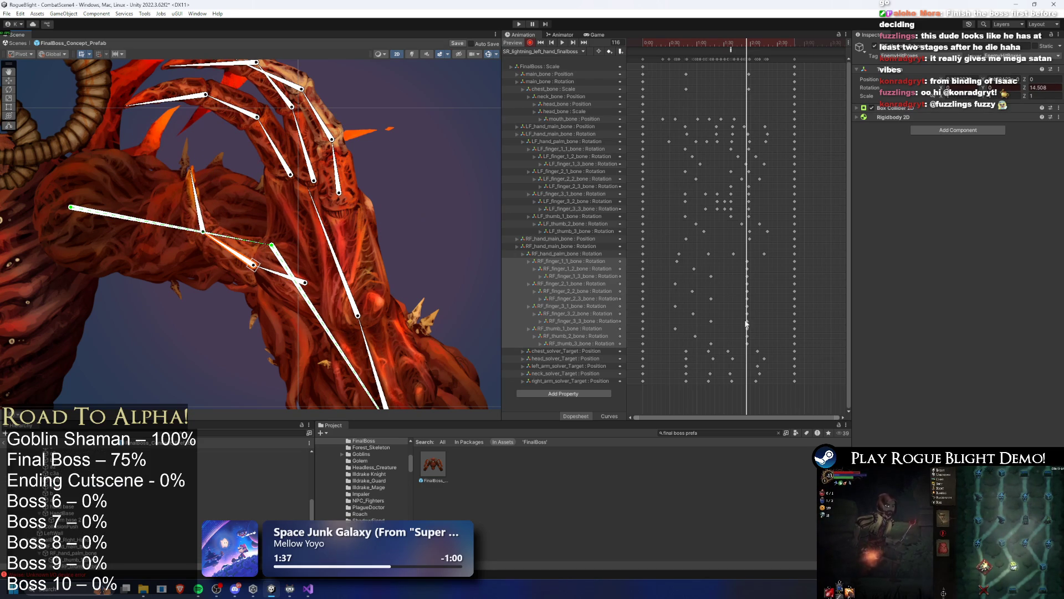
Shift the RF_finger_1_2, RF_finger_3_3 and RF_thumb_2 keys later and preview the staggered fingers.
mouse_move(748, 271)
left_mouse_down()
mouse_move(771, 276)
mouse_move(756, 291)
mouse_move(762, 300)
left_mouse_up()
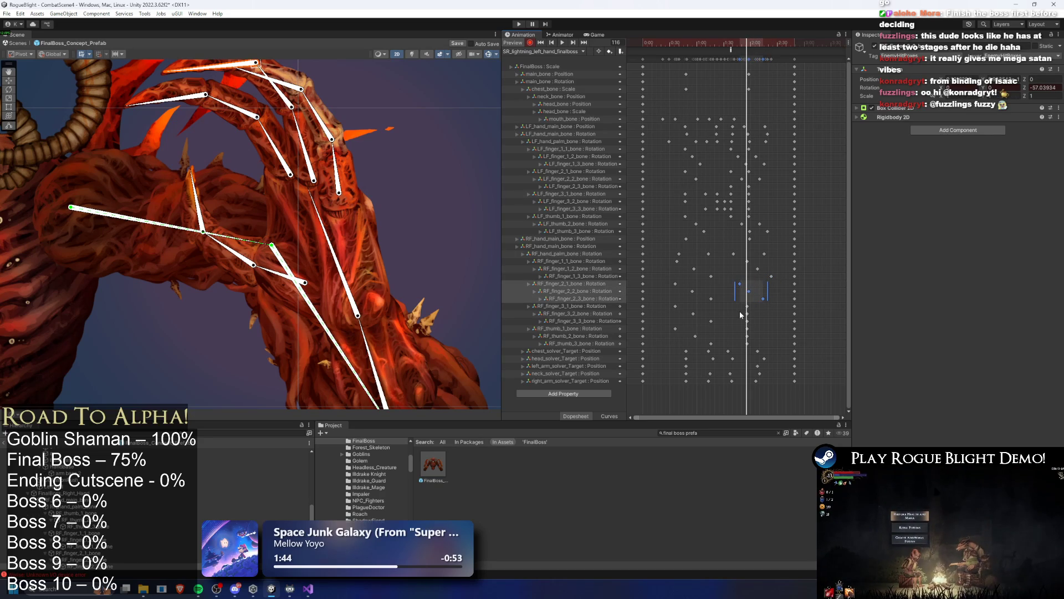
mouse_move(748, 321)
left_mouse_down()
mouse_move(762, 321)
mouse_move(757, 336)
left_mouse_up()
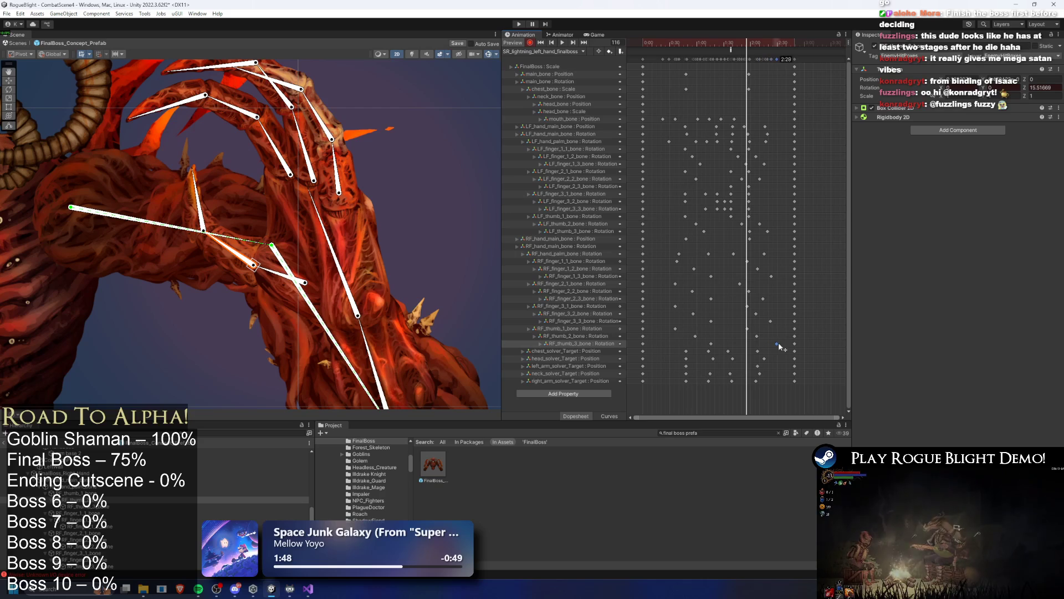
mouse_move(756, 336)
left_mouse_down()
mouse_move(764, 336)
mouse_move(765, 298)
left_mouse_up()
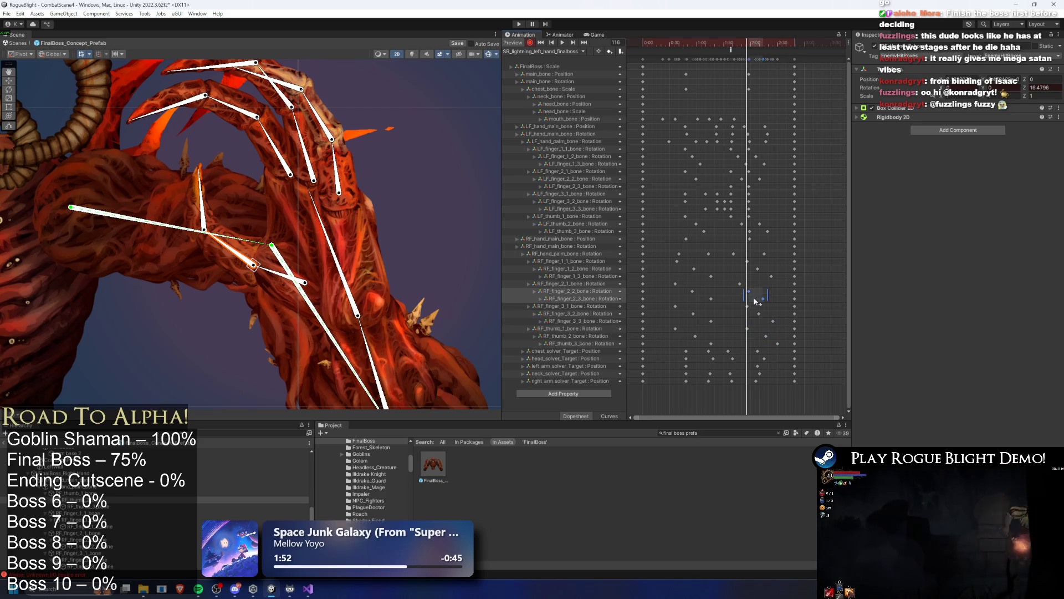
key("space")
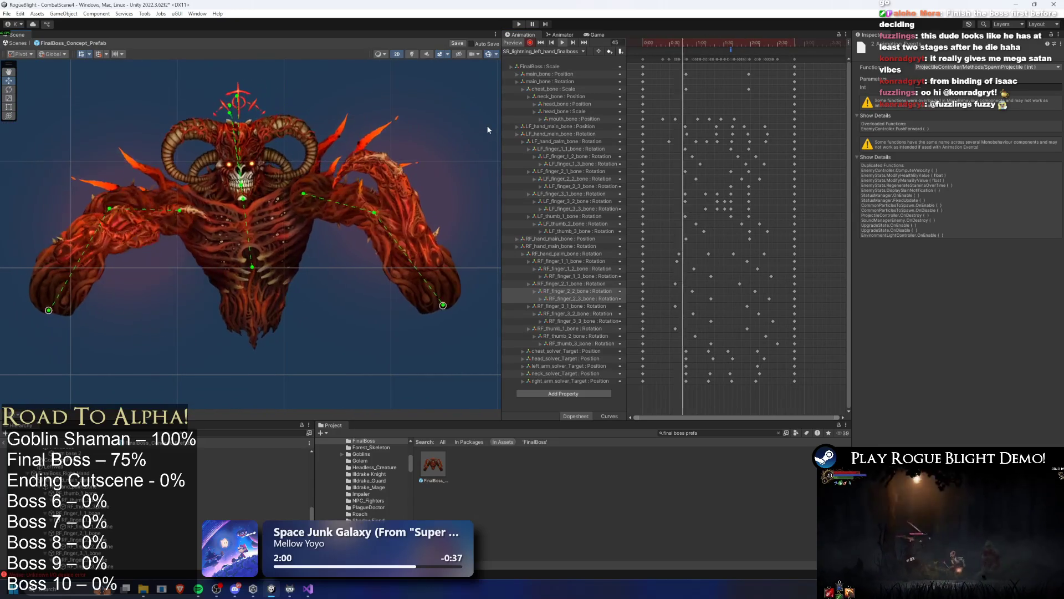
At frame 101, tilt the boss head, then delete the resulting head_bone rotation track.
left_click(676, 45)
left_click_drag(675, 44, 733, 46)
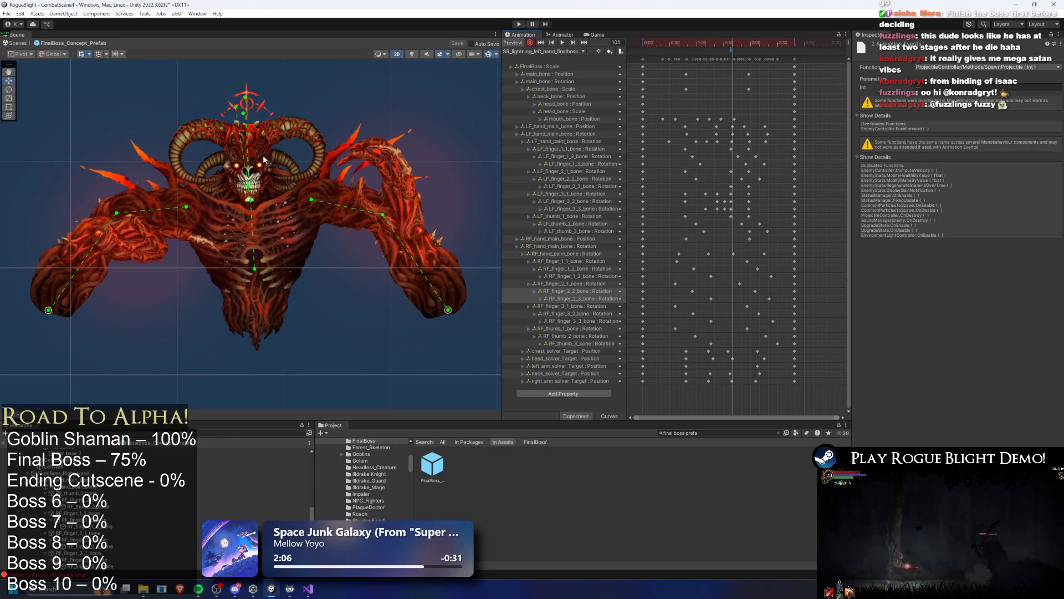
left_click(257, 155)
left_click(256, 161)
scroll(253, 167, "up", 2)
left_click_drag(244, 177, 252, 173)
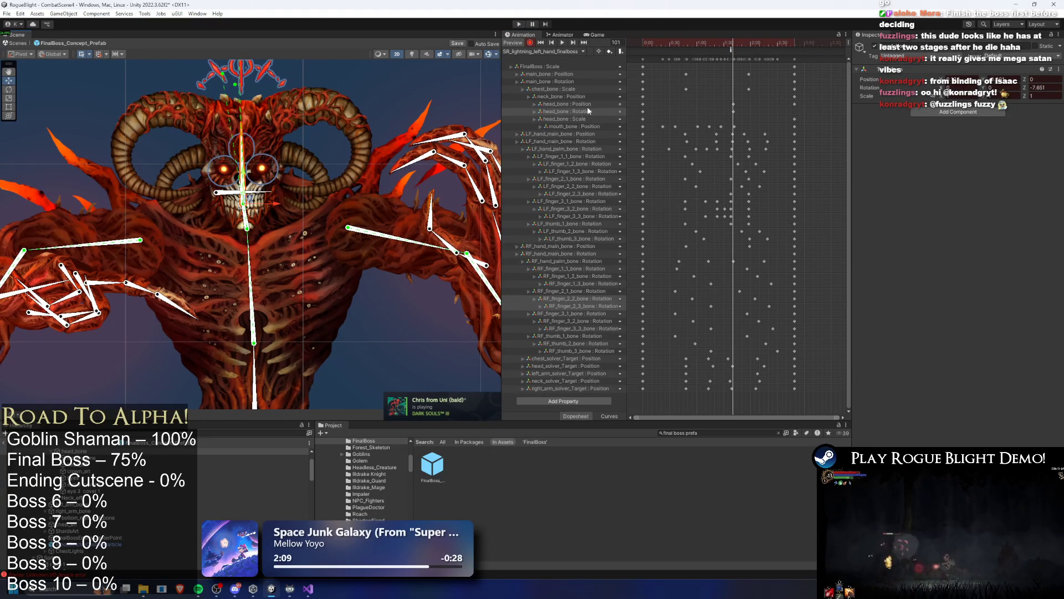
key("Delete")
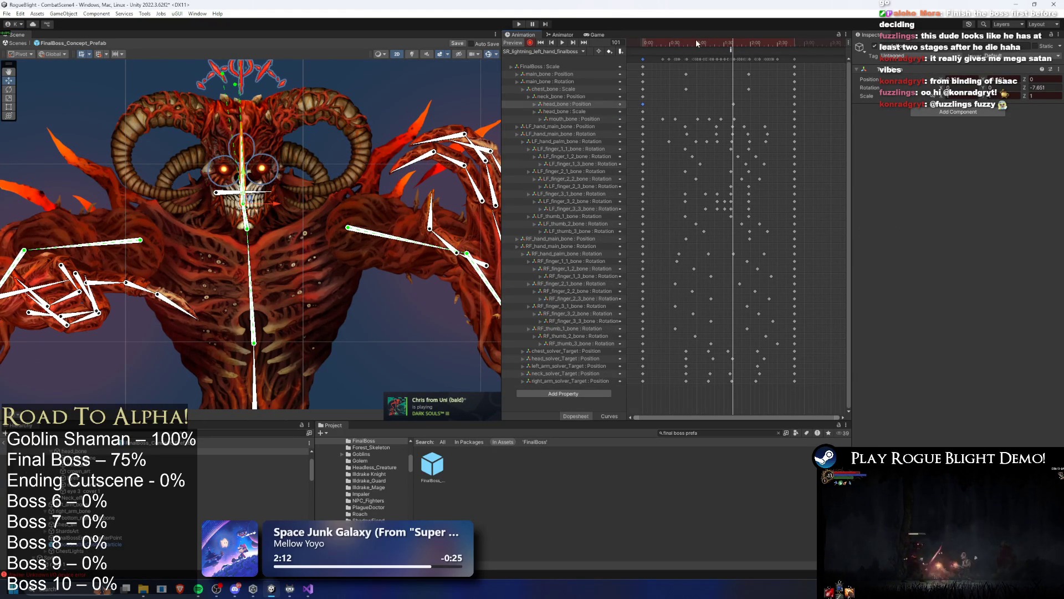
At frame 127, pose the head bone, remove its rotation track, and replay the preview.
left_click_drag(708, 41, 772, 44)
left_click_drag(280, 197, 279, 203)
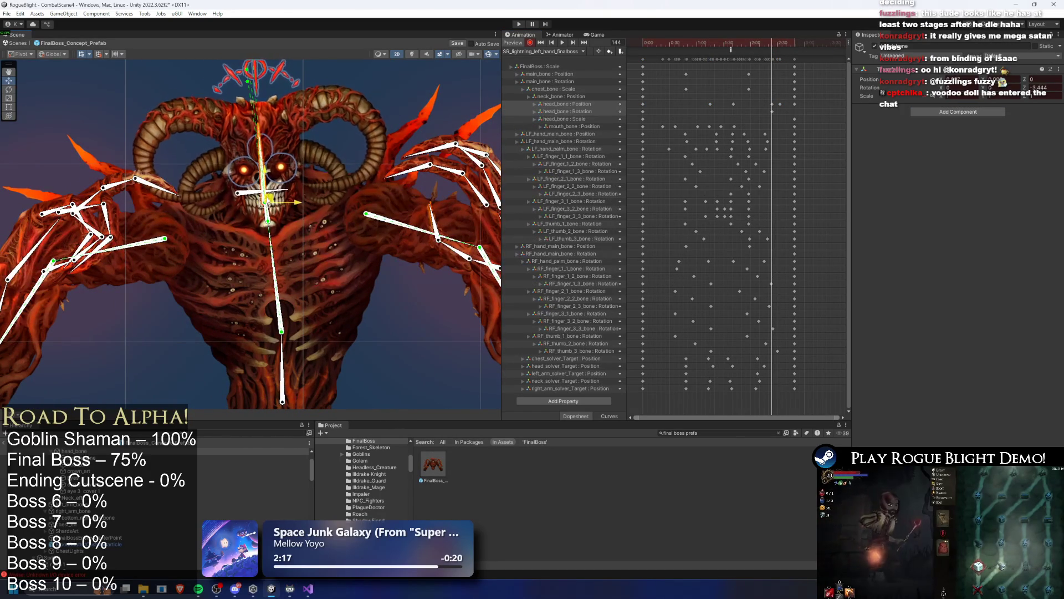
key("Delete")
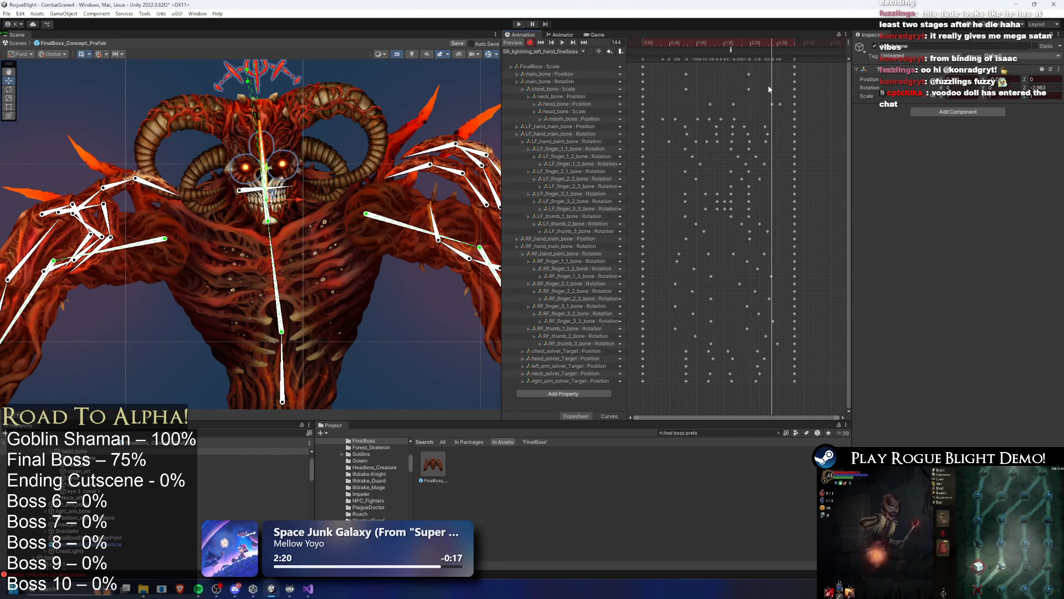
mouse_move(773, 44)
left_mouse_down()
mouse_move(721, 38)
mouse_move(775, 47)
left_mouse_up()
left_click(404, 324)
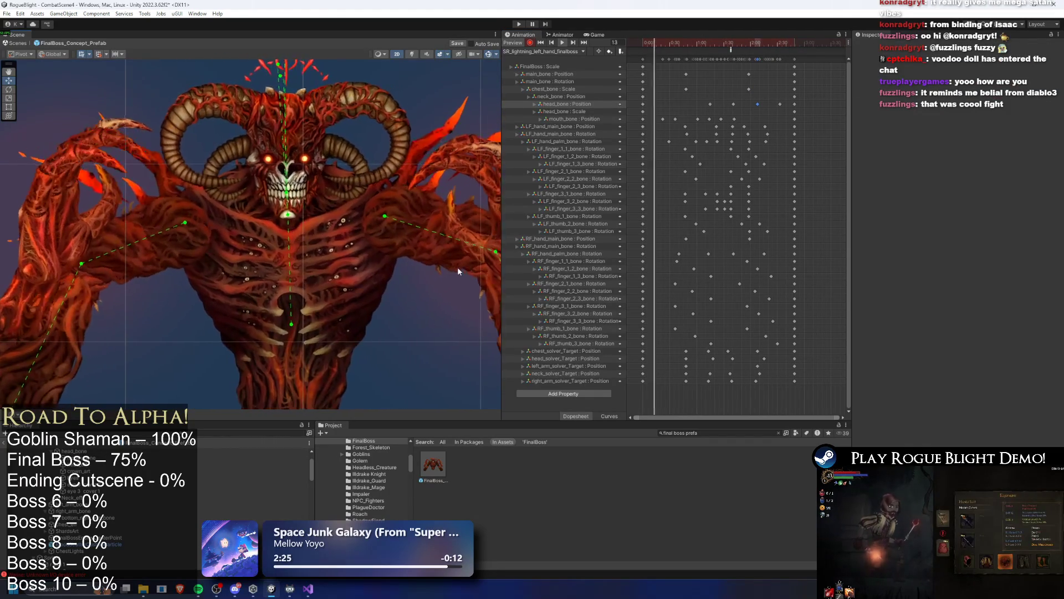
Save the FinalBoss prefab with Ctrl+S, then briefly open and close Windows search.
key("ctrl+s")
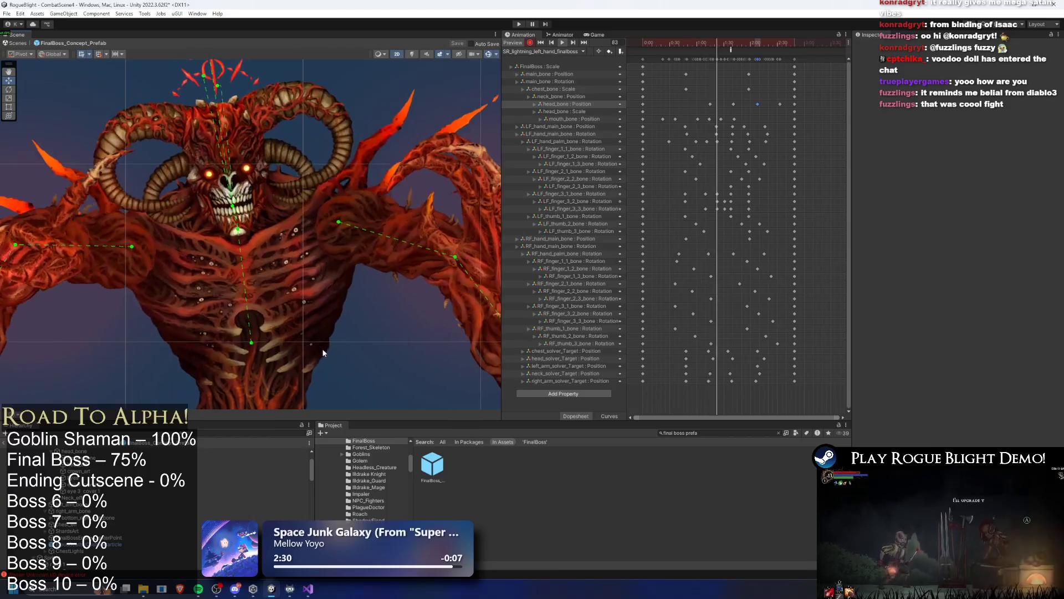
scroll(291, 364, "down", 4)
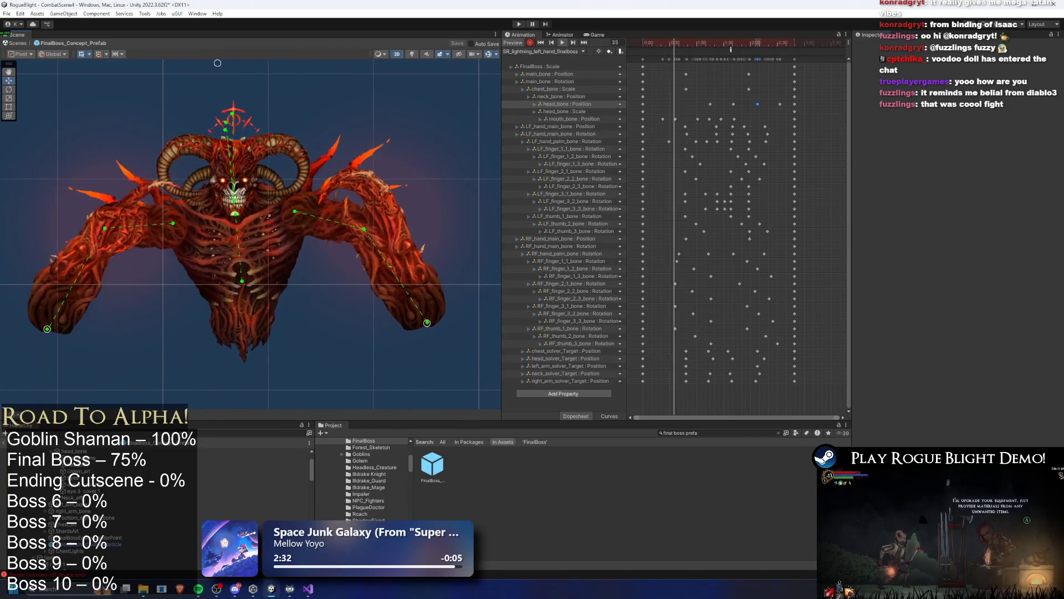
key("super")
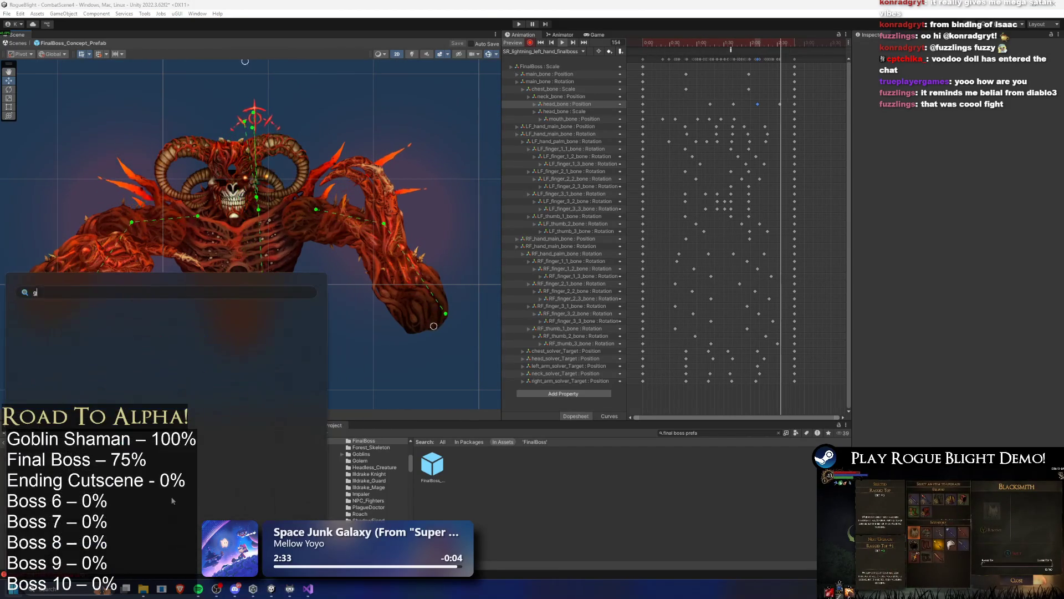
type("gle Chrome")
left_click(133, 208)
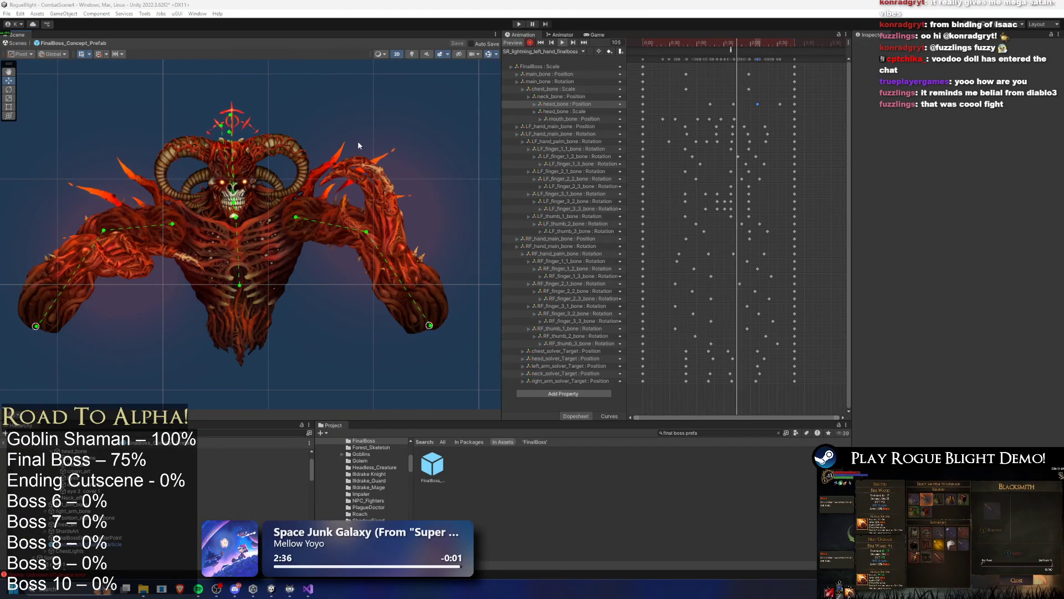
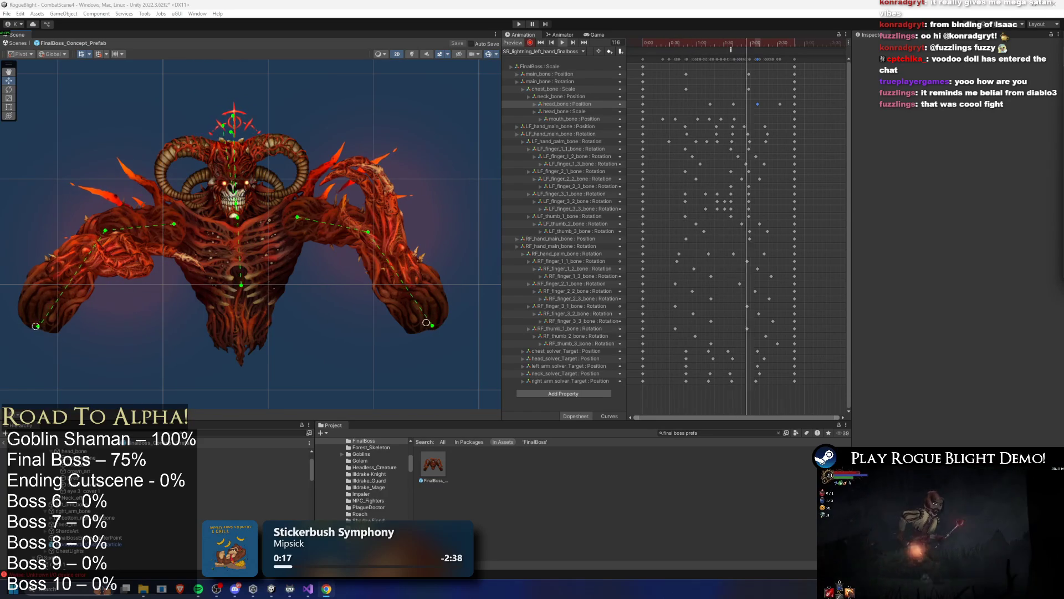
Switch to the Chrome window showing the 'belial diablo 3' image results.
key("super+shift+Left")
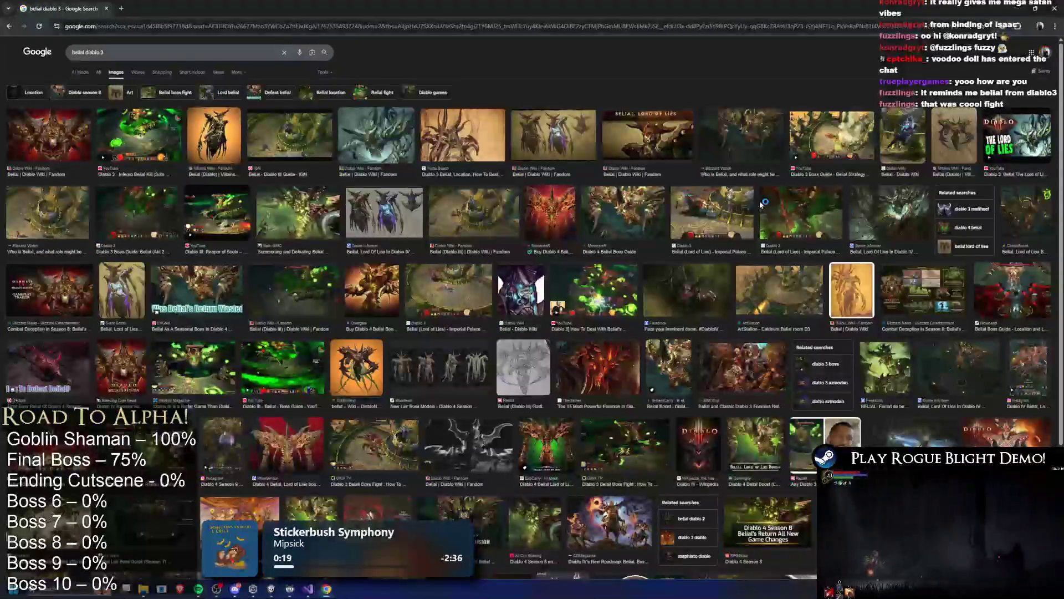
Preview a Belial reference image, close Chrome, and start the game in Unity.
left_click(748, 141)
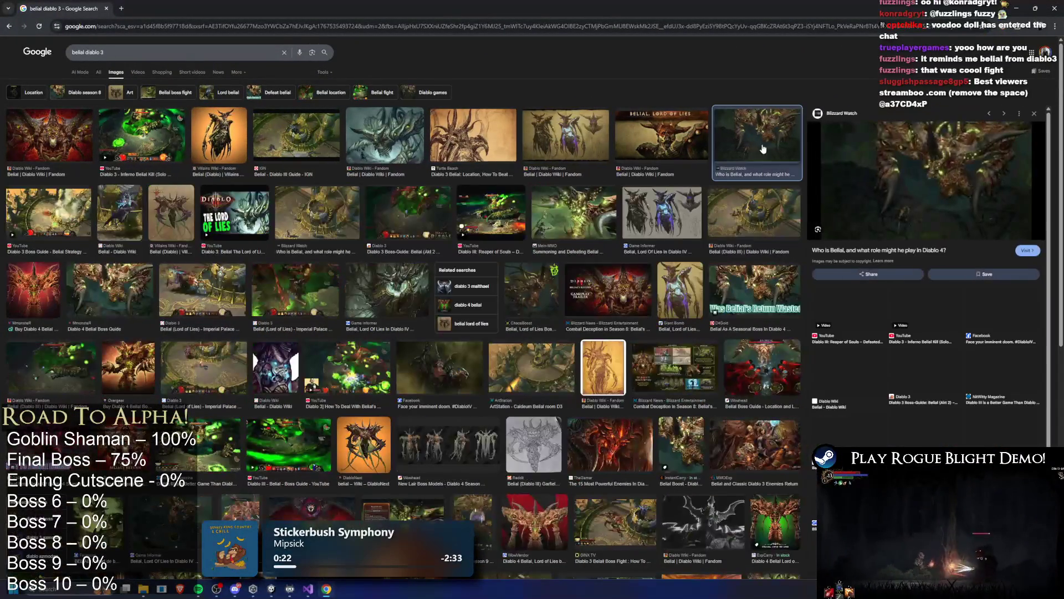
key("ctrl+w")
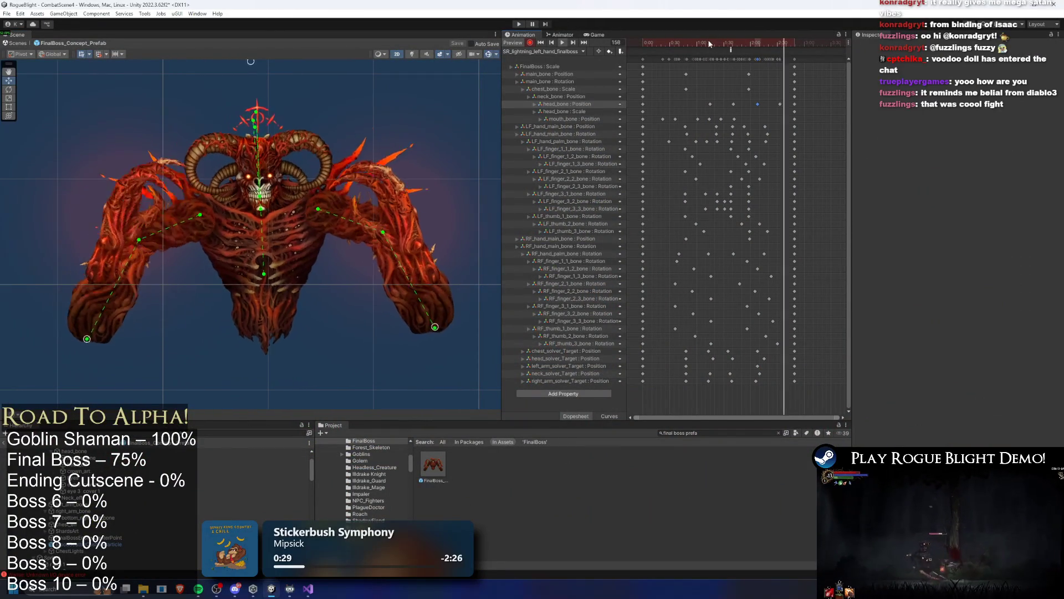
left_click(518, 25)
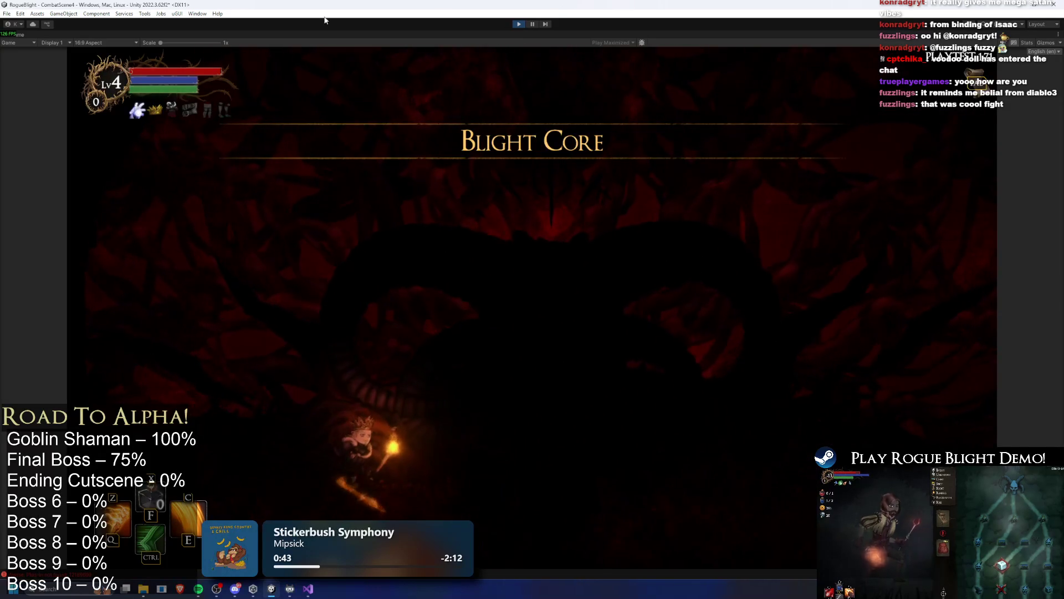
Dash and jump toward the boss, dodge the green fire pillars, and land a slash.
key("a")
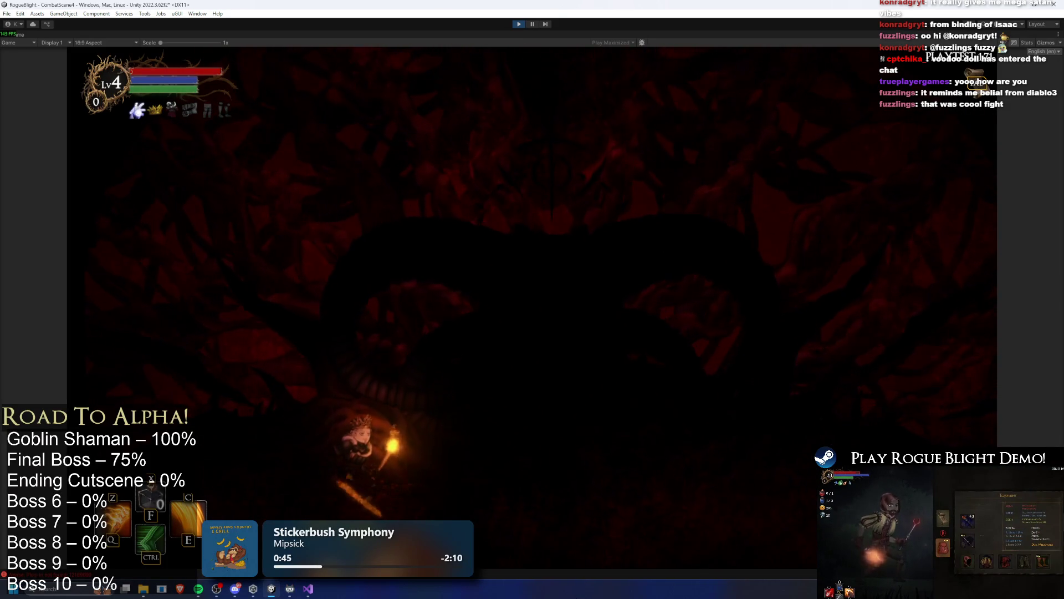
key("d")
key("space")
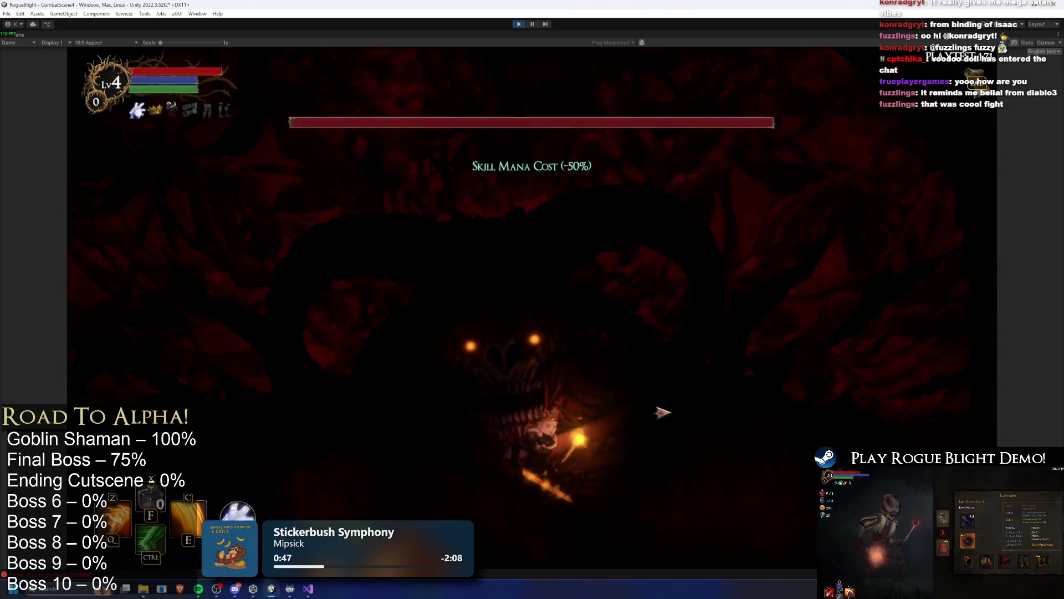
key("d")
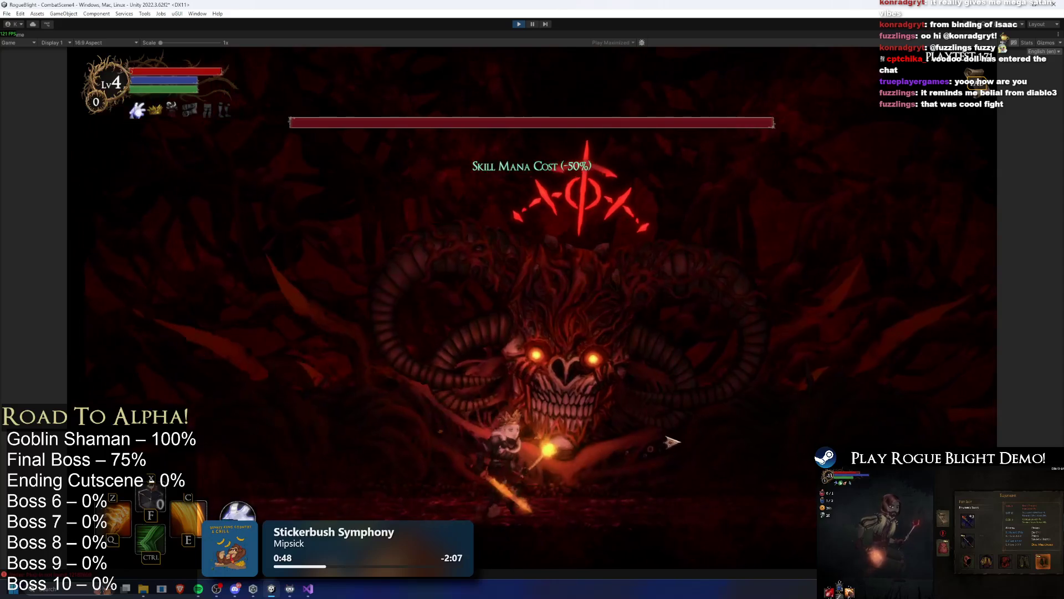
key("space")
key("a")
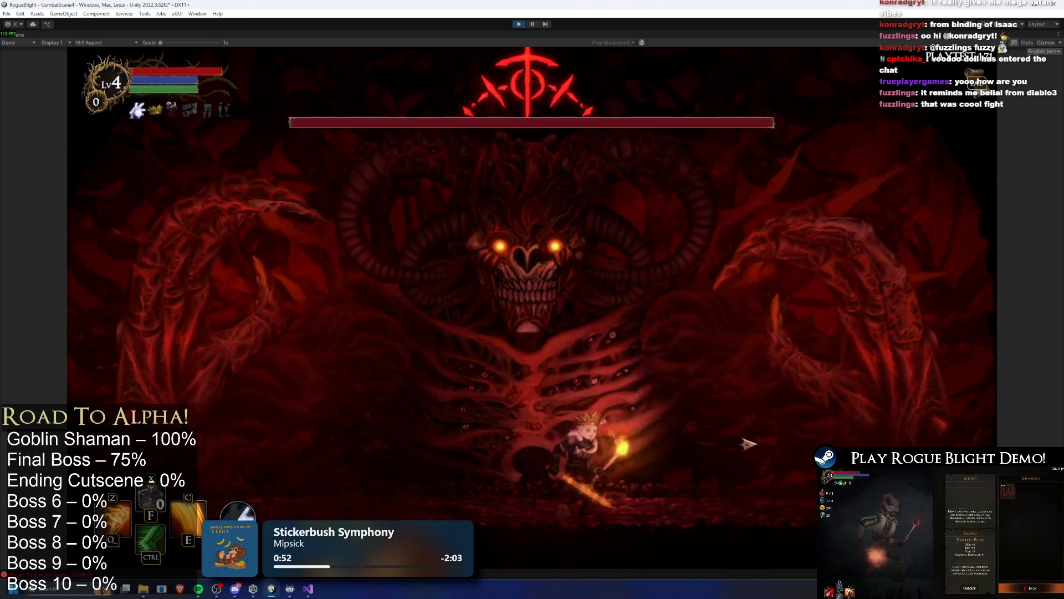
key("a")
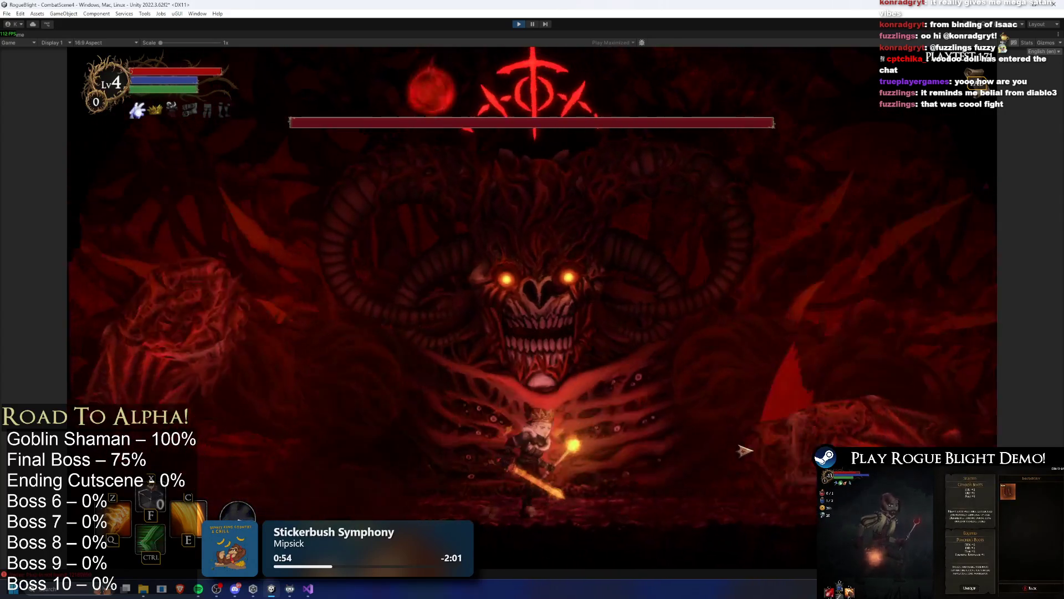
key("a")
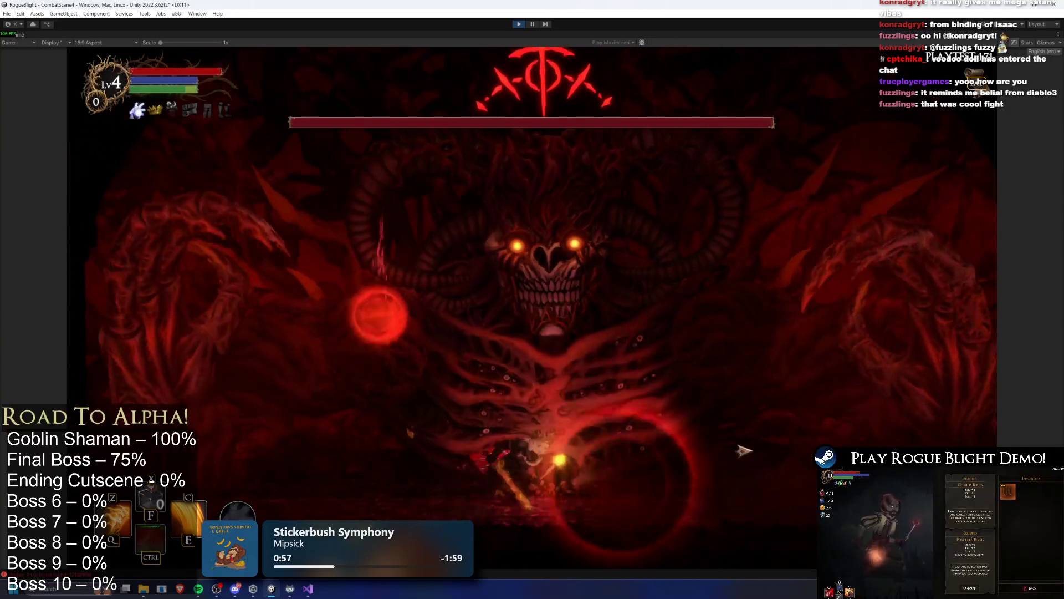
key("d")
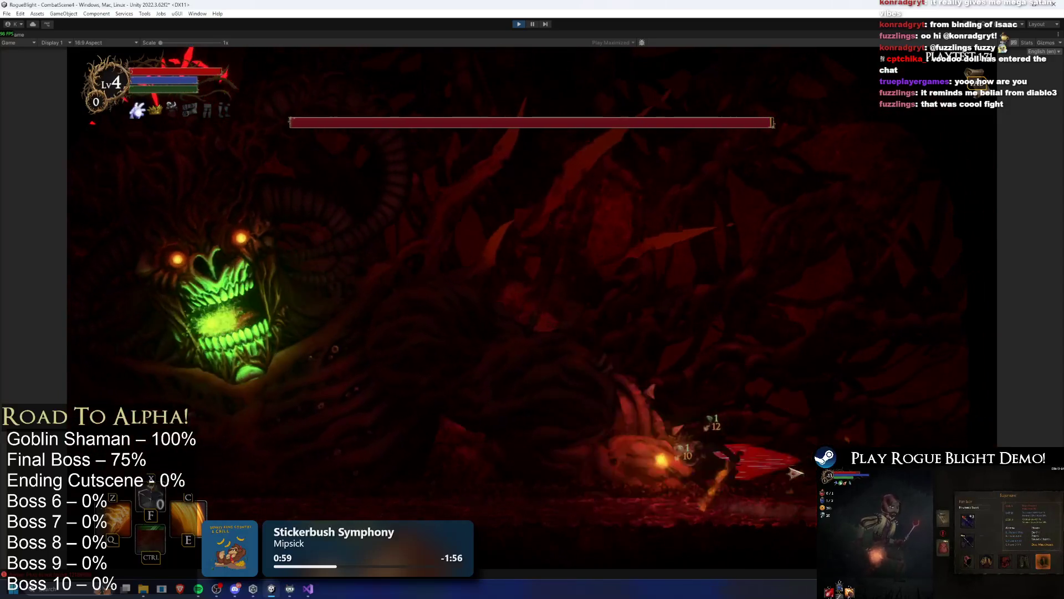
key("d")
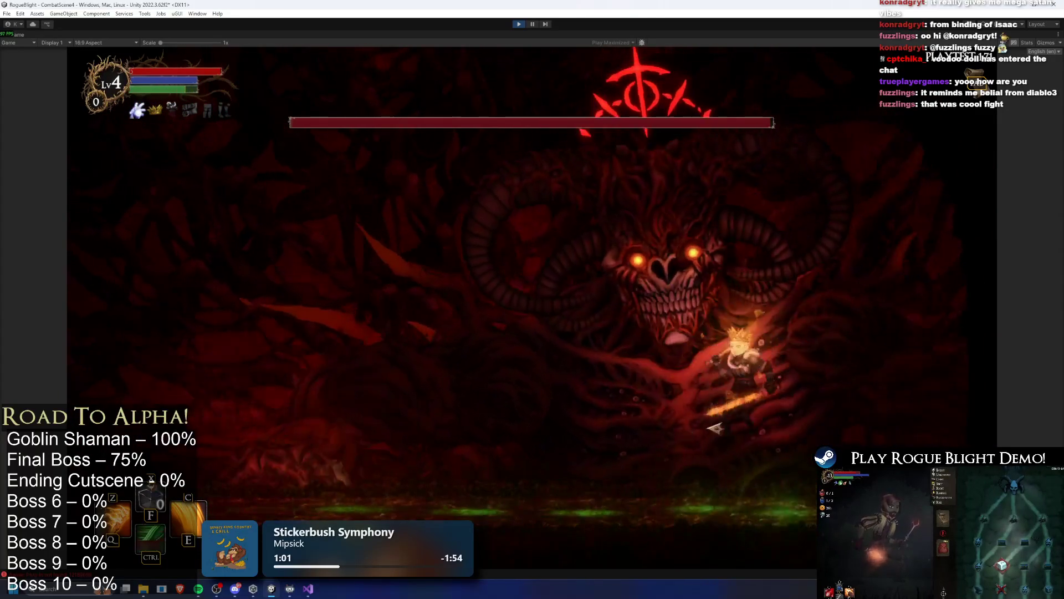
left_click(795, 431)
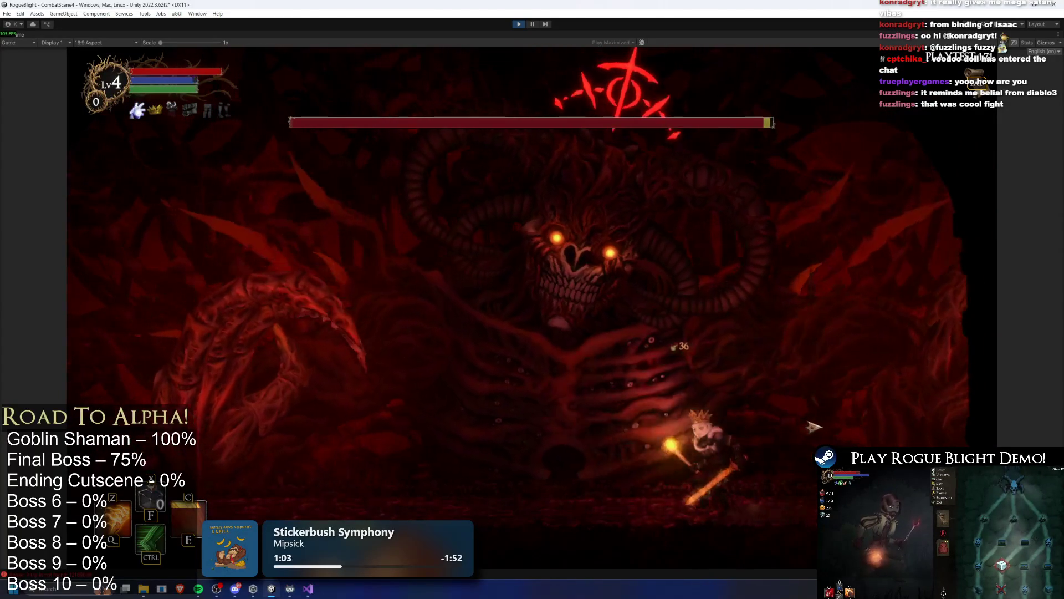
Hit the boss and use the fire ability, then retreat from the red orbs.
key("a")
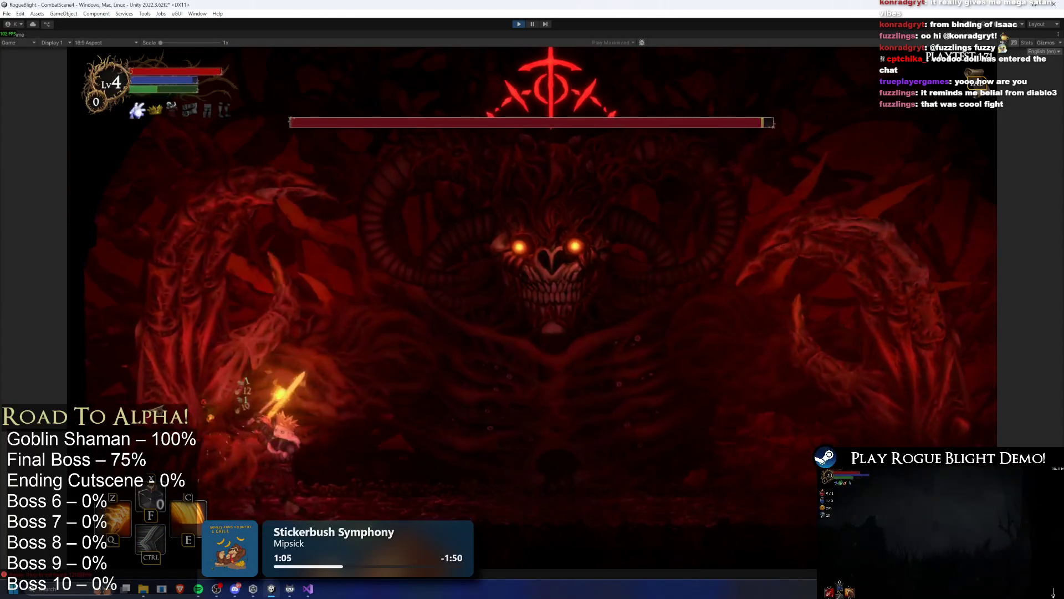
key("d")
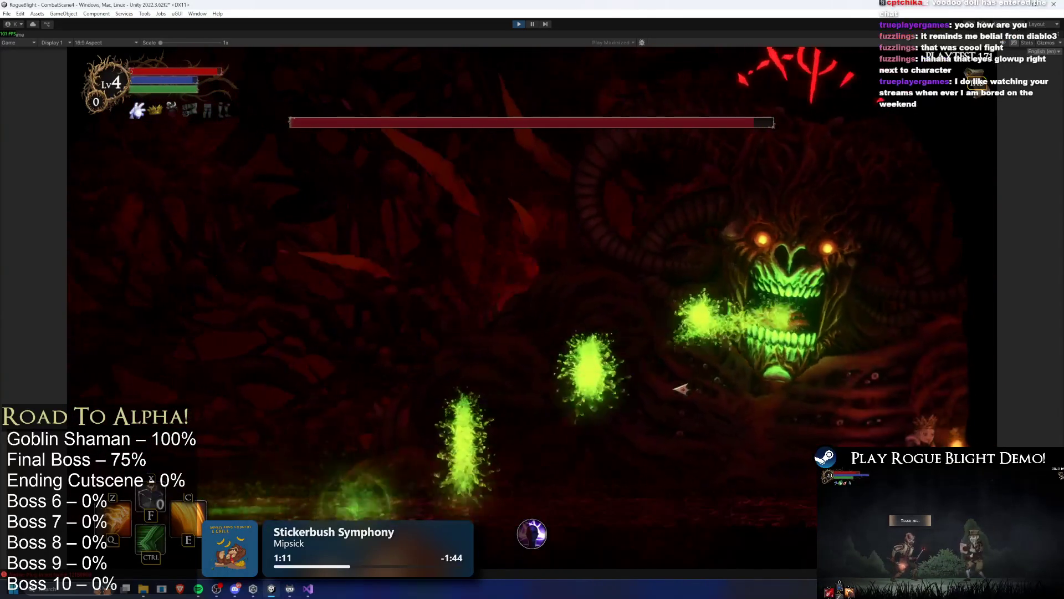
left_click(792, 378)
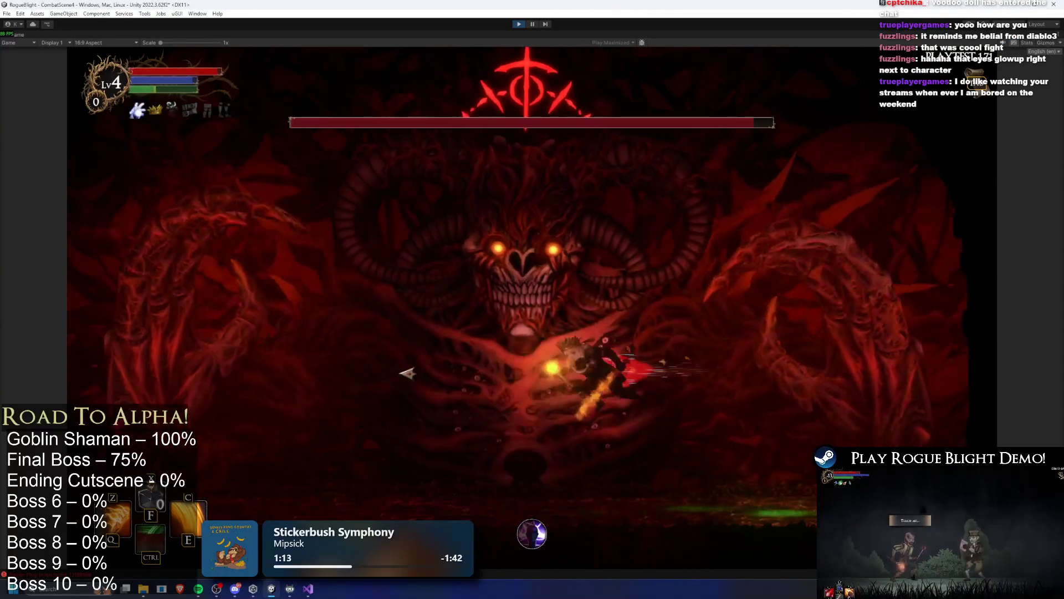
key("c")
key("d")
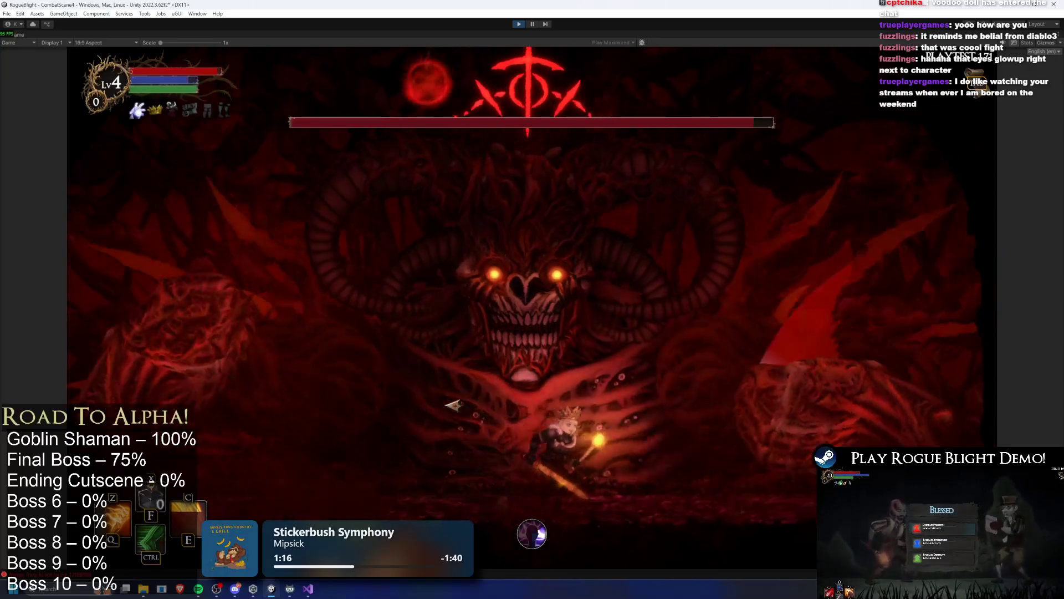
key("a")
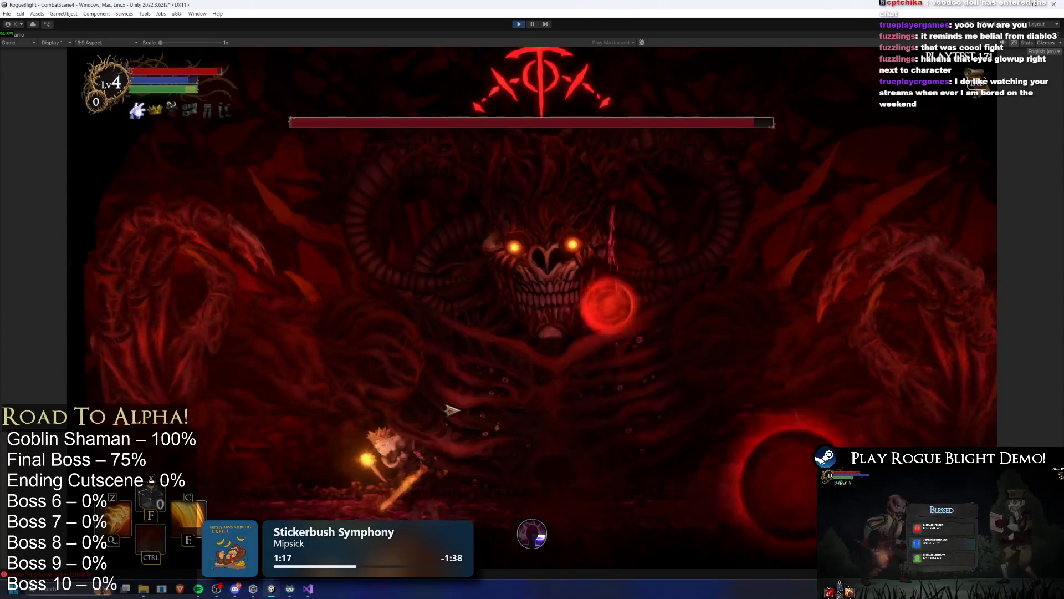
key("a")
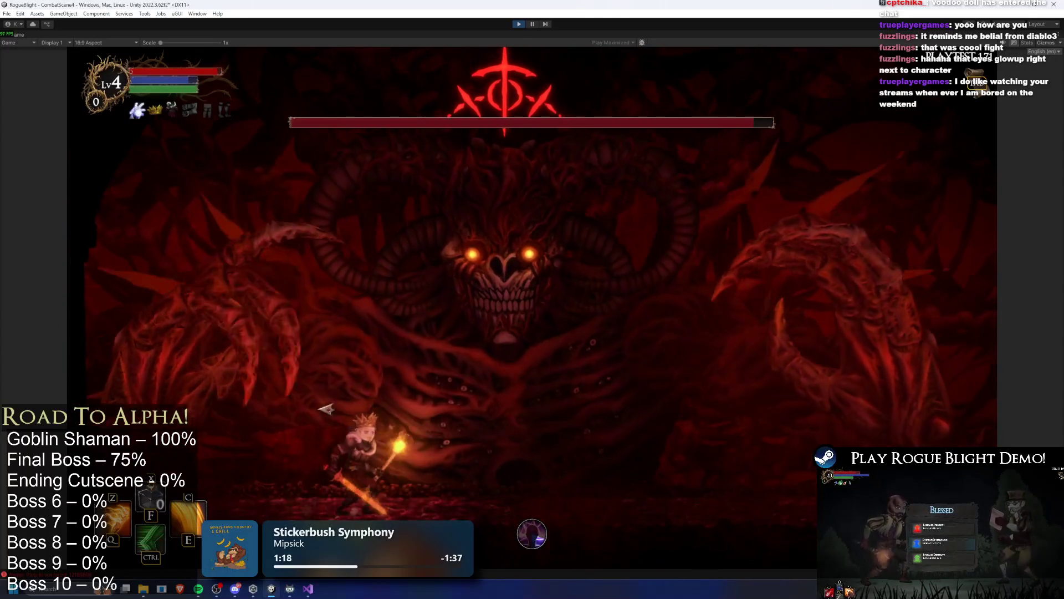
key("d")
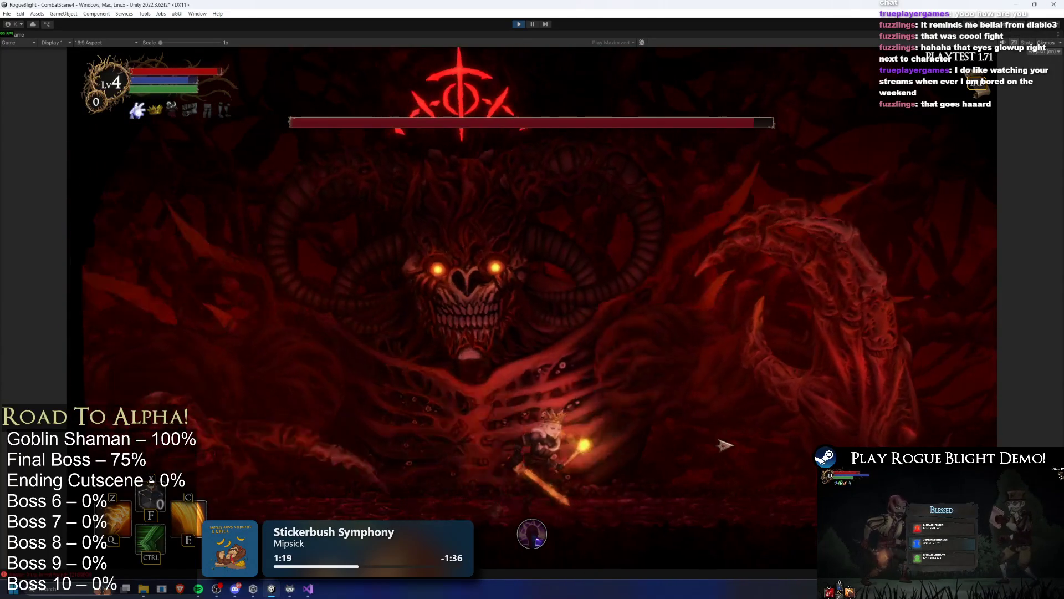
key("d")
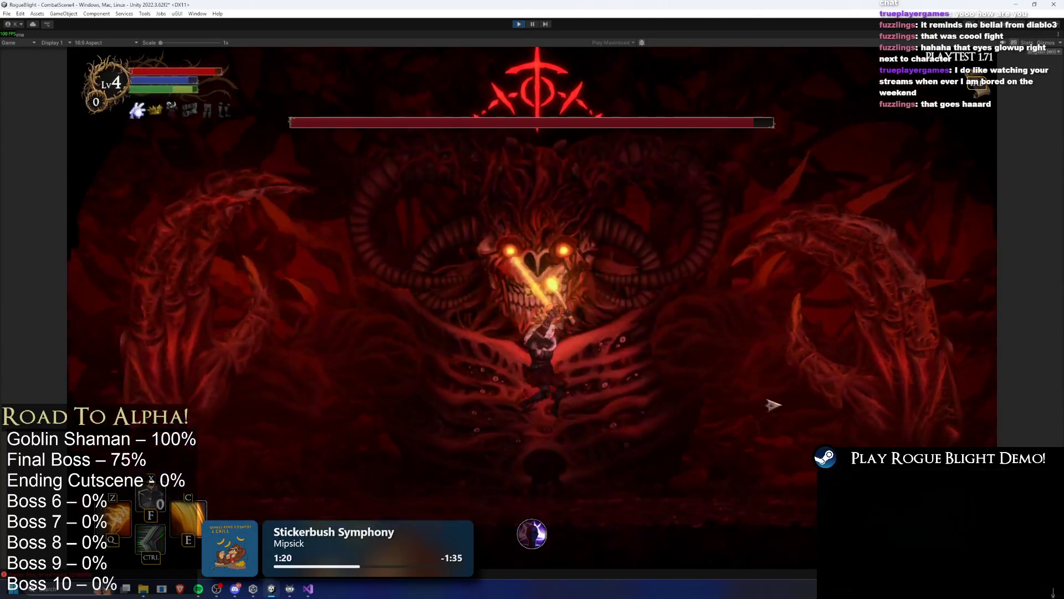
key("d")
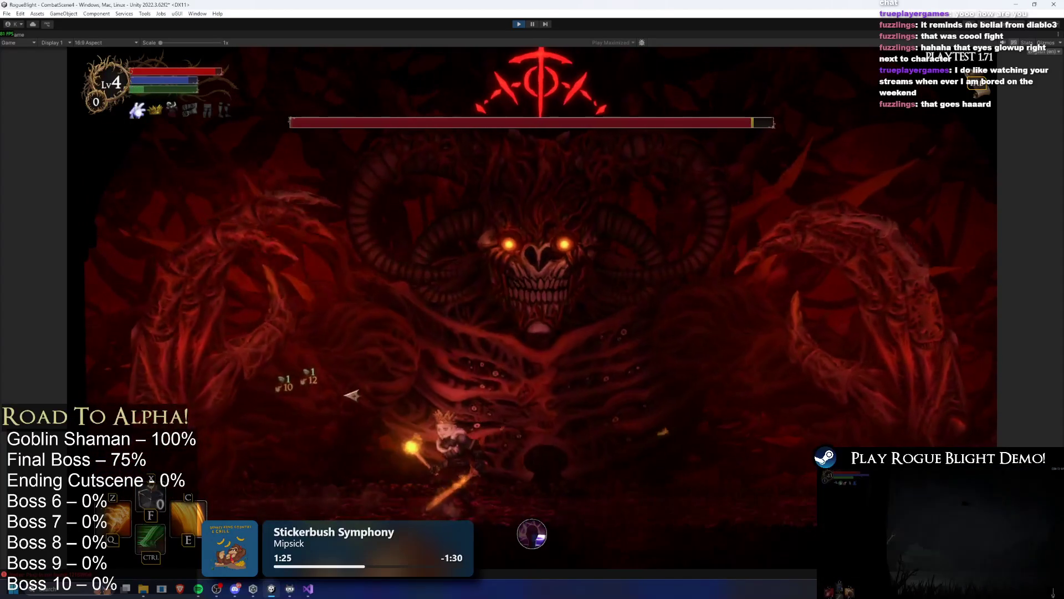
Dodge the blast and lightning burst while jumping in to swing at the boss.
key("d")
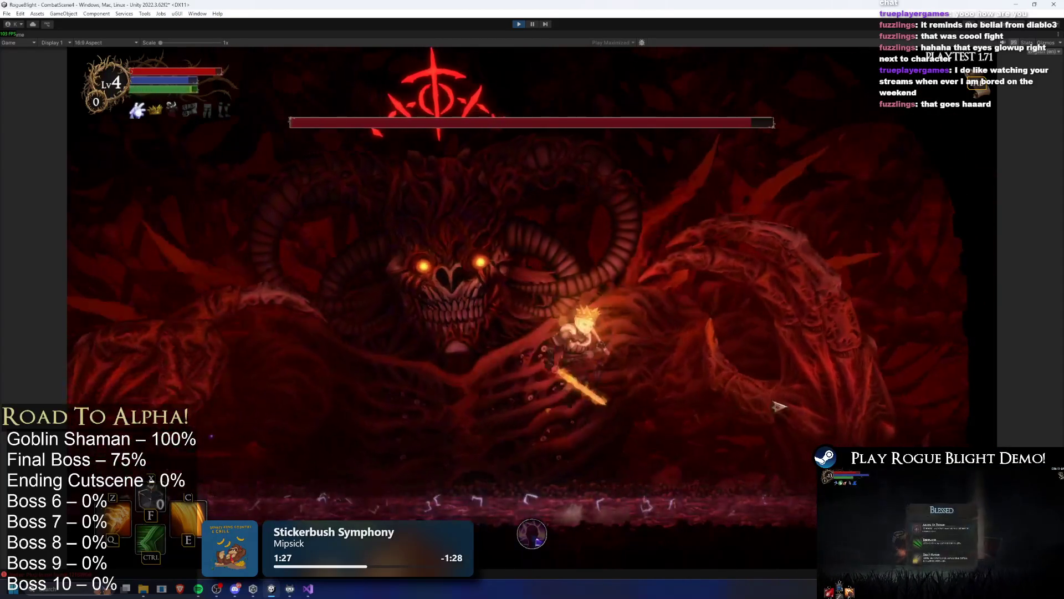
key("a")
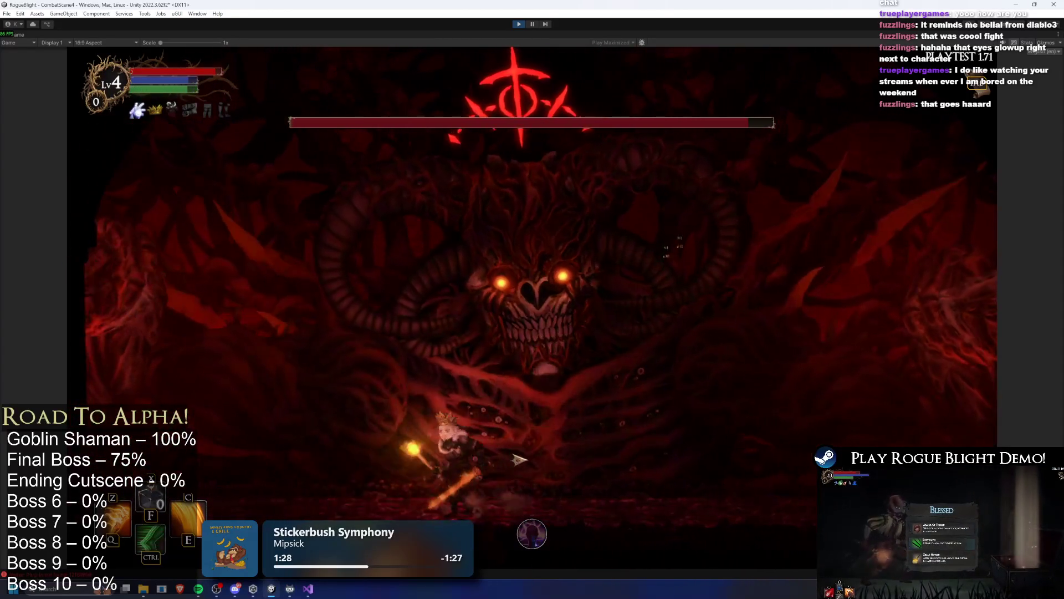
key("d")
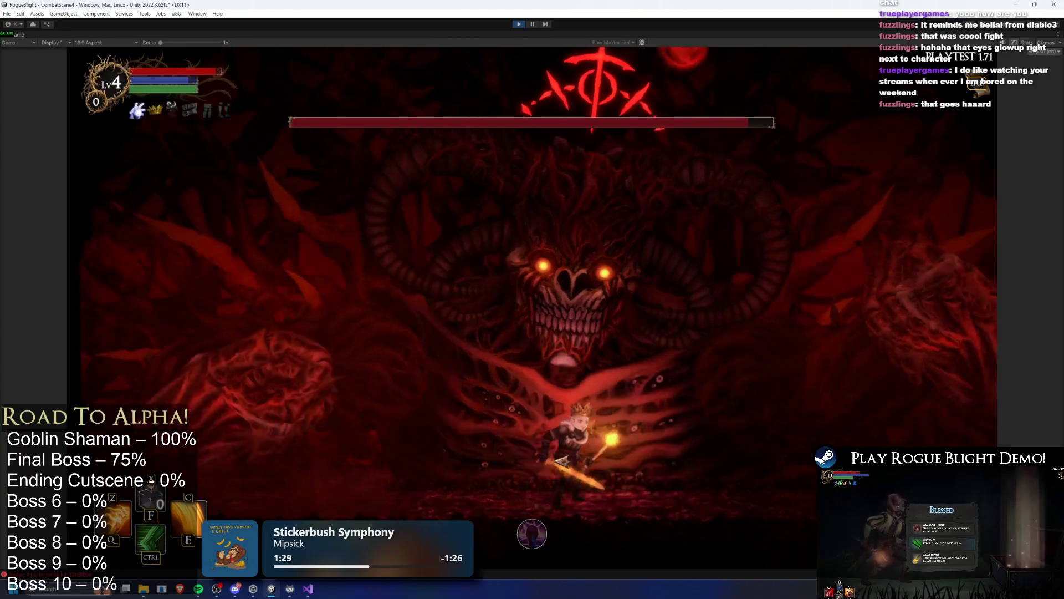
key("a")
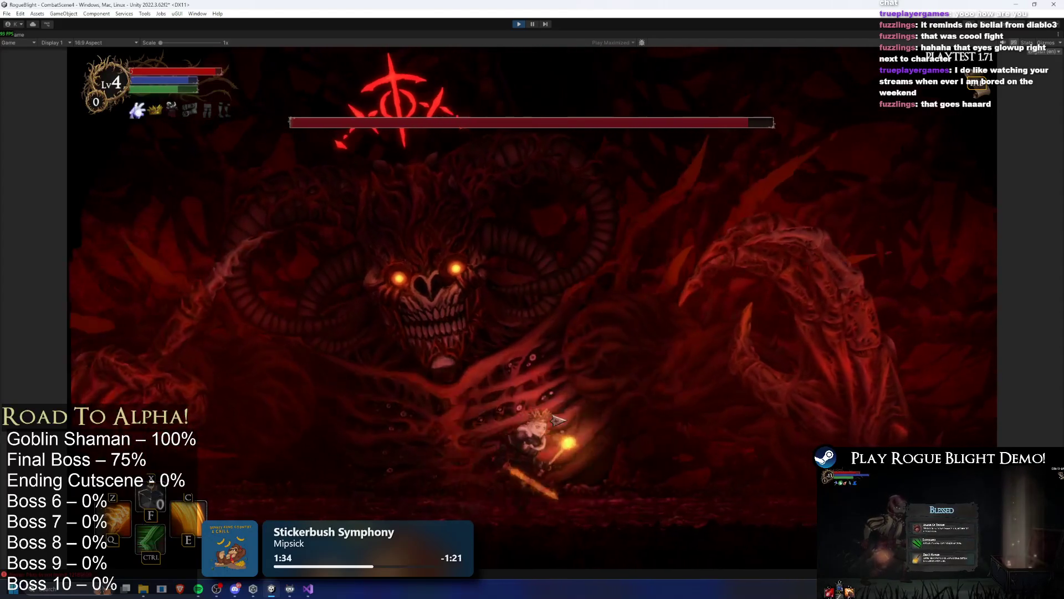
key("d")
key("a")
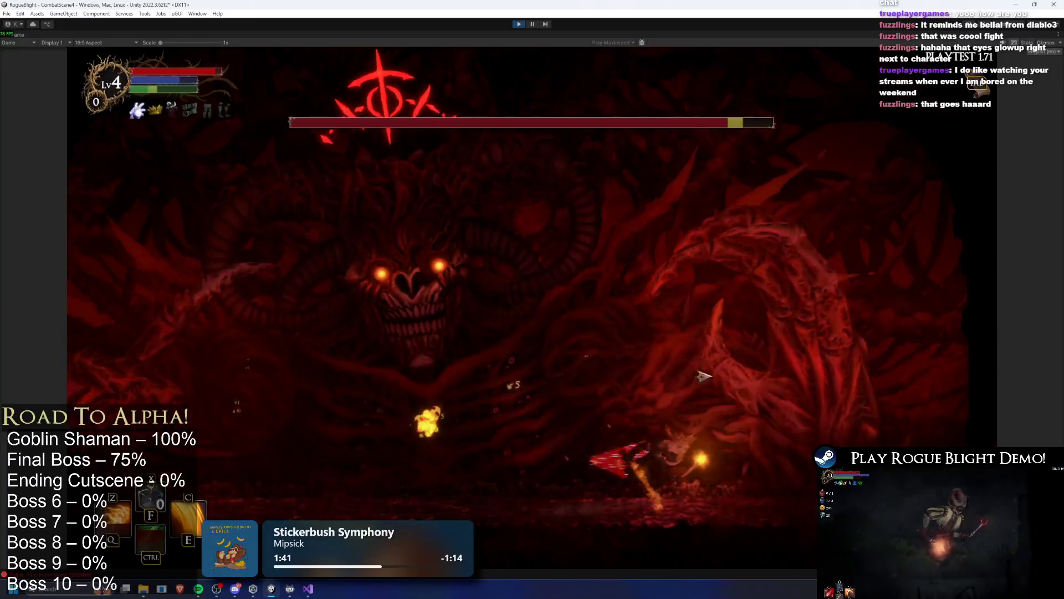
key("d")
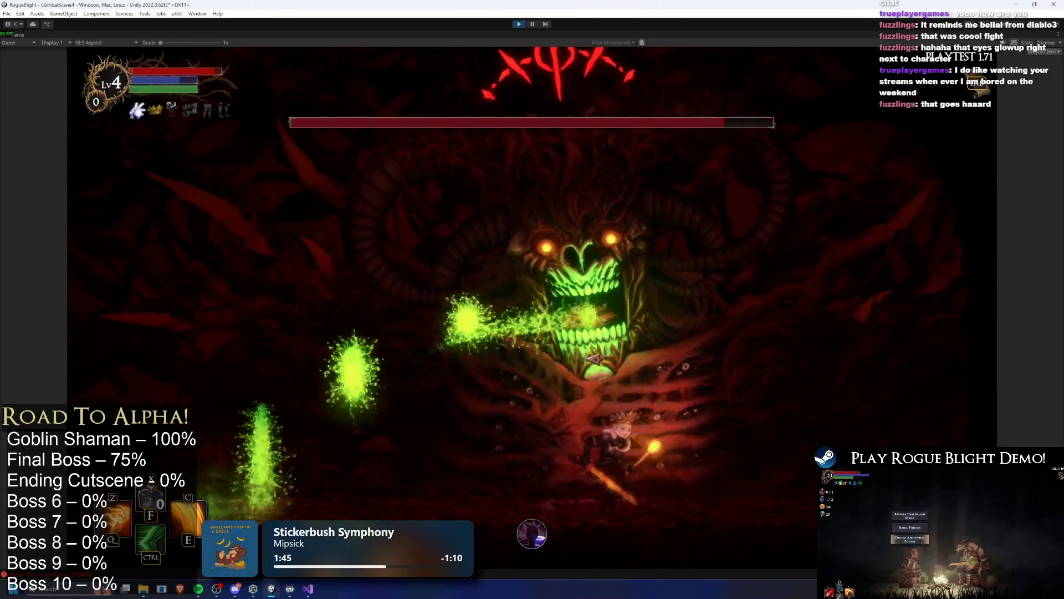
Jump to strike the boss, dodge the red orbs and dash across the arena.
key("space")
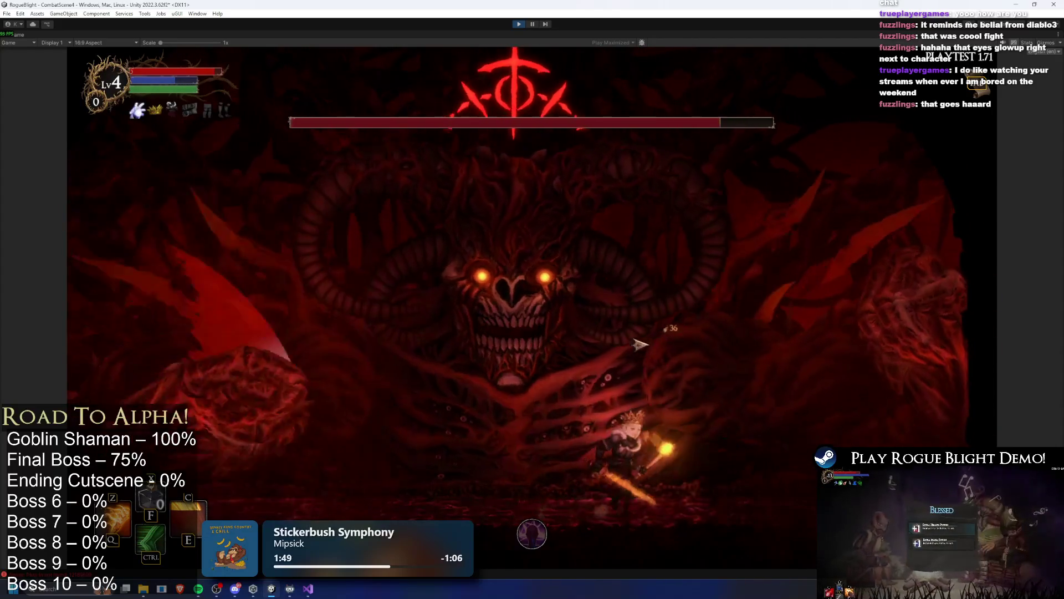
key("d")
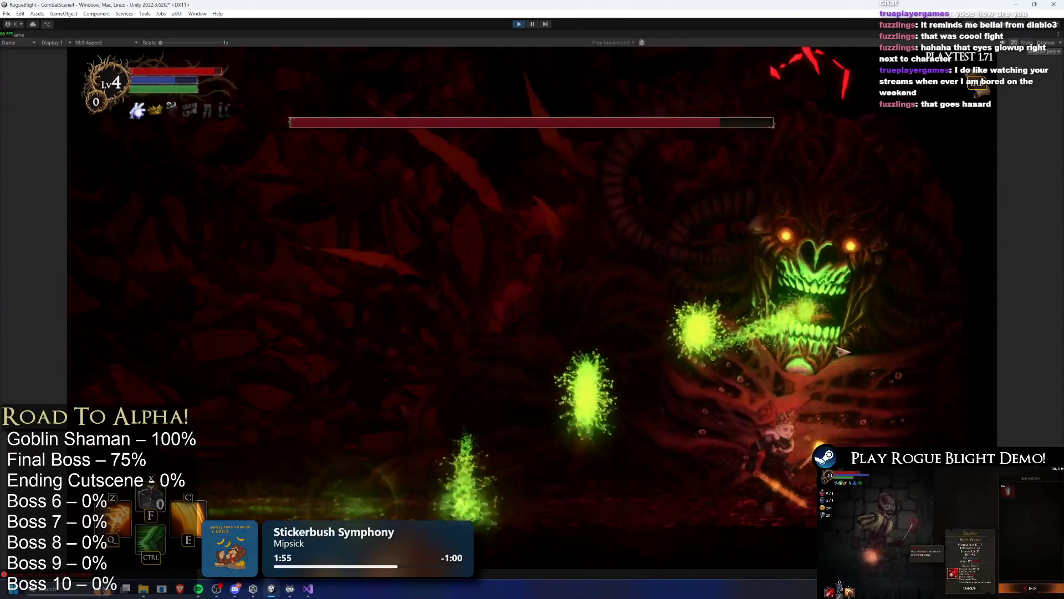
key("shift")
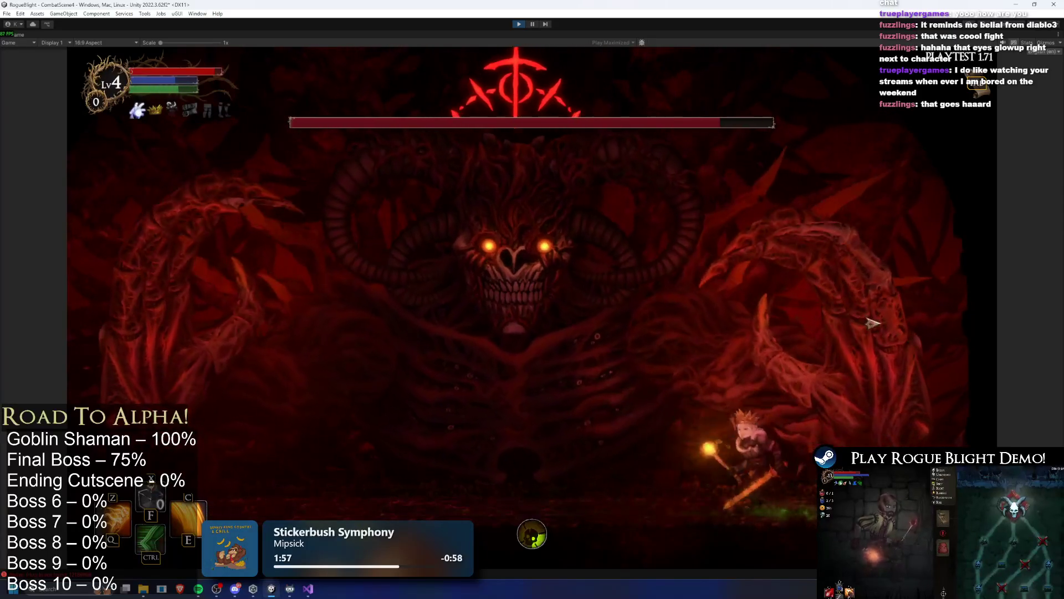
key("a")
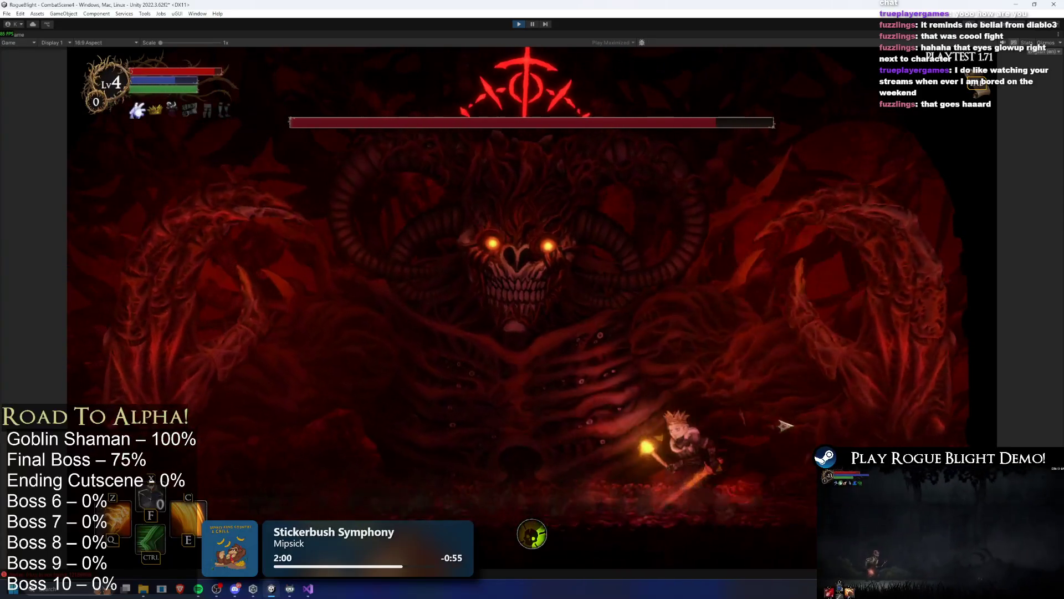
key("a")
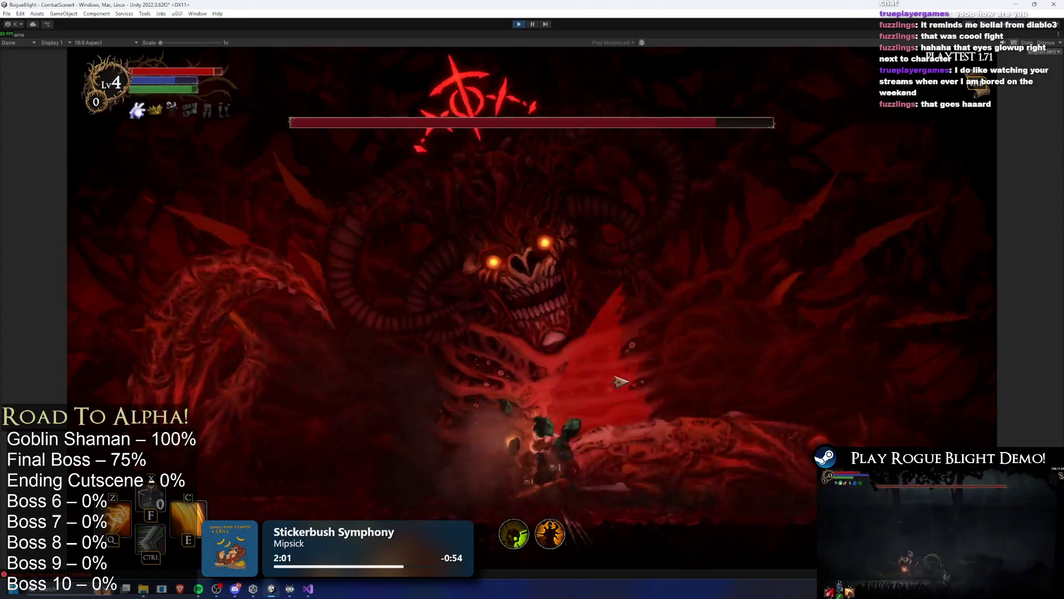
key("shift")
key("d")
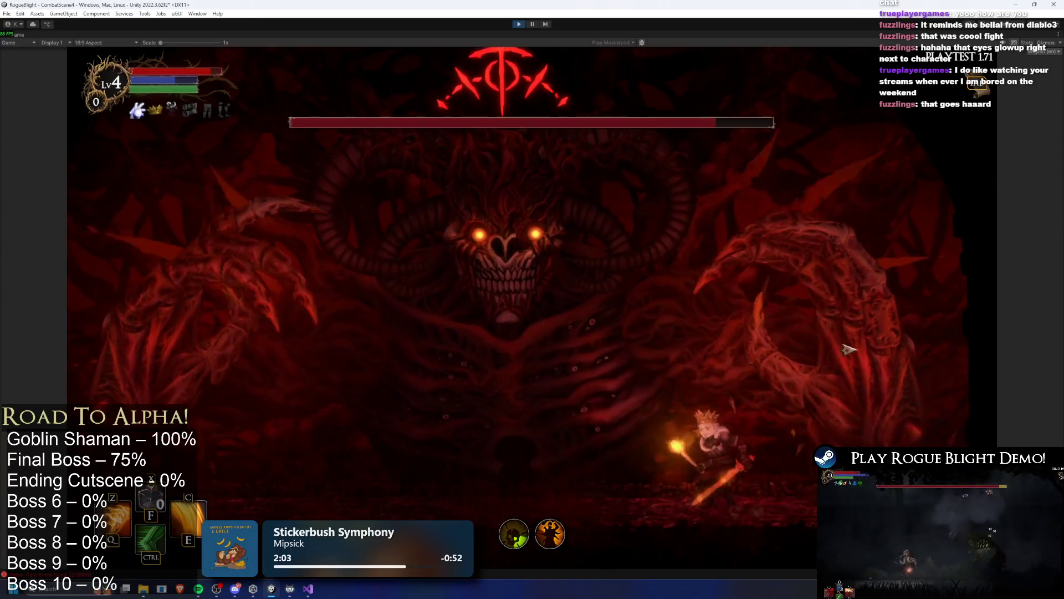
key("d")
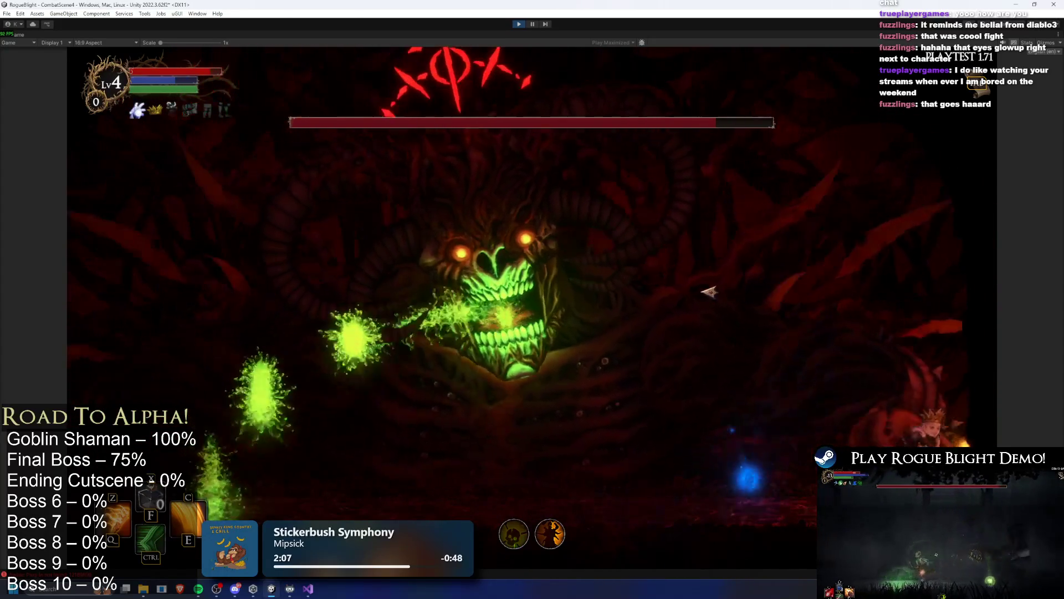
Dash-slash toward the boss, cast a fire attack and swing the flaming sword.
key("a")
key("ctrl")
key("e")
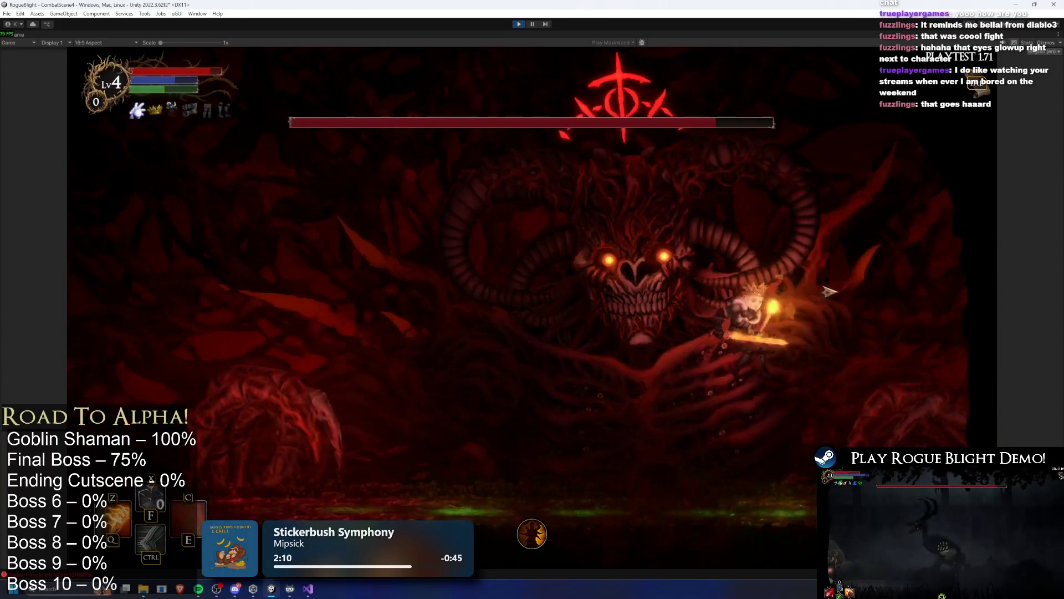
key("z")
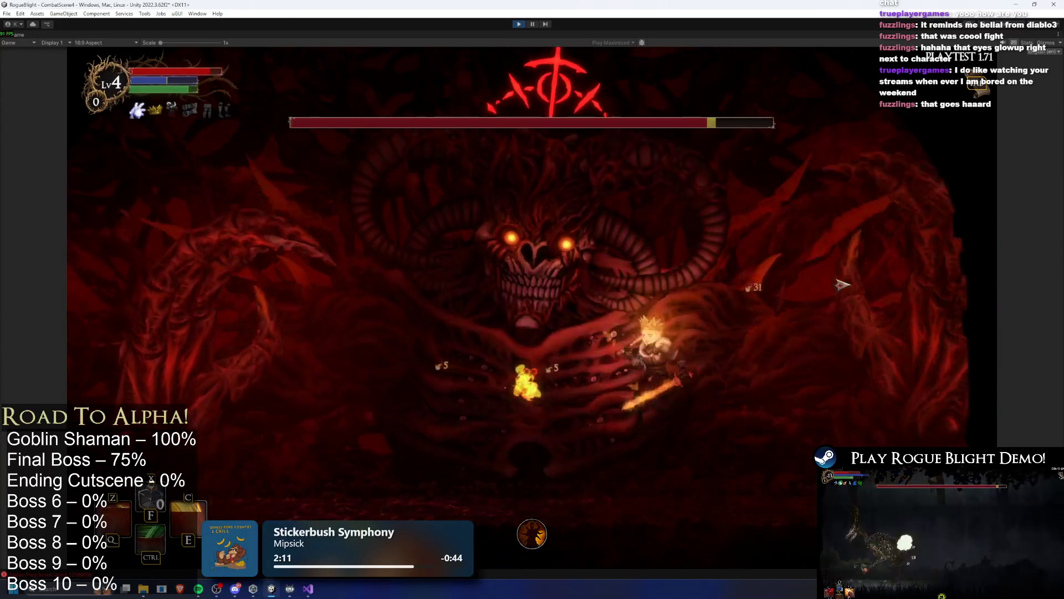
key("s")
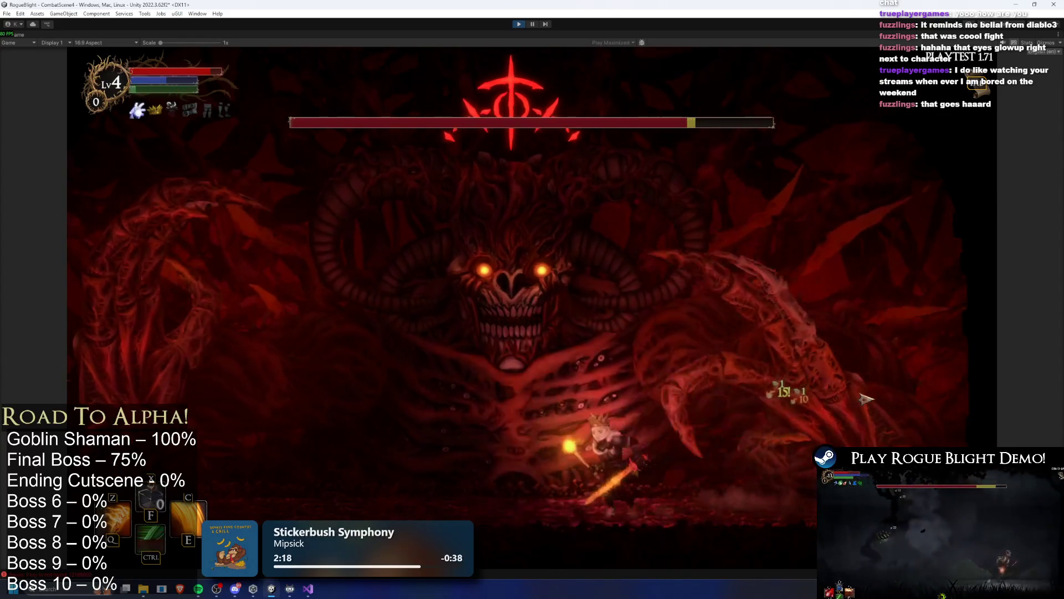
key("a")
key("ctrl")
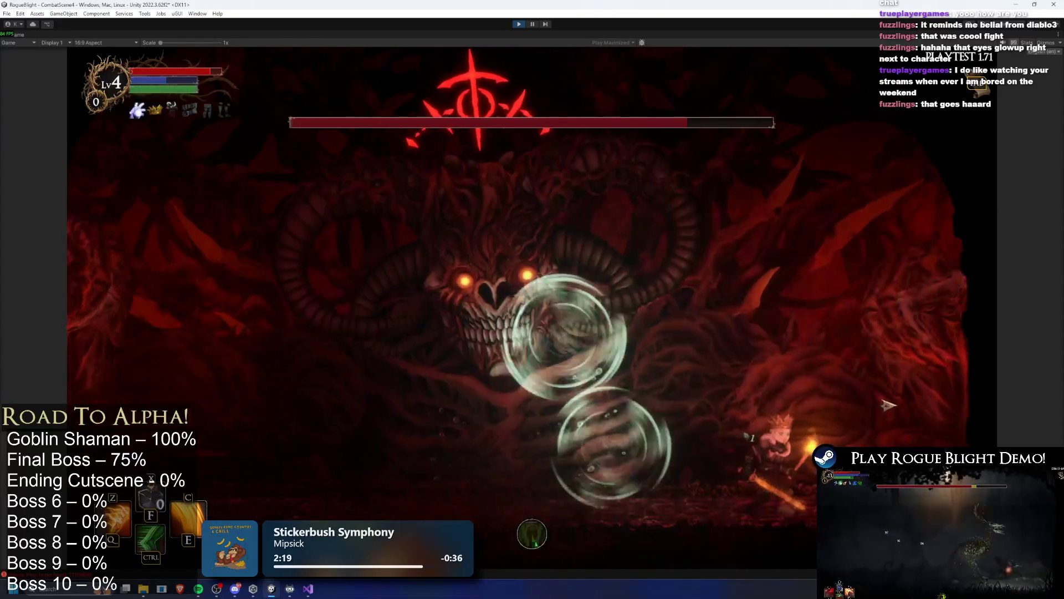
key("a")
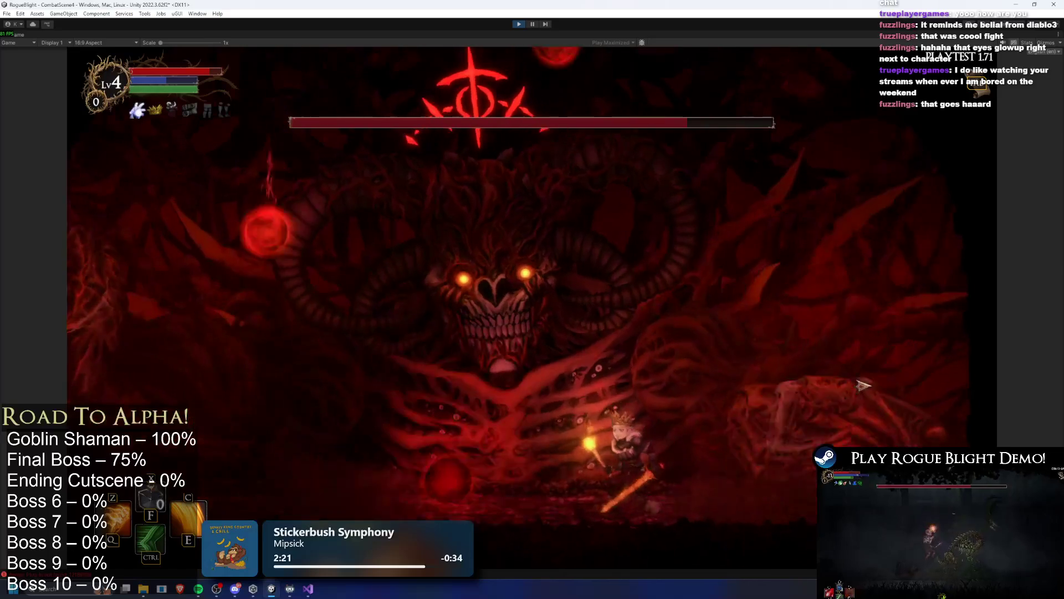
Run around the boss's claws and face, jumping in to slash at it.
key("d")
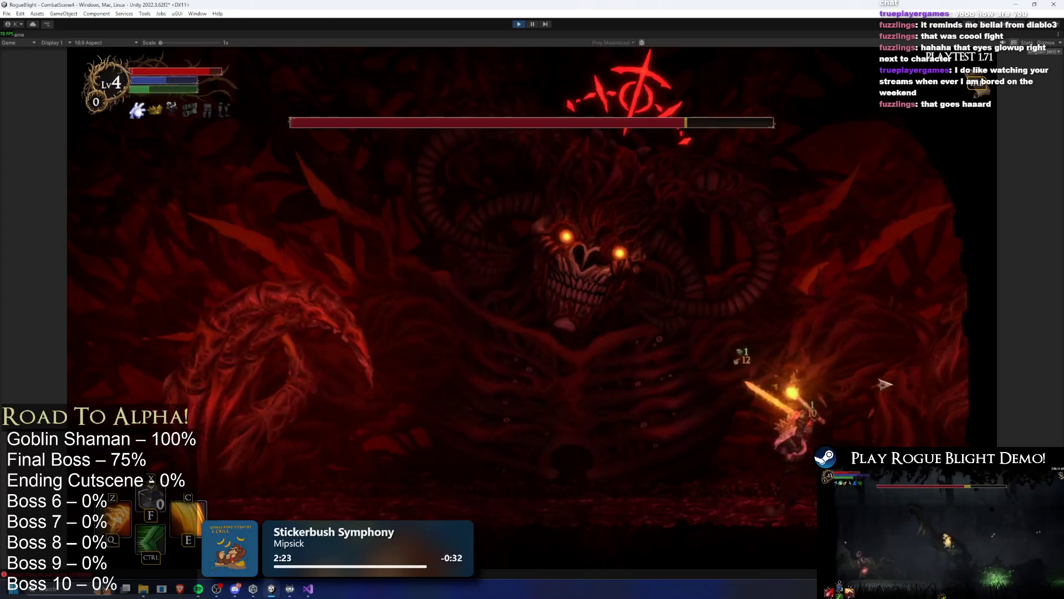
key("a")
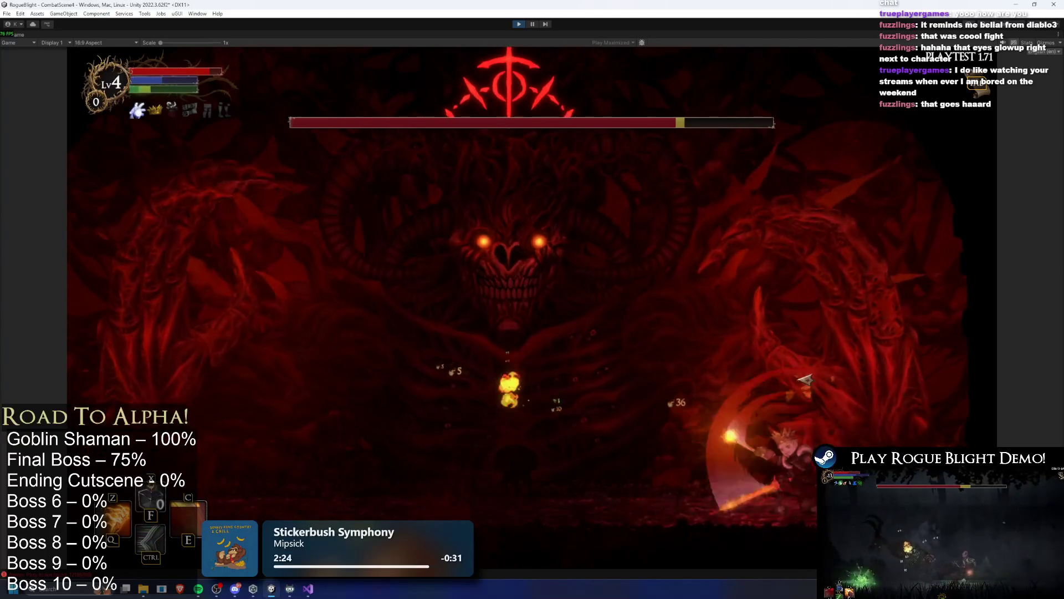
key("d")
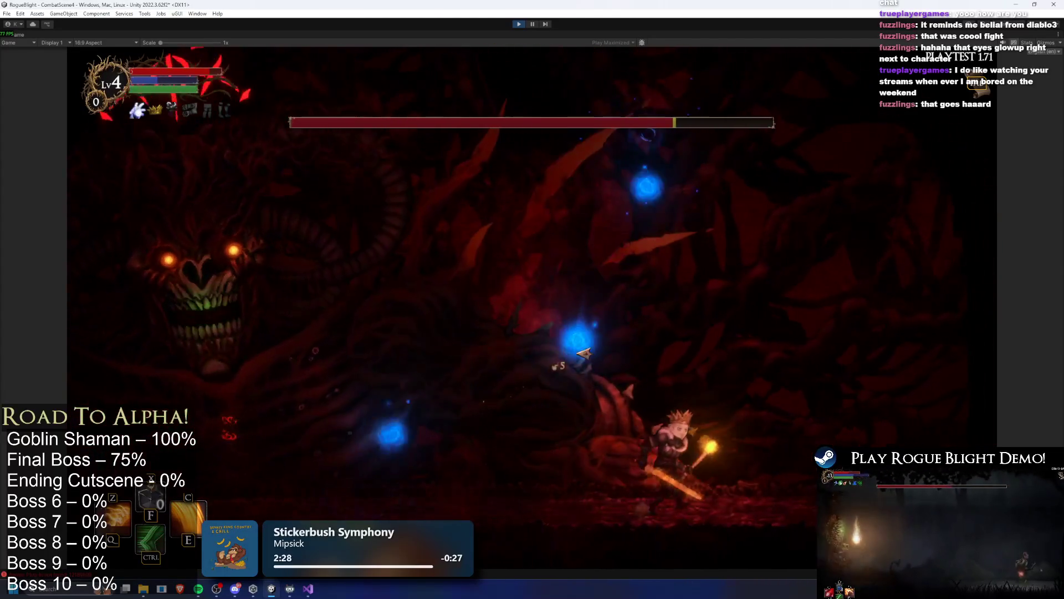
key("d")
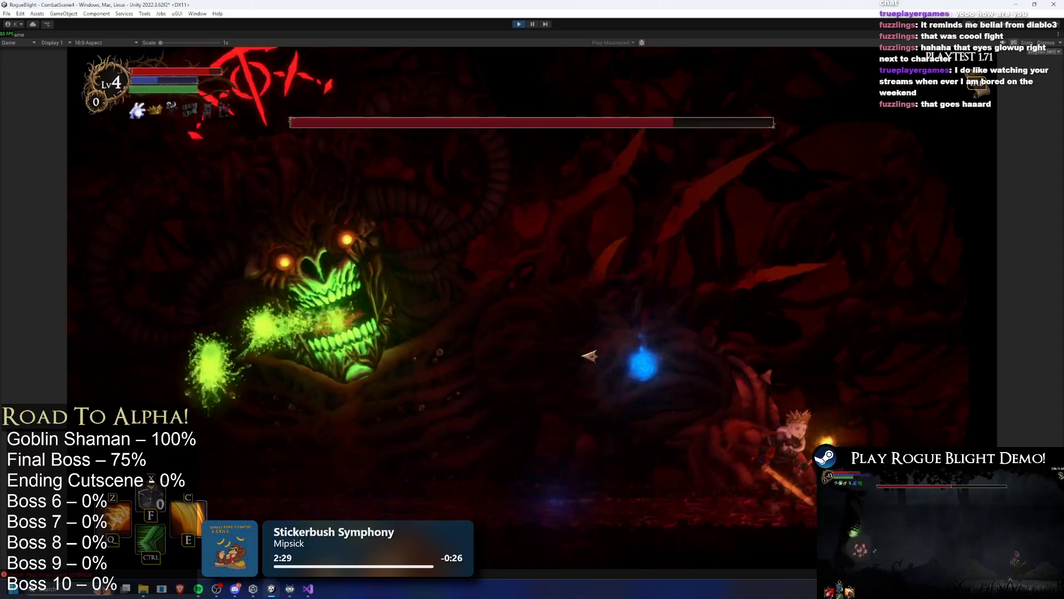
key("d")
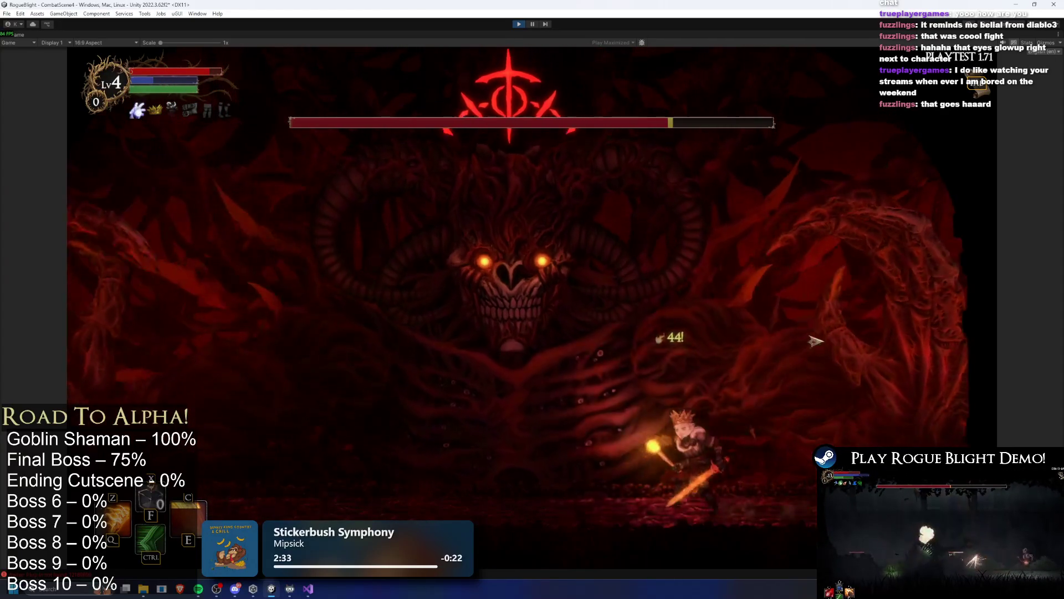
key("d")
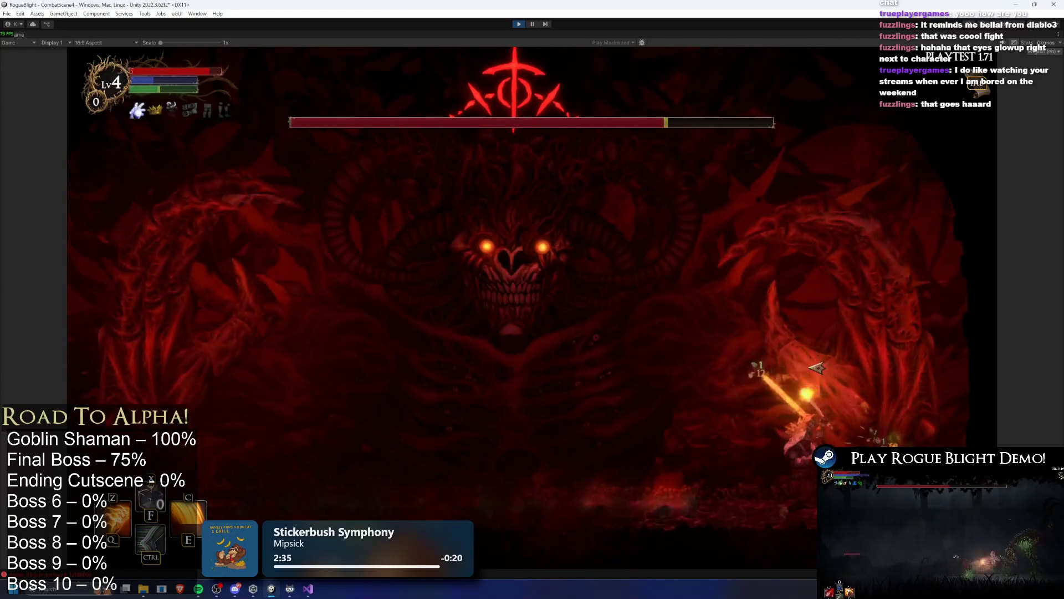
key("a")
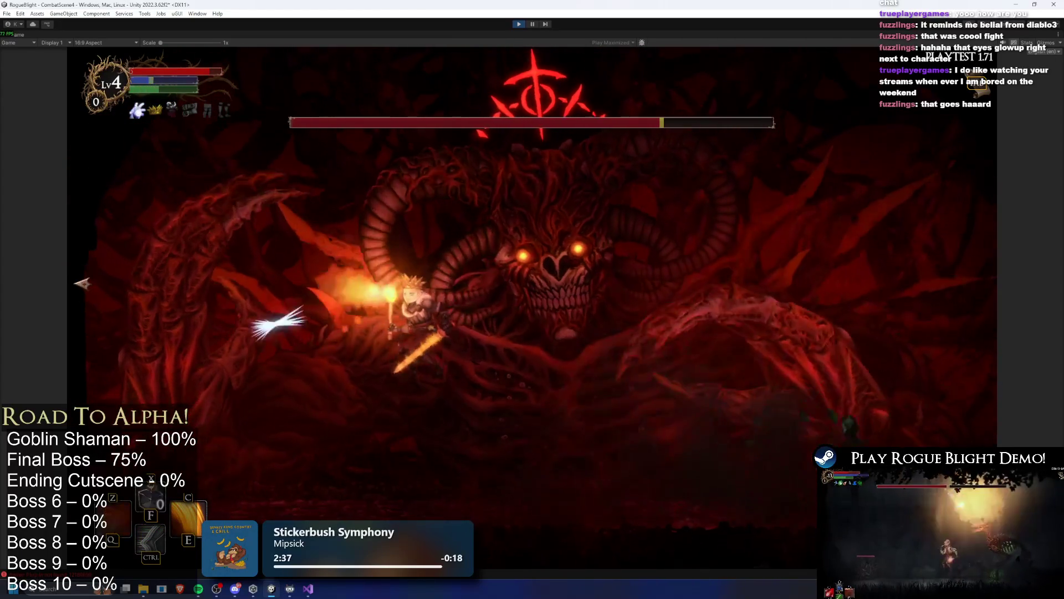
key("d")
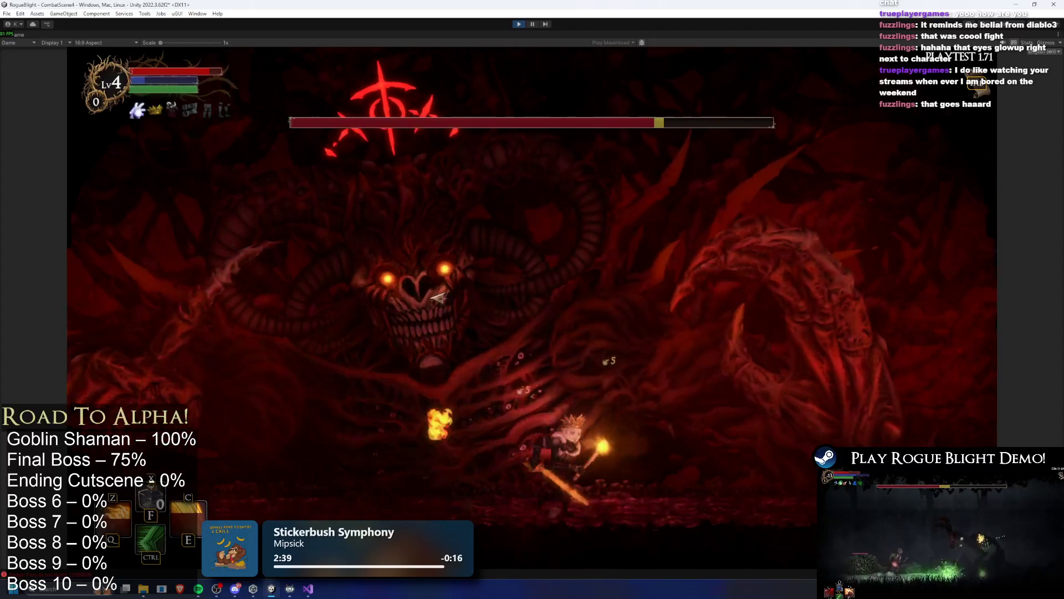
key("a")
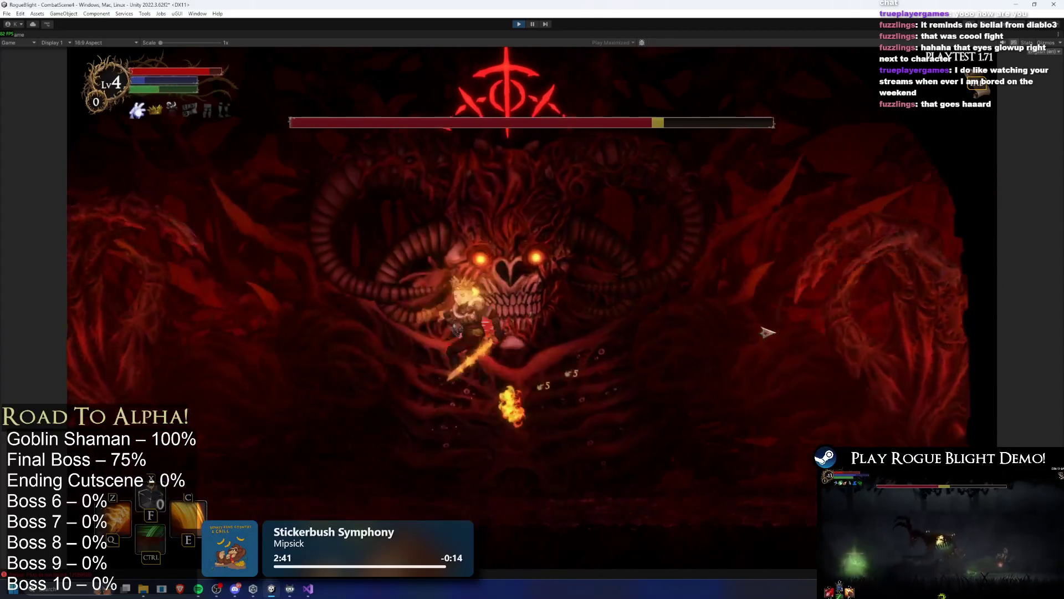
key("a")
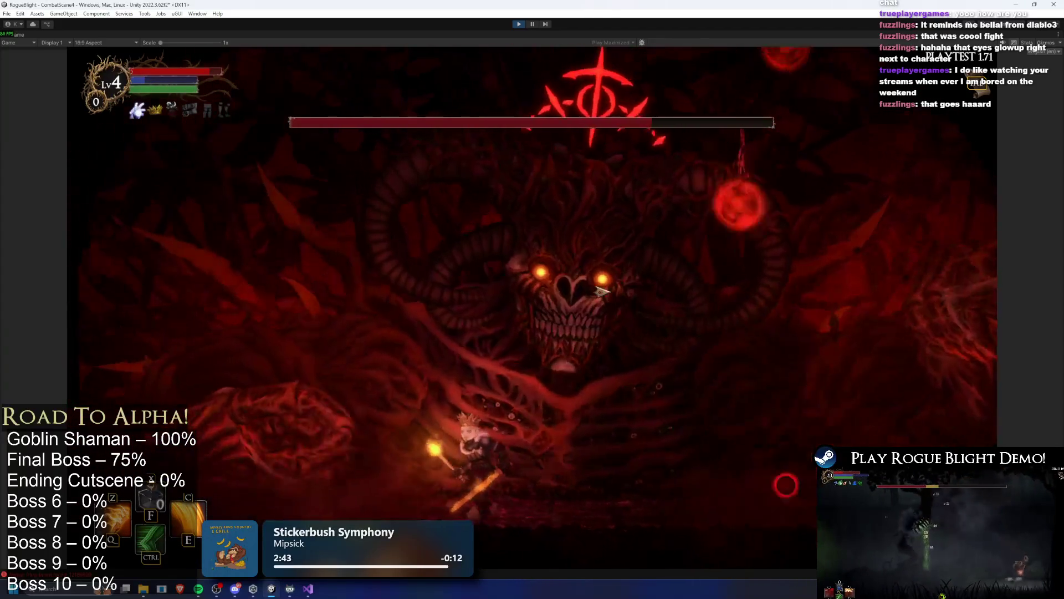
key("d")
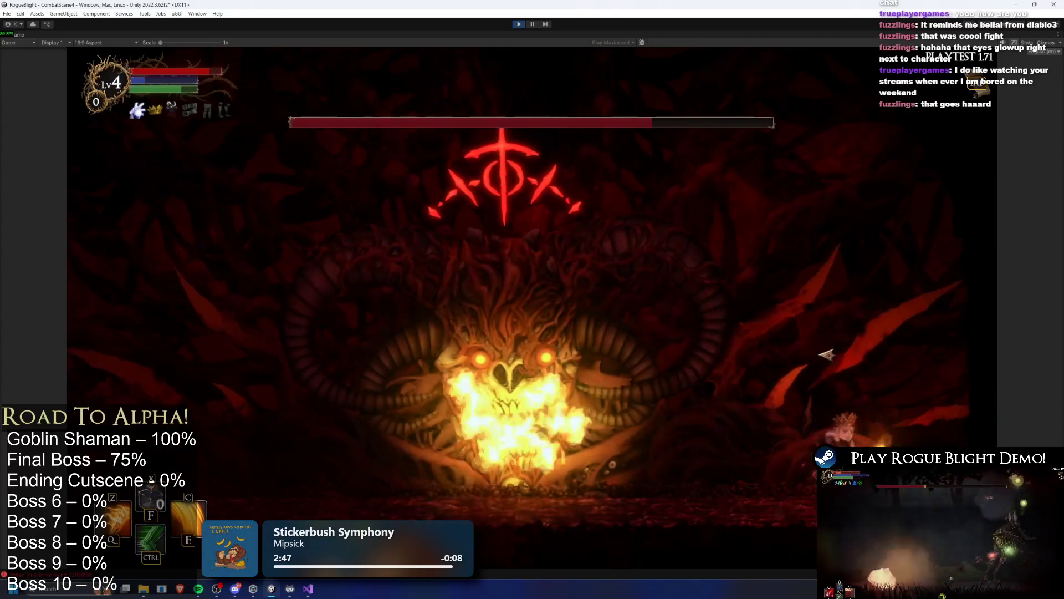
Keep dashing in and retreating beneath the boss, then stop the playtest with Ctrl+P.
key("a")
key("a")
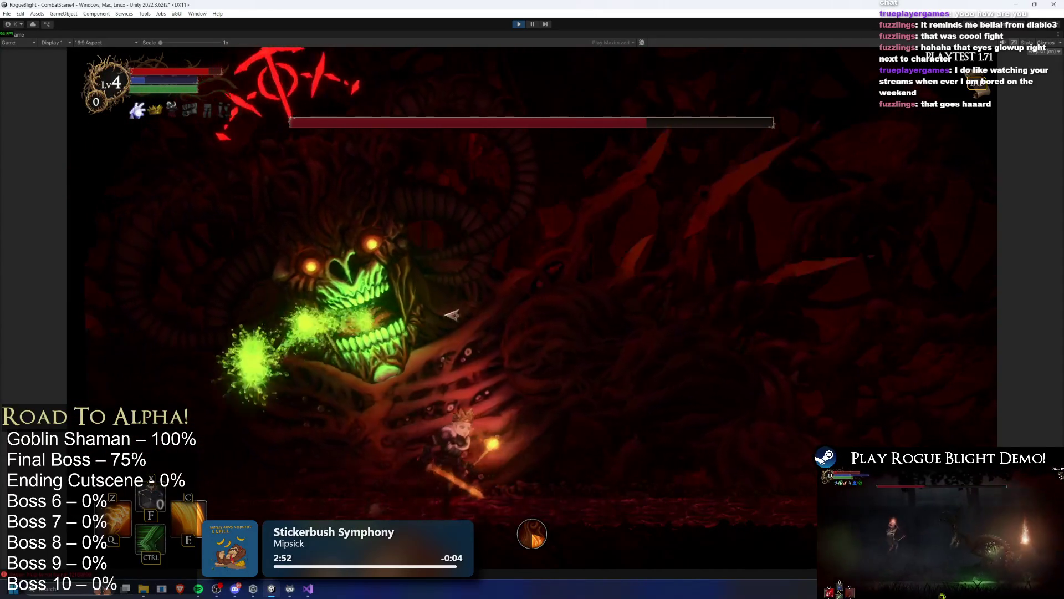
key("d")
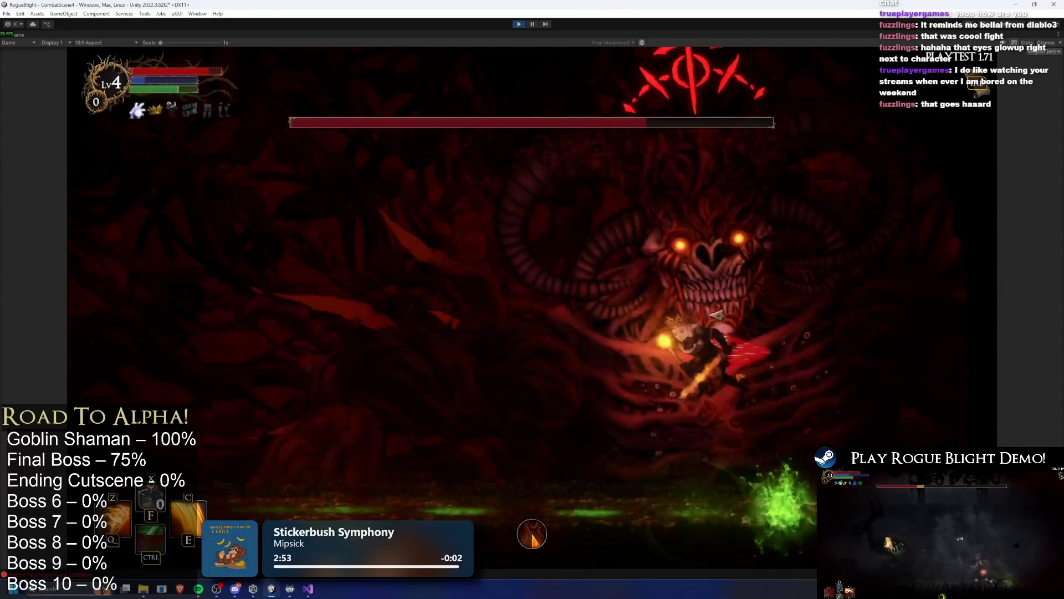
key("a")
key("d")
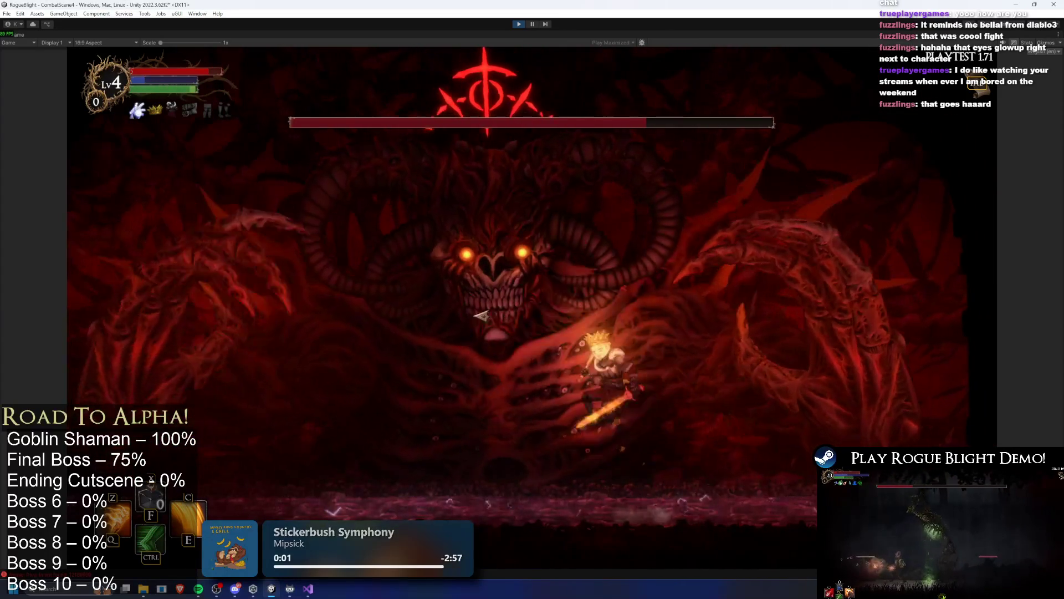
key("a")
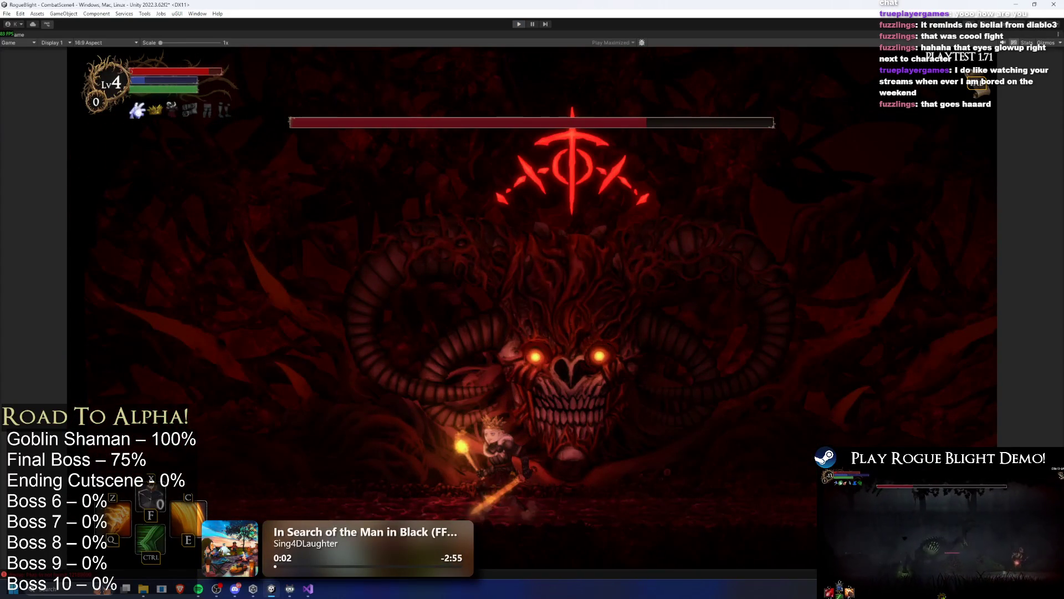
key("ctrl+p")
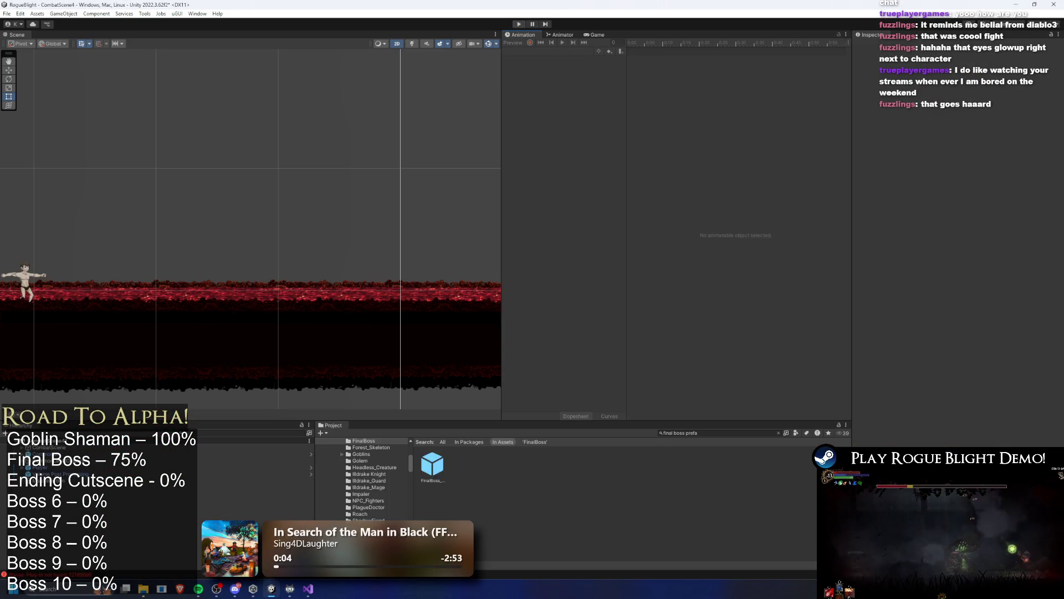
Open the LightningExplosion_finalboss prefab and preview its Lightning_Shield_Explosion particle effect.
double_click(430, 468)
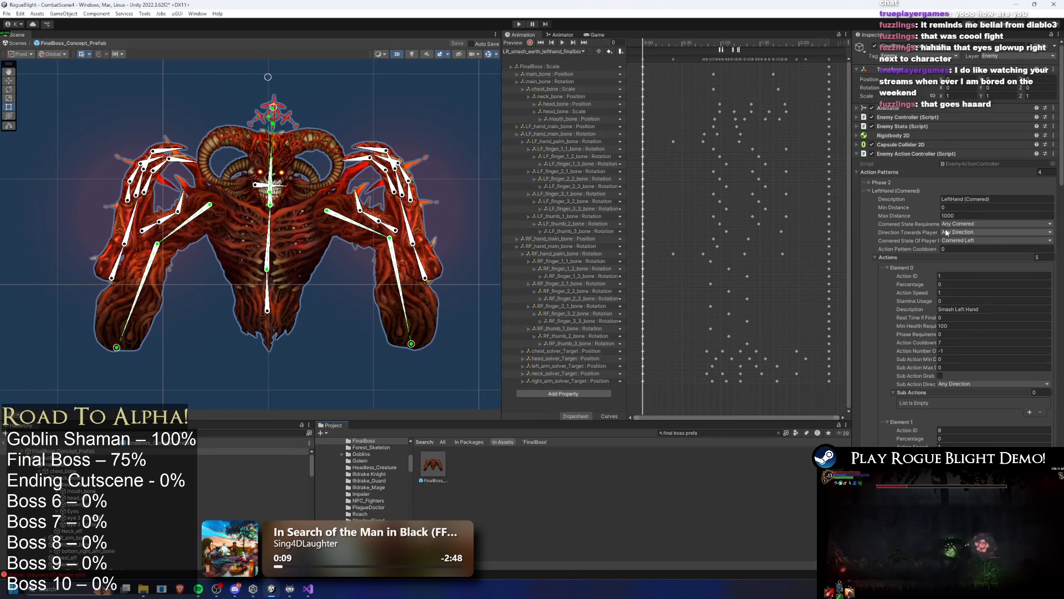
scroll(991, 246, "down", 5)
scroll(985, 275, "down", 5)
scroll(987, 264, "down", 10)
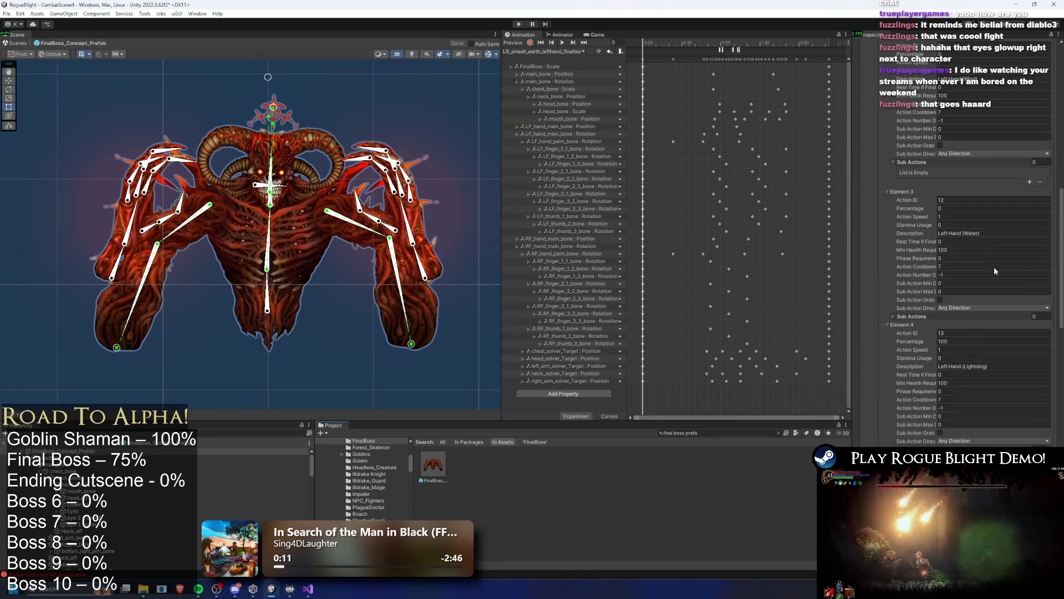
scroll(968, 316, "down", 10)
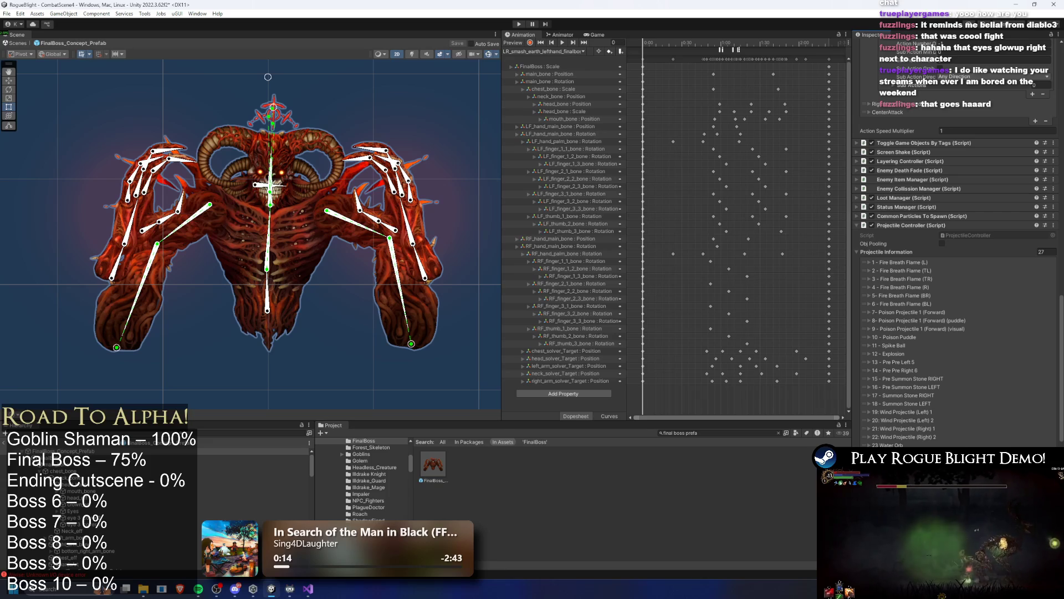
double_click(475, 468)
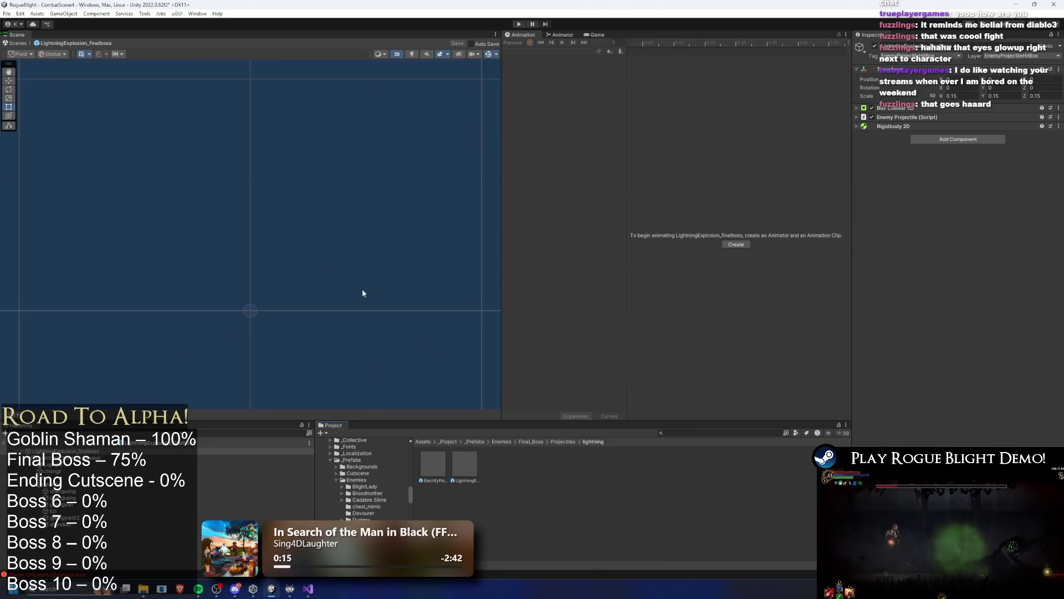
left_click(94, 452)
left_click(95, 458)
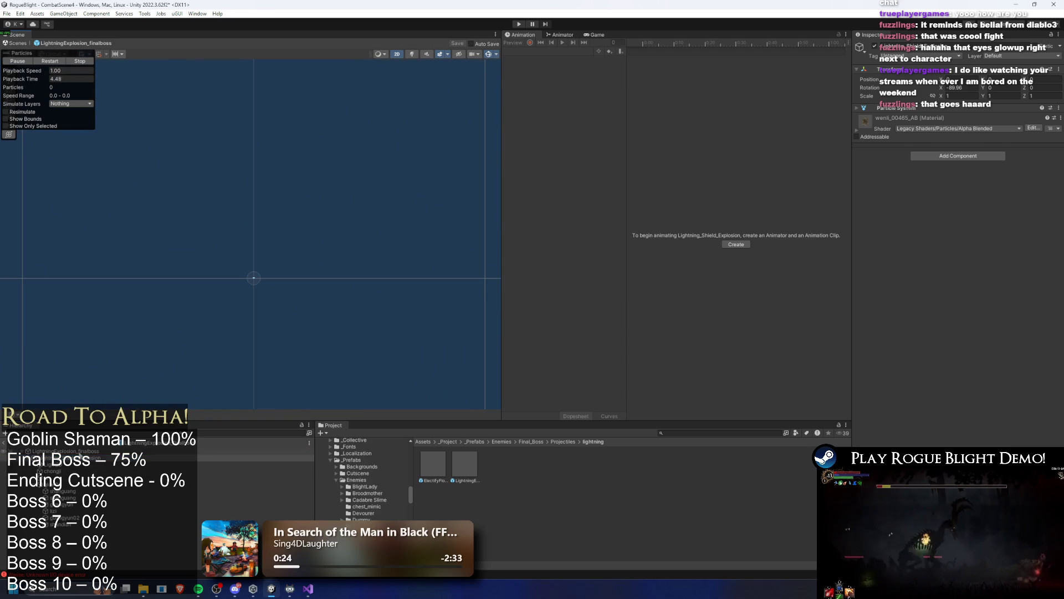
Set the root object's Transform scale to 0.125 and start another playtest.
left_click(110, 452)
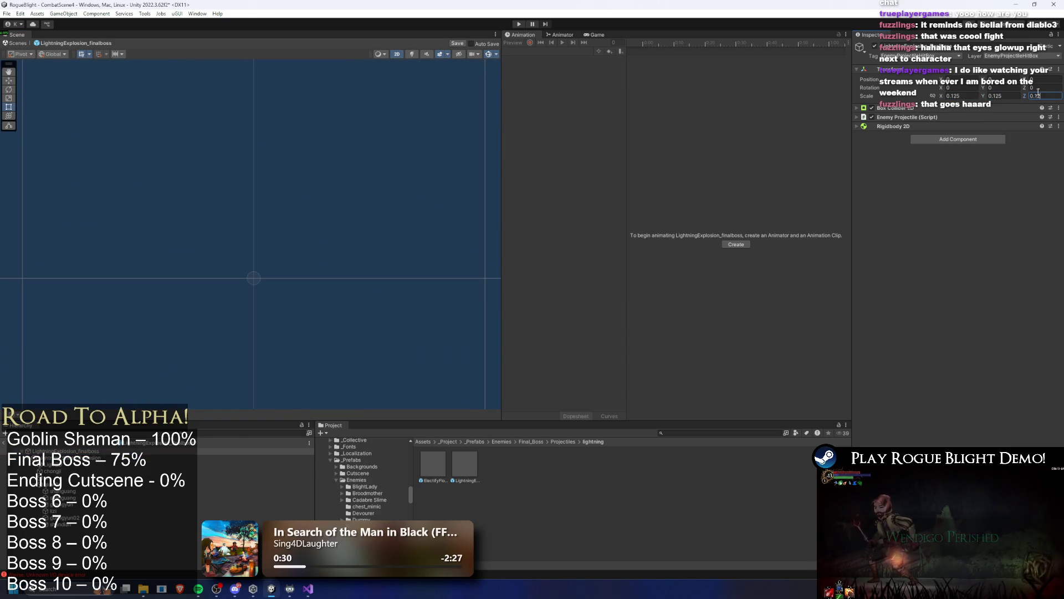
type("5")
left_click(519, 23)
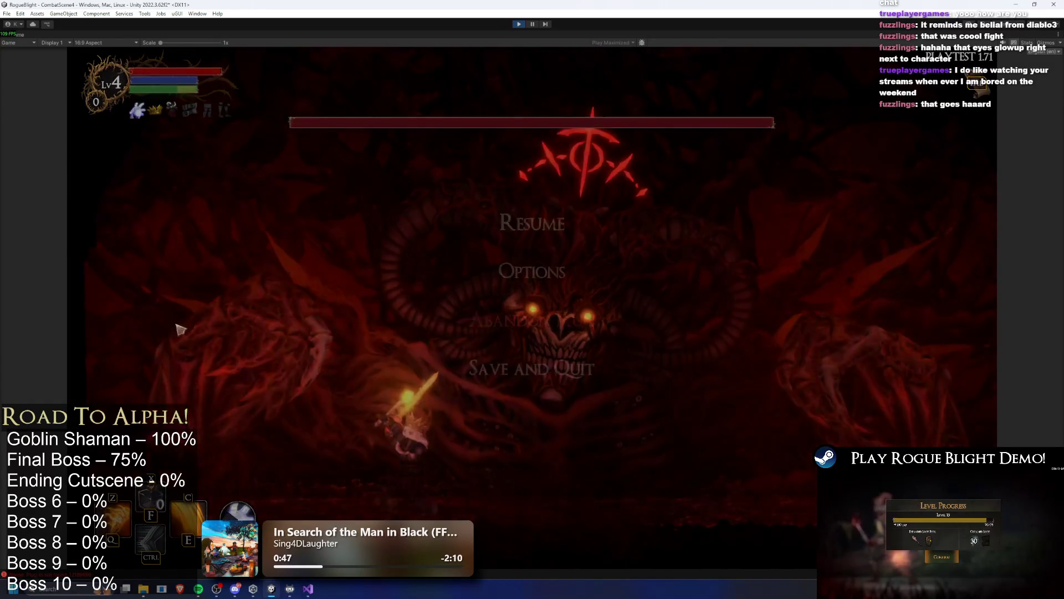
Pause and resume the fight, then climb the boss's right claw and slash at its face.
key("Escape")
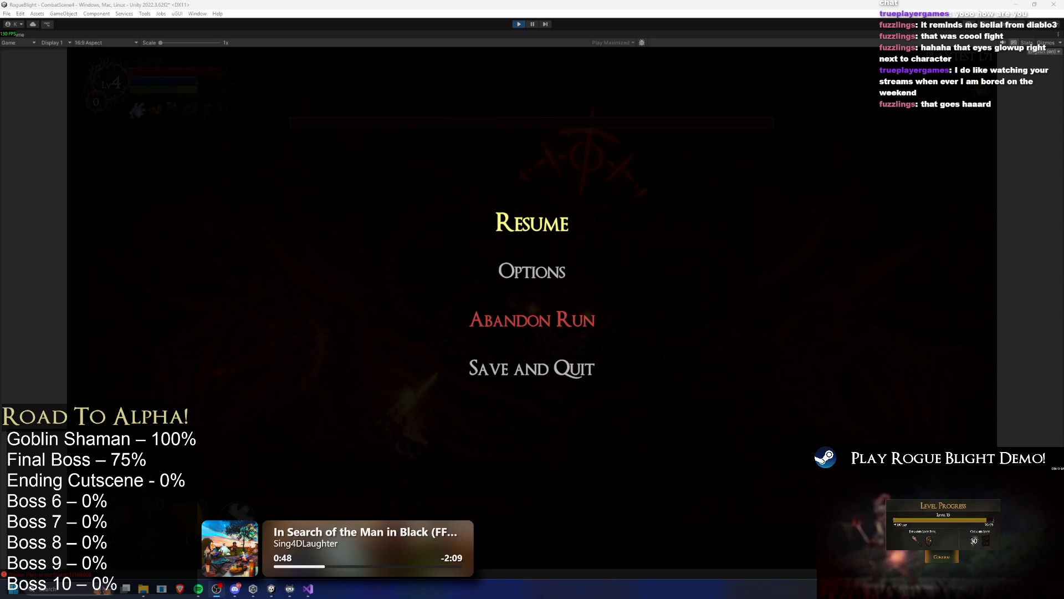
left_click(532, 223)
key("d")
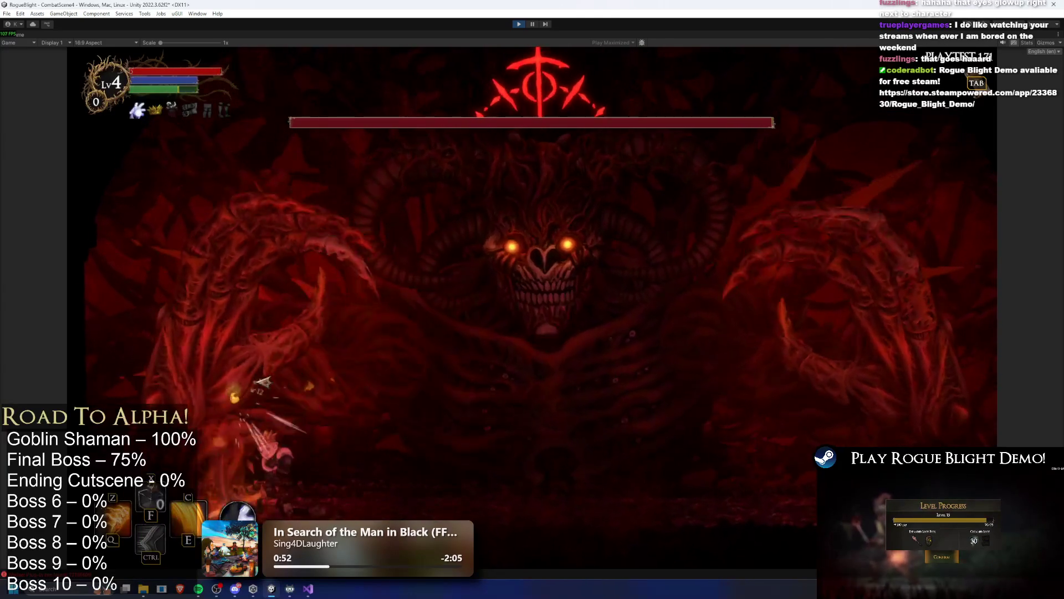
key("d")
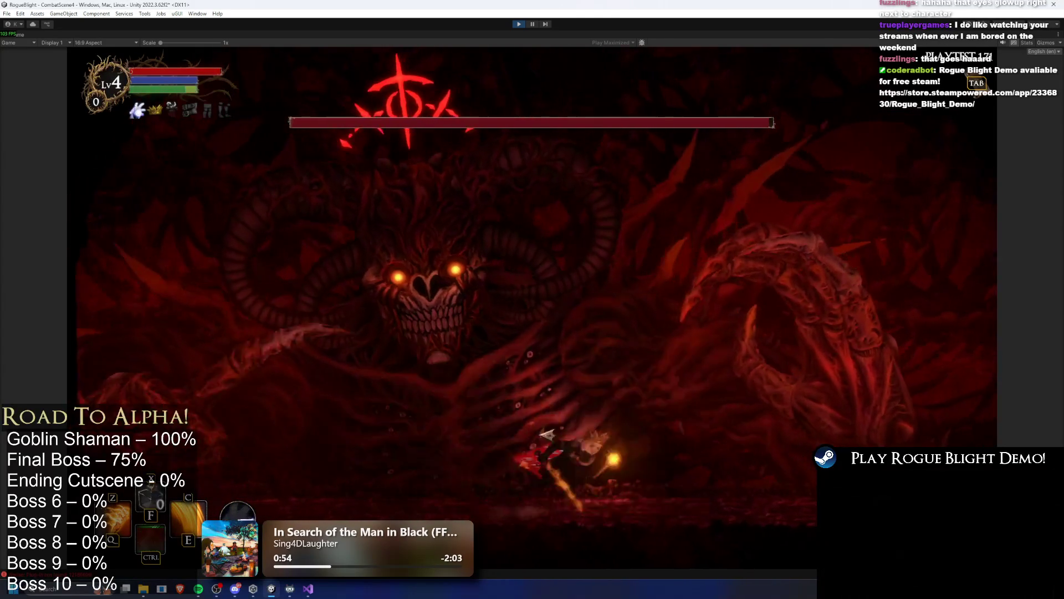
key("space")
key("a")
key("c")
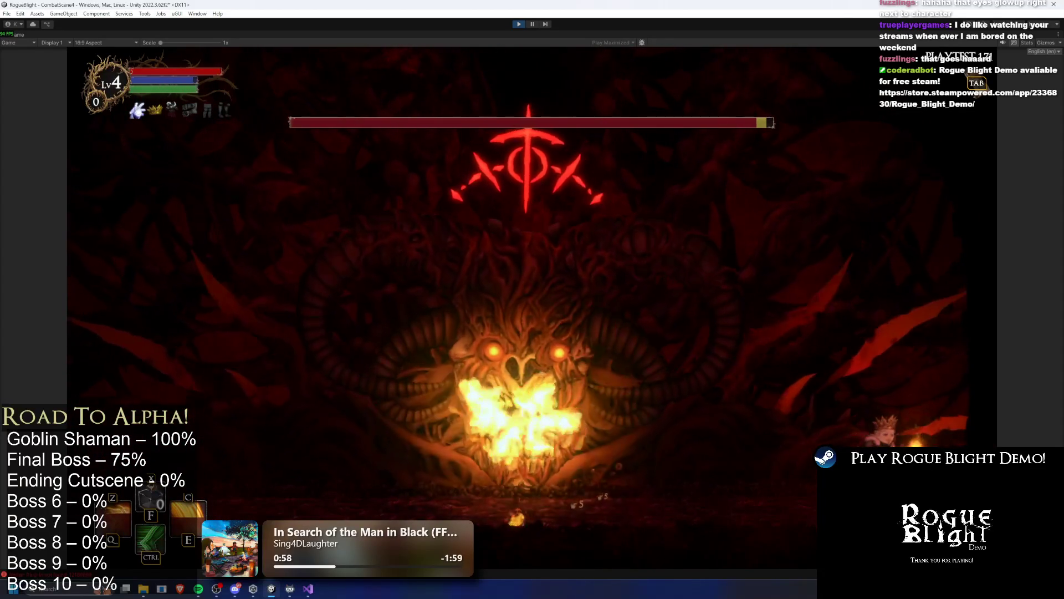
Move back and forth under the boss, dashing left to dodge its attack.
key("a")
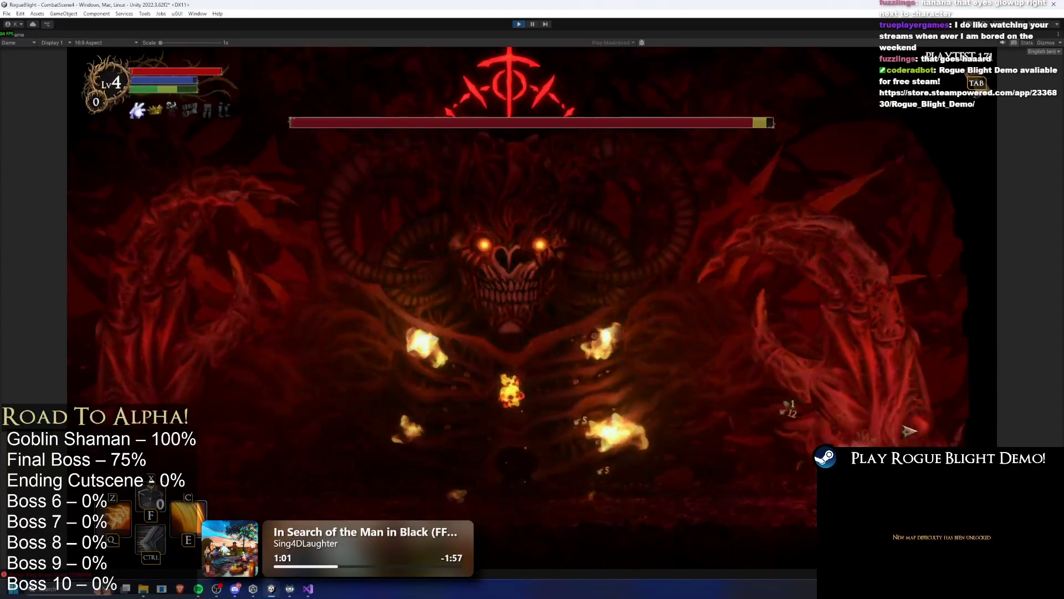
key("d")
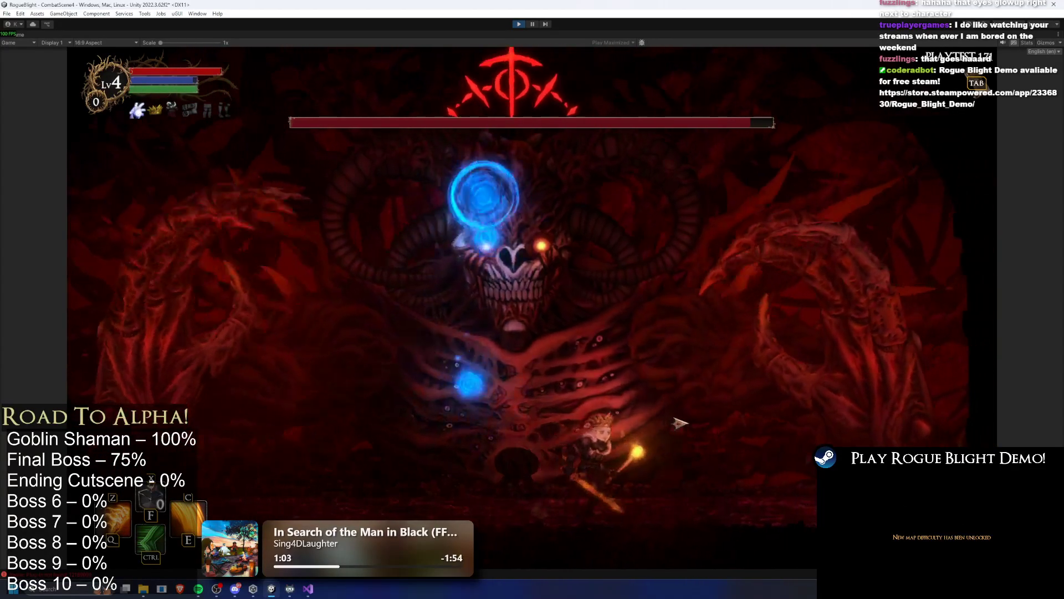
key("ctrl")
key("d")
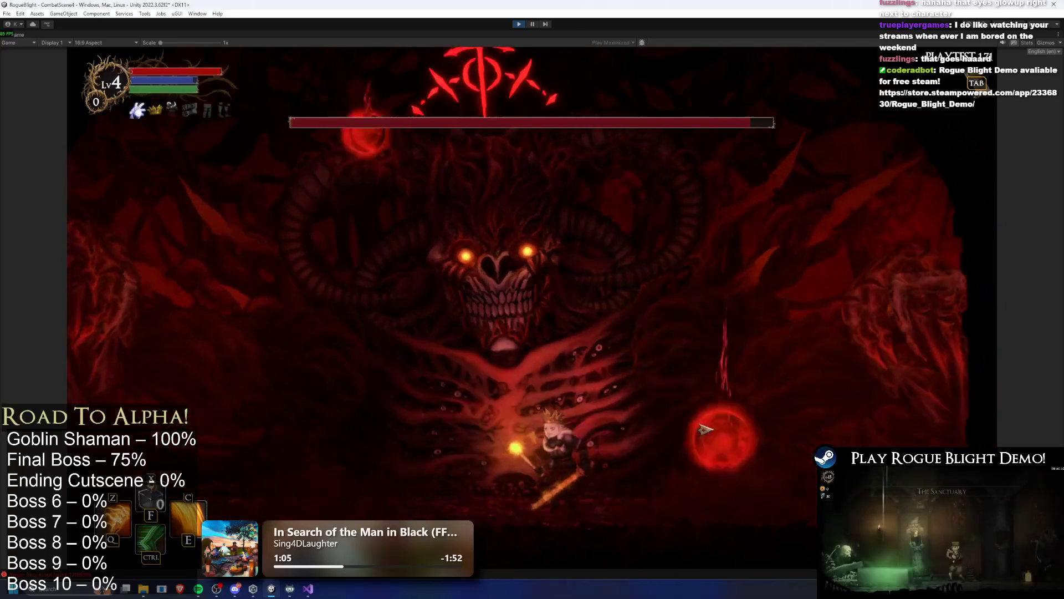
key("a")
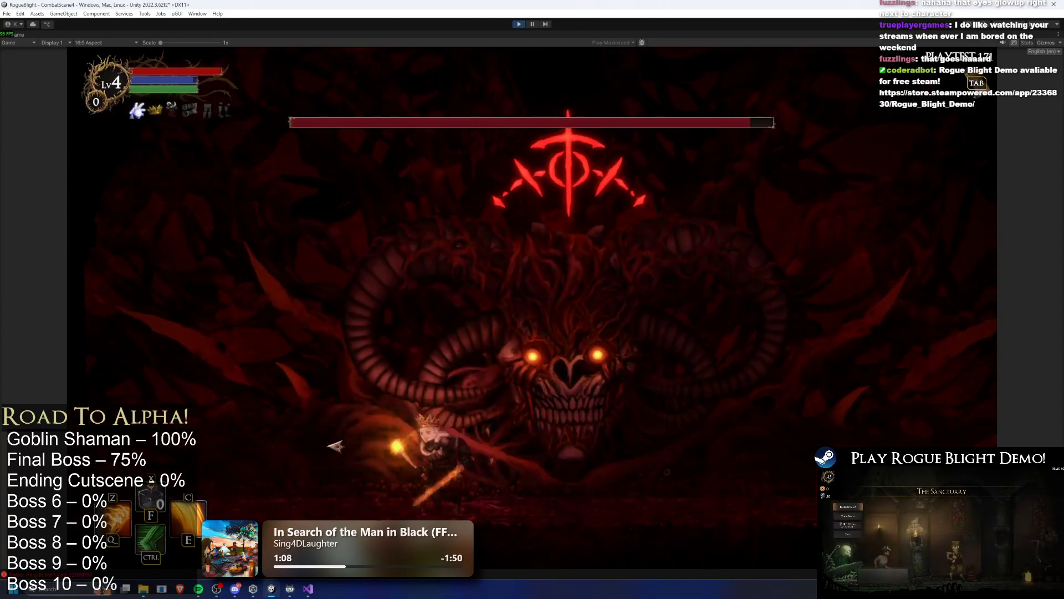
key("a")
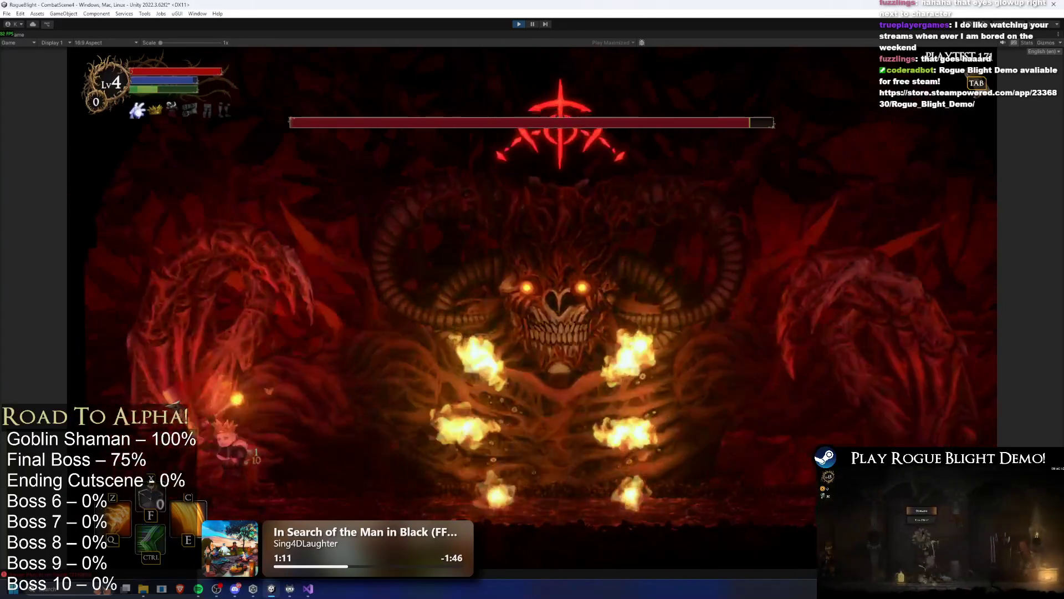
key("d")
key("a")
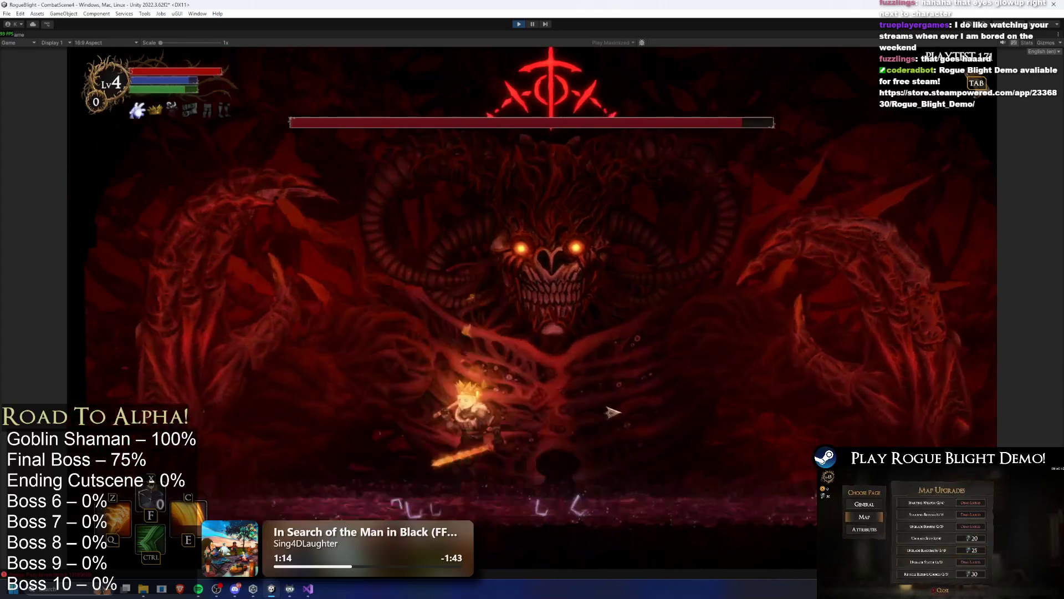
key("d")
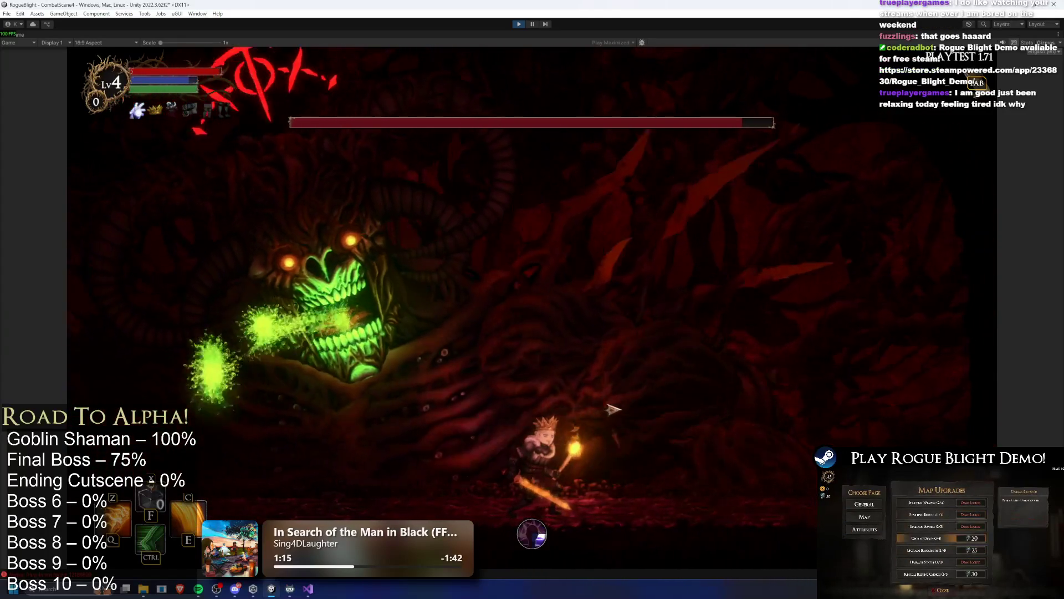
key("d")
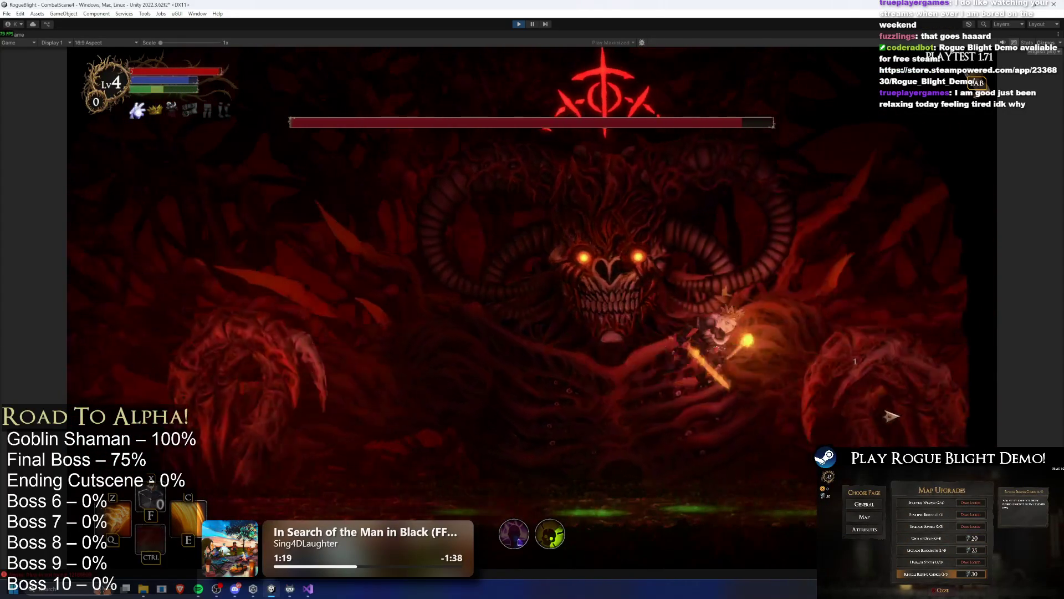
key("a")
key("d")
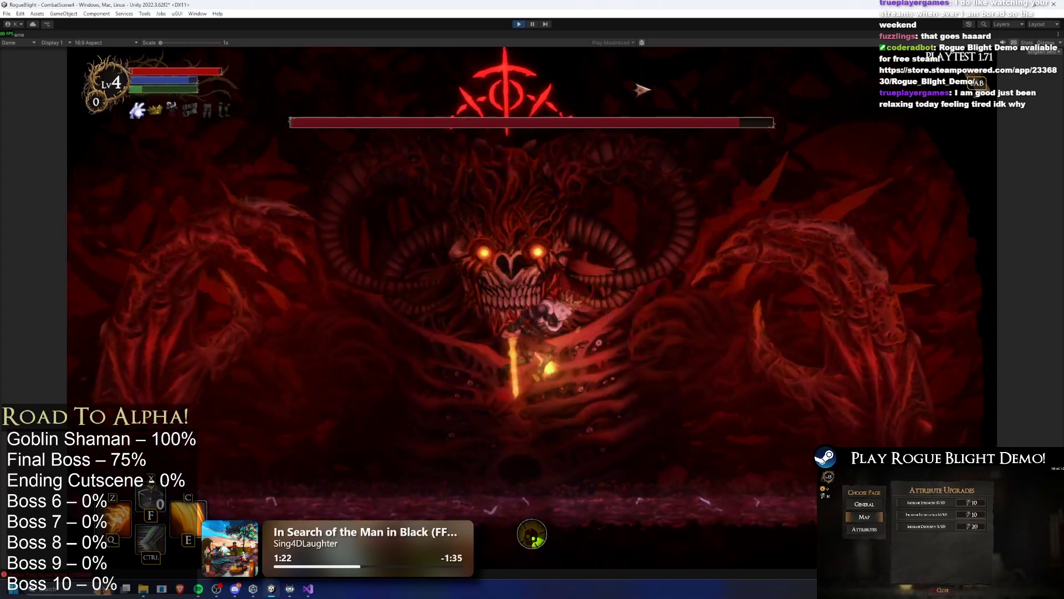
Pause and resume, dodge the flames, land fire strikes on the boss, then stop the test.
key("Escape")
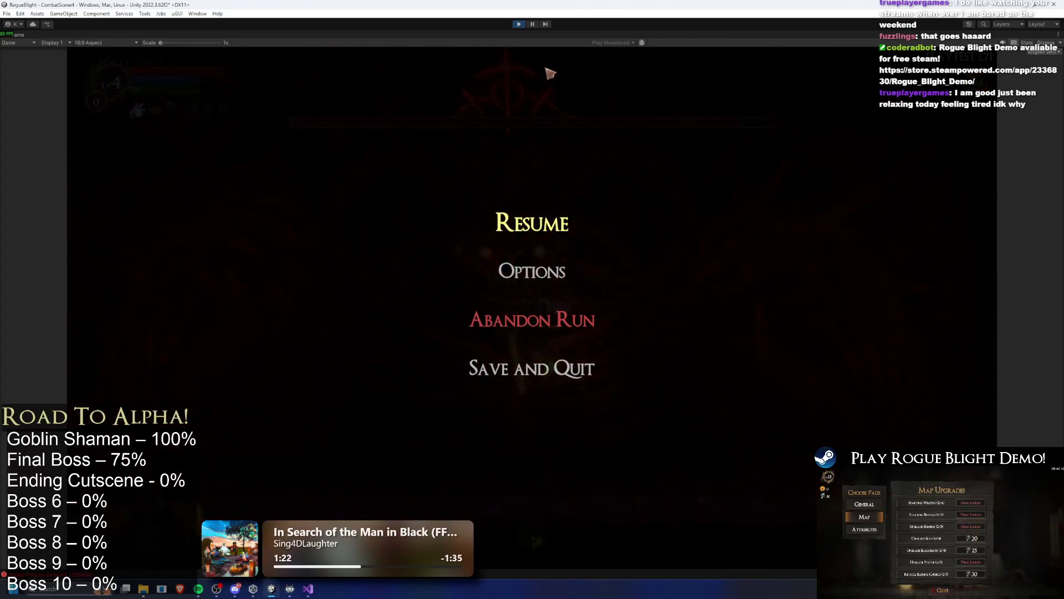
key("Escape")
key("a")
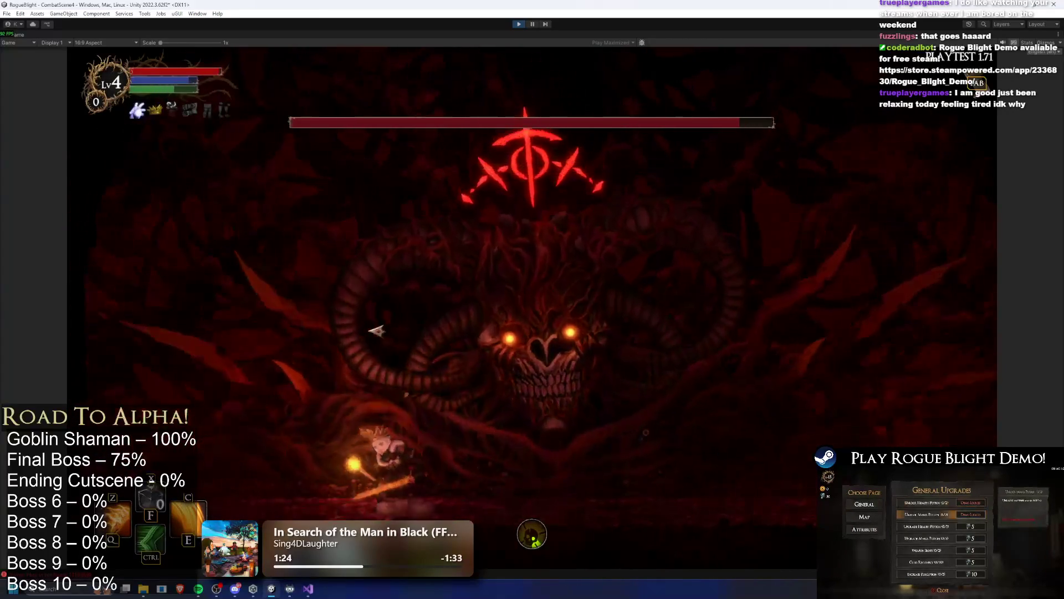
key("ctrl")
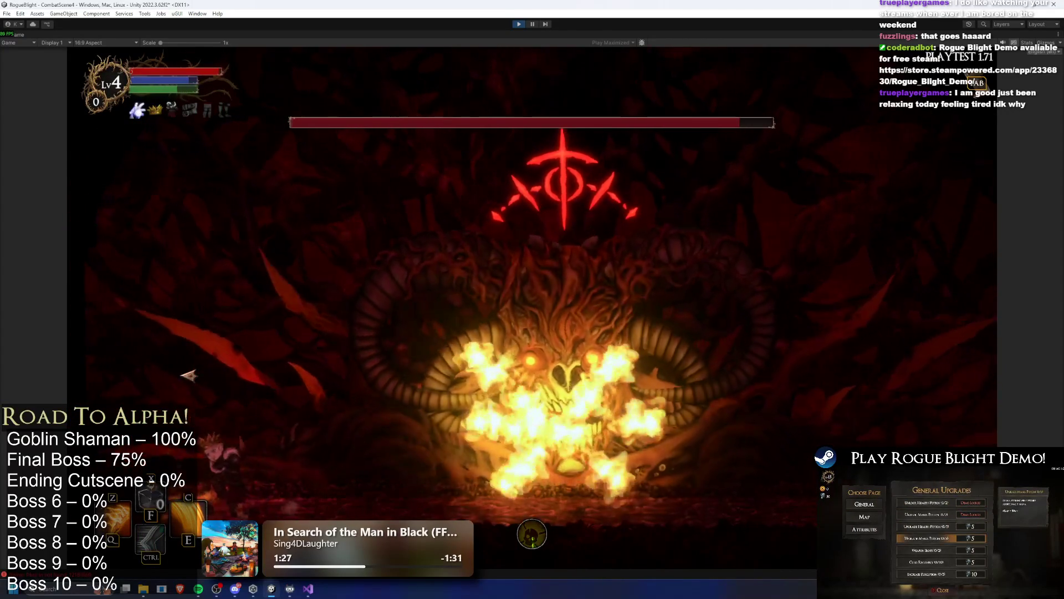
key("d")
left_click(351, 365)
key("a")
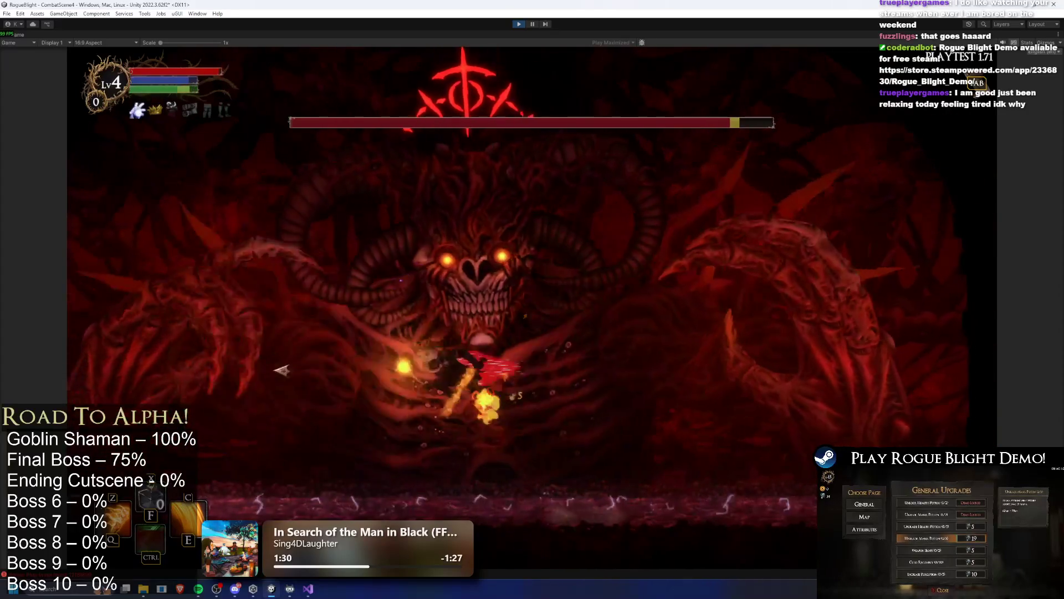
left_click(212, 349)
key("d")
left_click(318, 351)
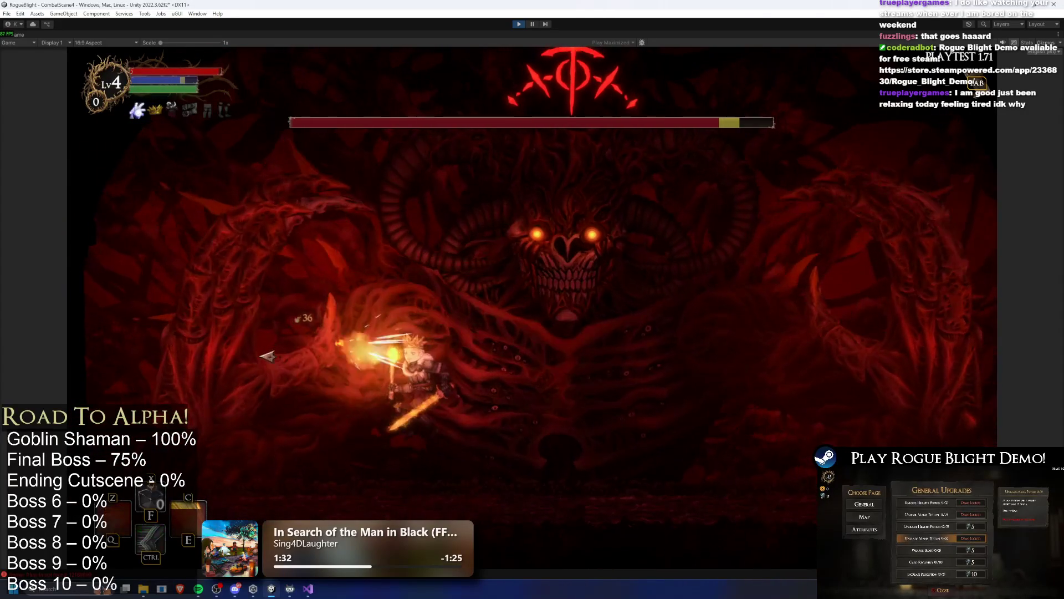
key("d")
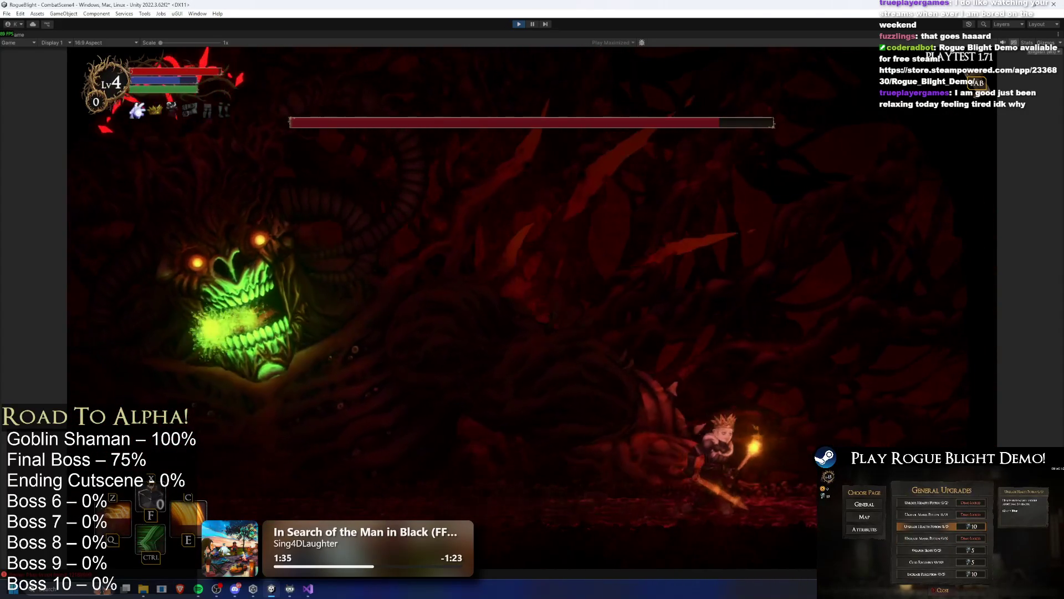
key("ctrl+p")
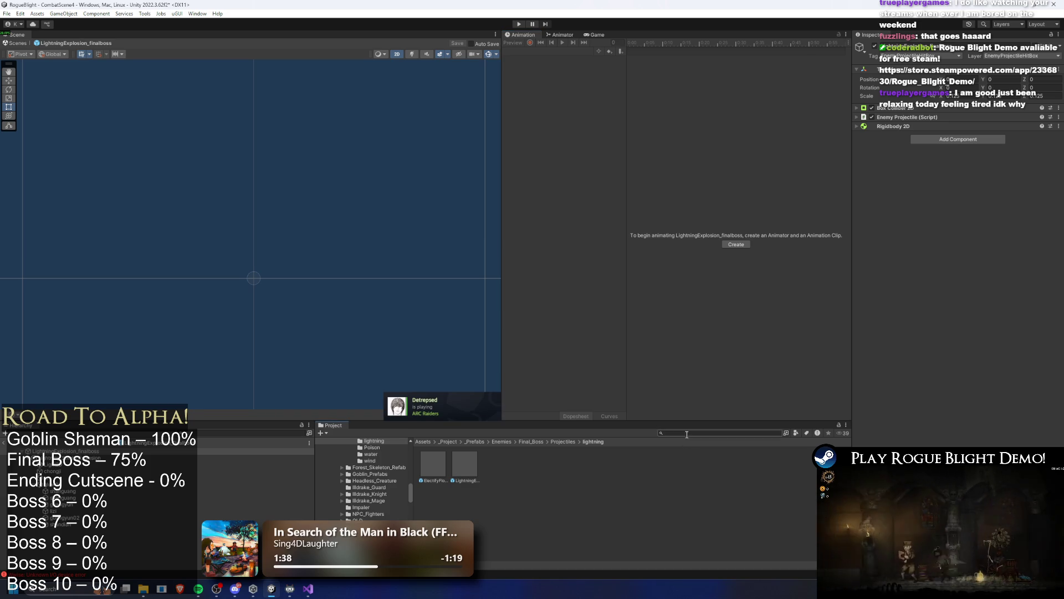
Search the Project for 'final boss prefa' and open the FinalBoss_Concept_Prefab.
left_click(686, 434)
type("final boss")
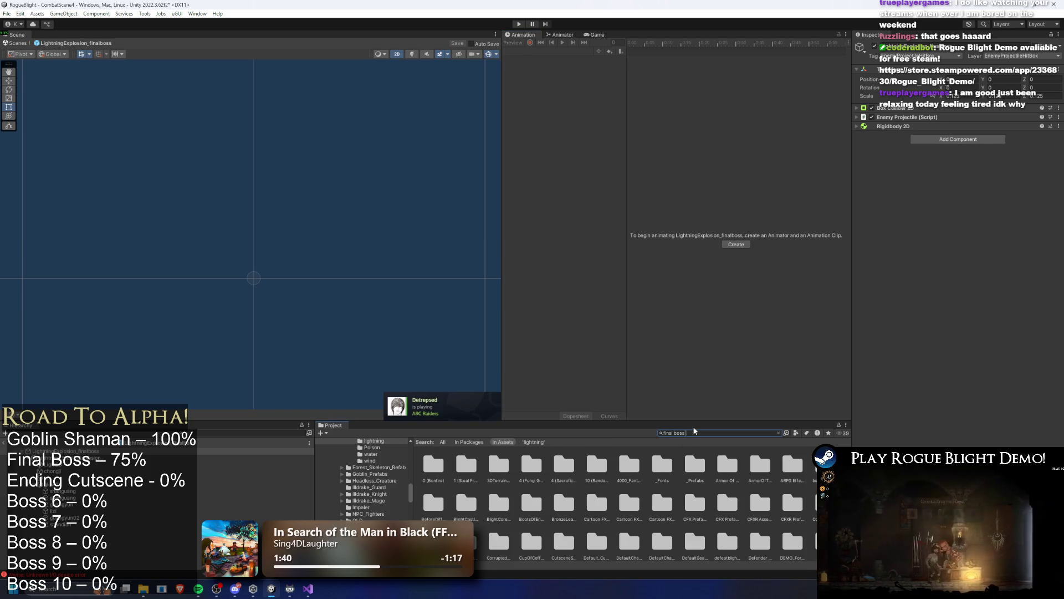
type(" prefa")
double_click(432, 465)
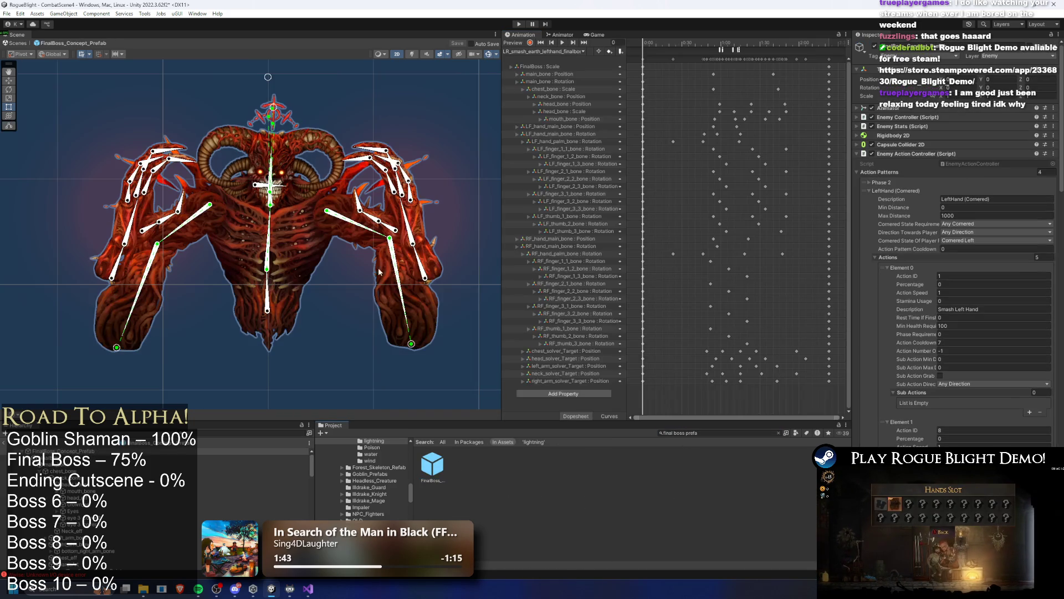
scroll(144, 178, "up", 2)
Duplicate the LeftProjectilePosition spawn point and start renaming the copy.
left_click(187, 159)
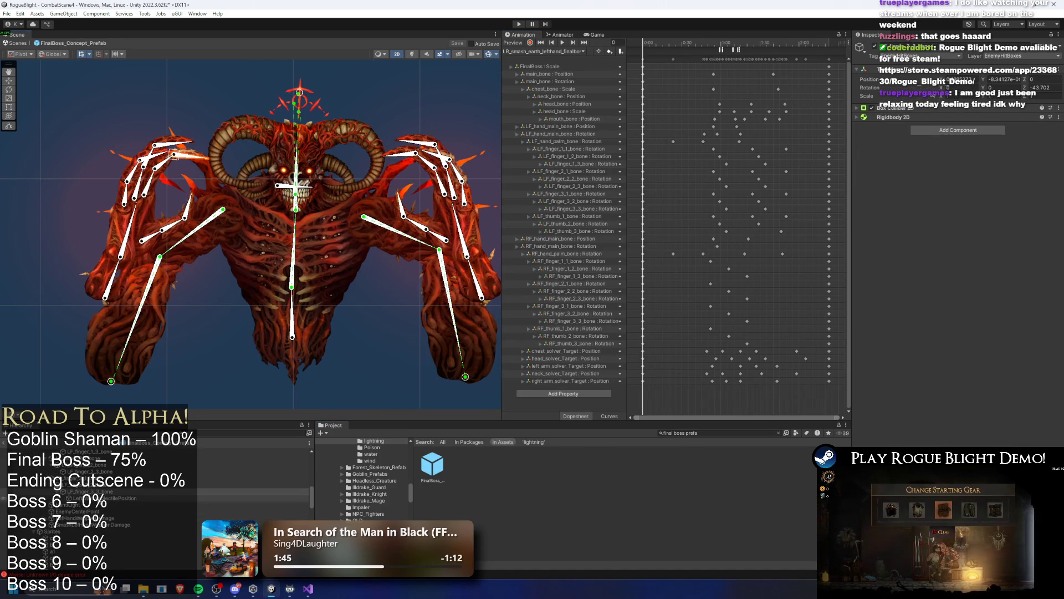
left_click(100, 497)
scroll(213, 146, "up", 2)
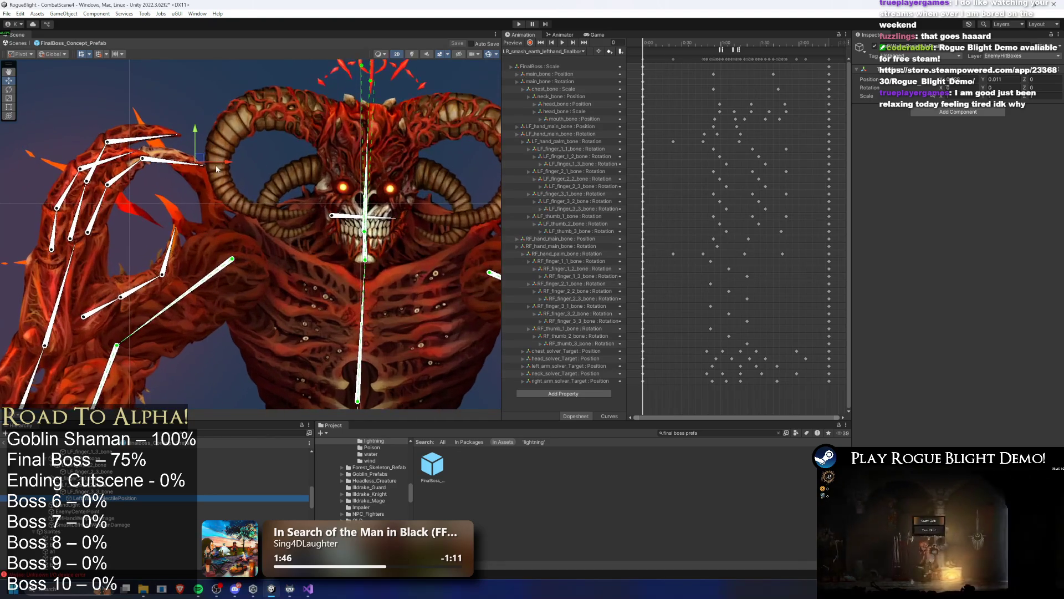
key("ctrl+d")
right_click(106, 511)
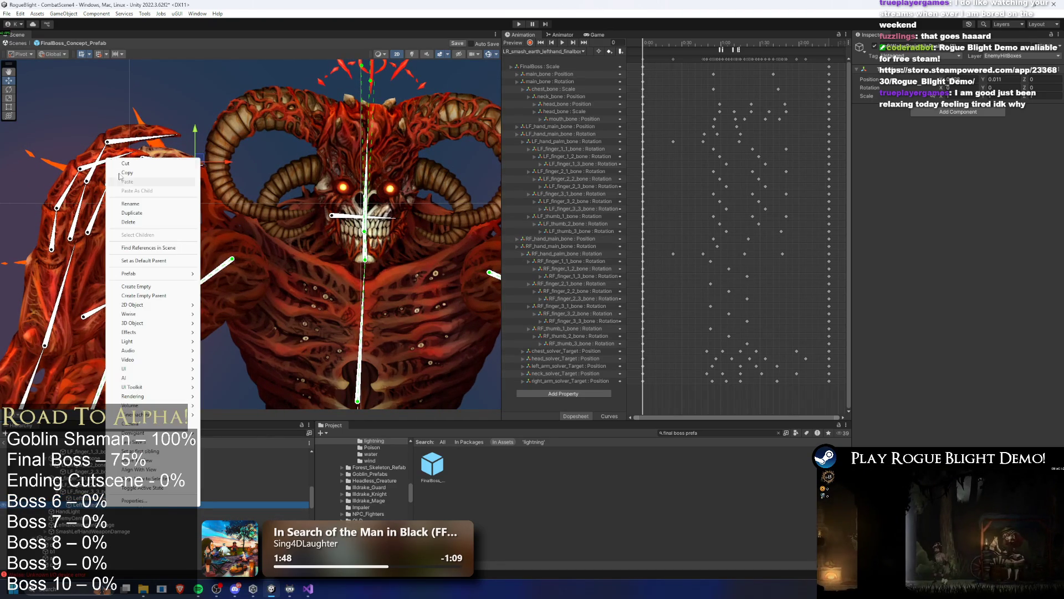
left_click(139, 212)
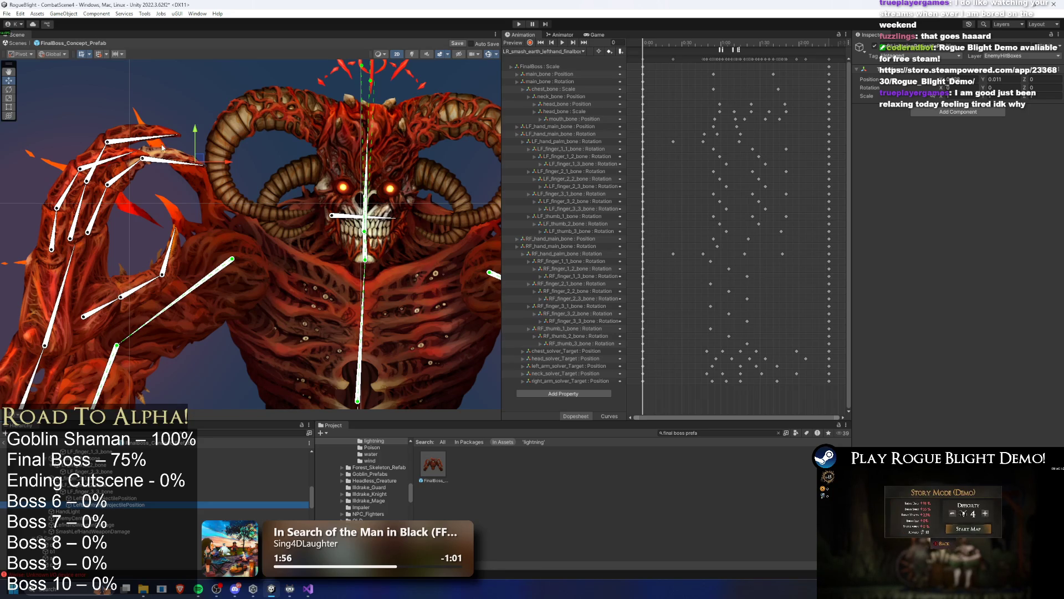
scroll(185, 158, "up", 5)
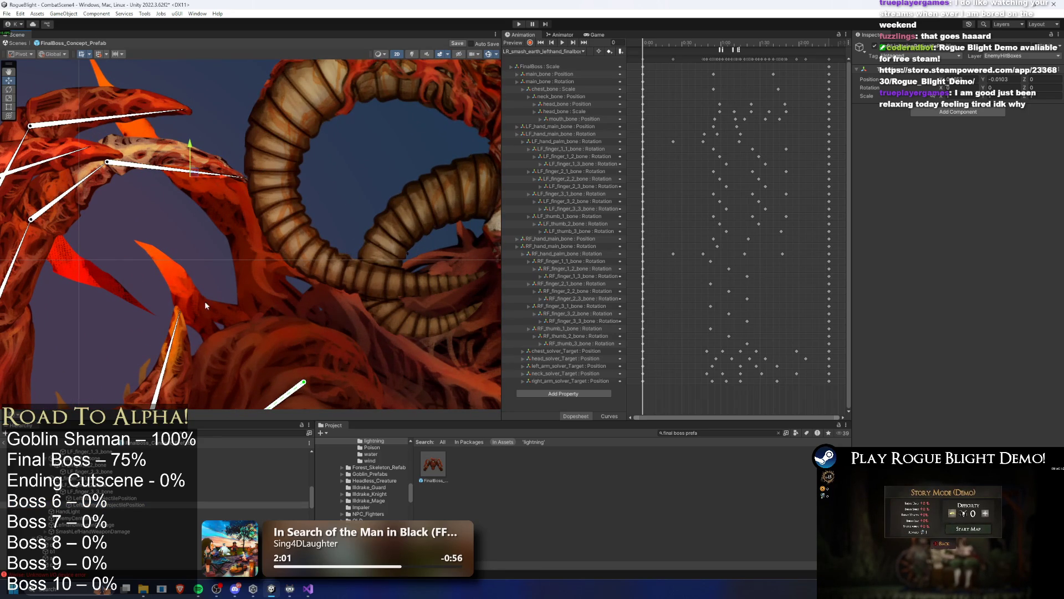
scroll(226, 181, "down", 4)
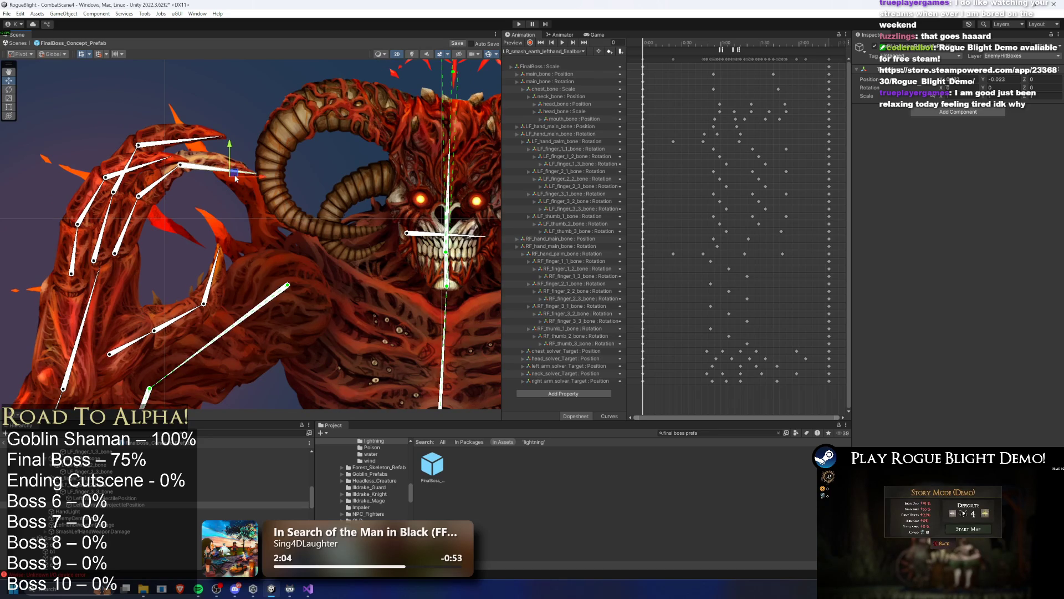
scroll(145, 488, "up", 10)
Select the FinalBoss_Concept_Prefab root and scroll to projectile entry 27, Landing Explosion Projectile.
left_click(52, 451)
scroll(1022, 271, "down", 5)
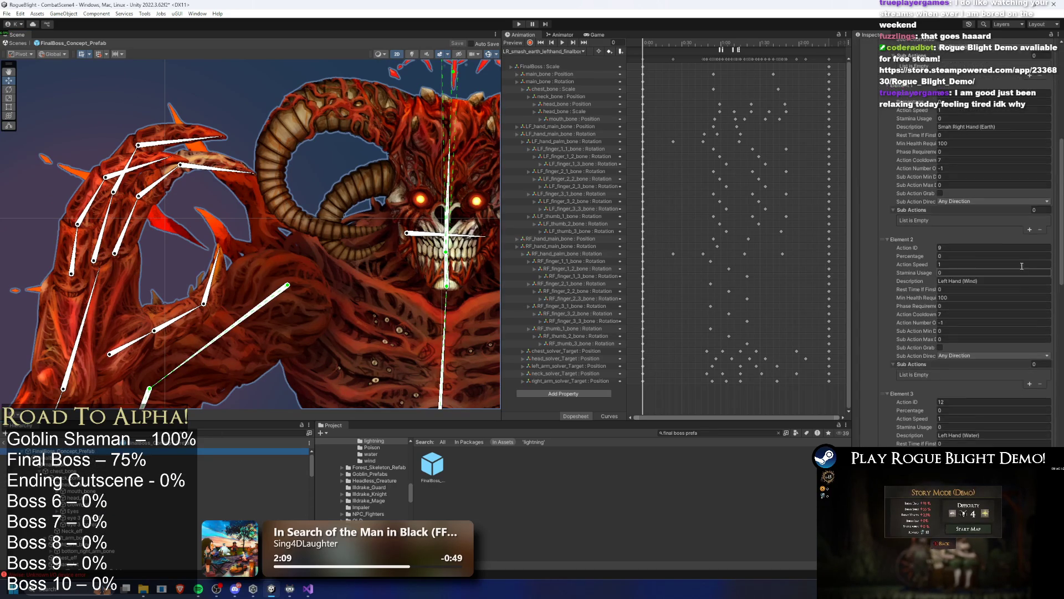
scroll(1022, 271, "down", 10)
scroll(962, 274, "down", 5)
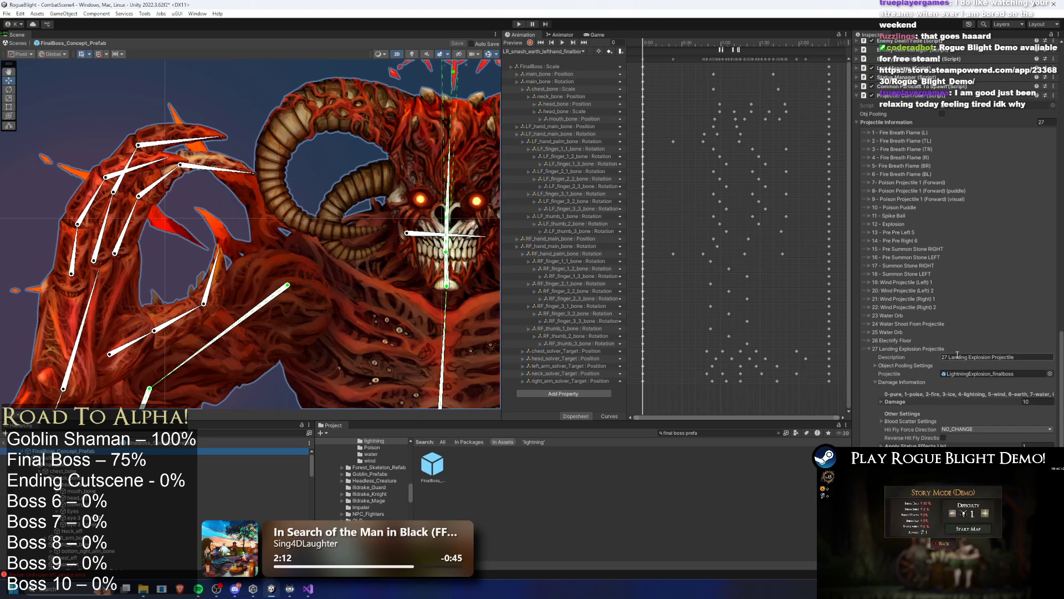
scroll(983, 368, "down", 10)
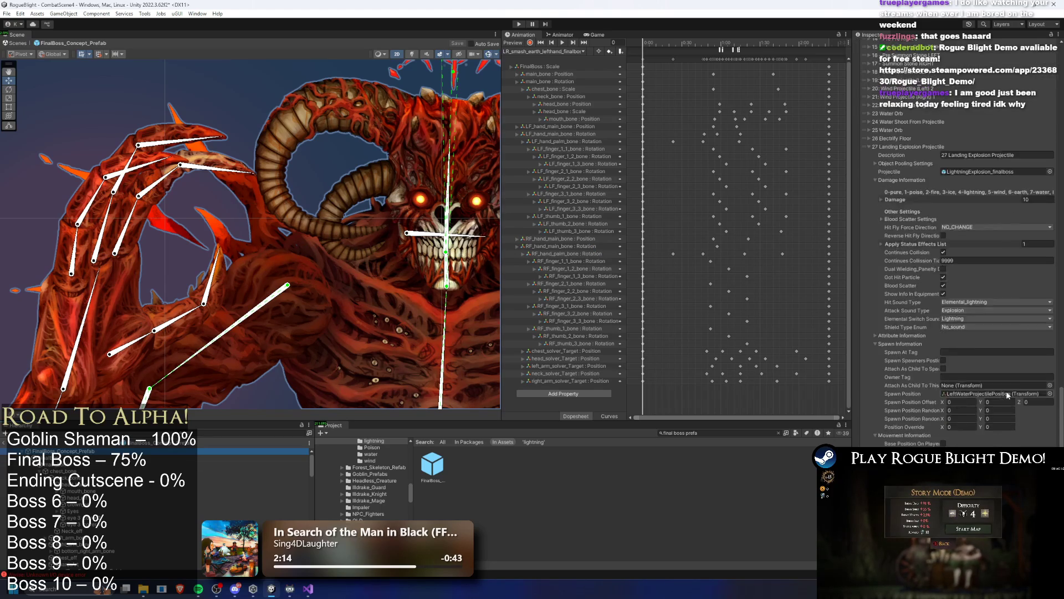
scroll(153, 489, "down", 10)
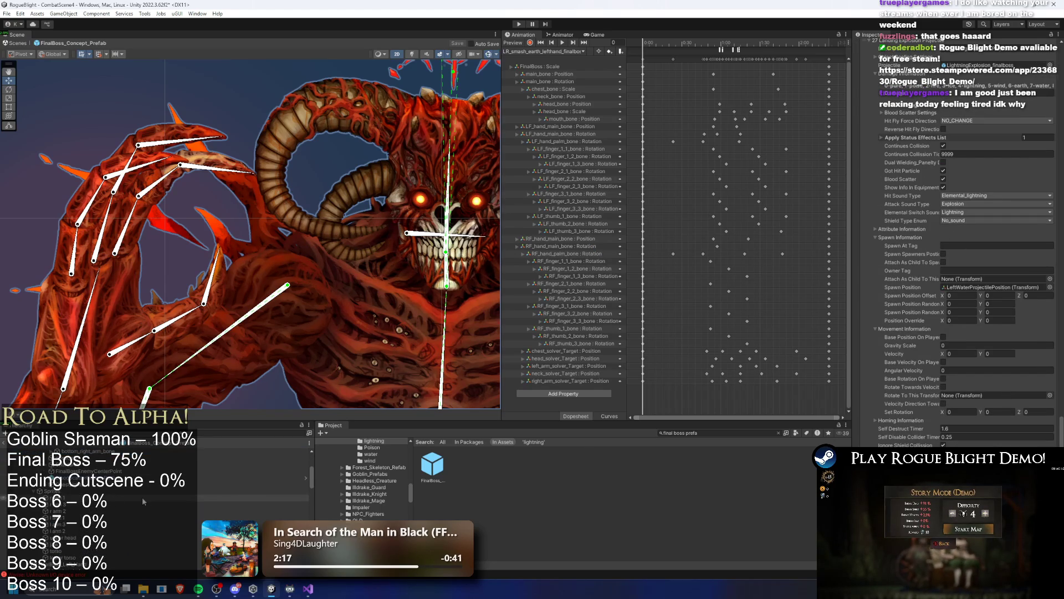
Assign the new spawn point to the lightning projectile and start a boss-fight playtest.
left_click_drag(138, 471, 983, 331)
left_click(521, 25)
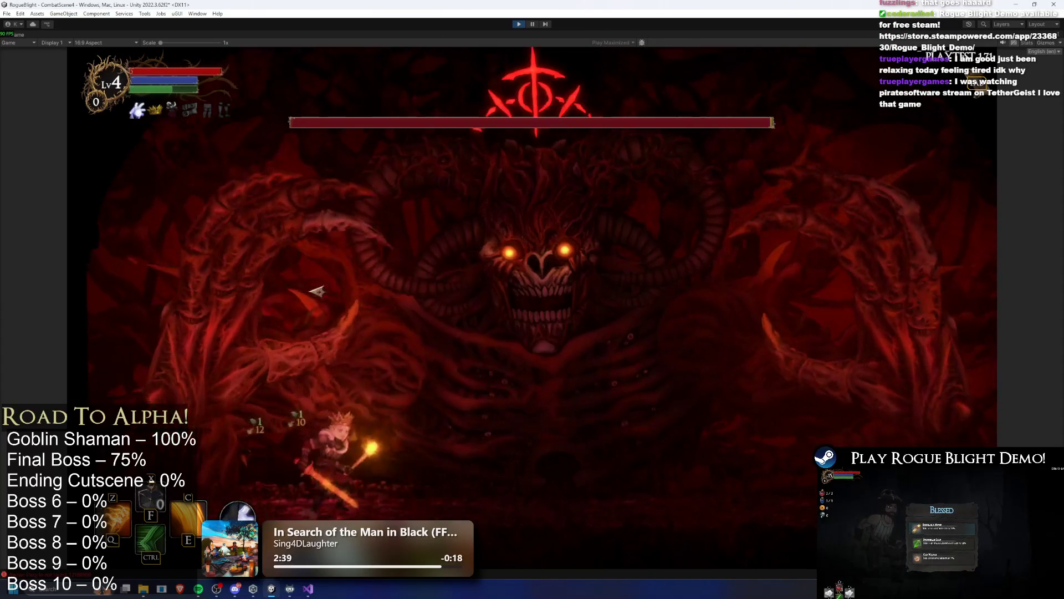
key("c")
key("d")
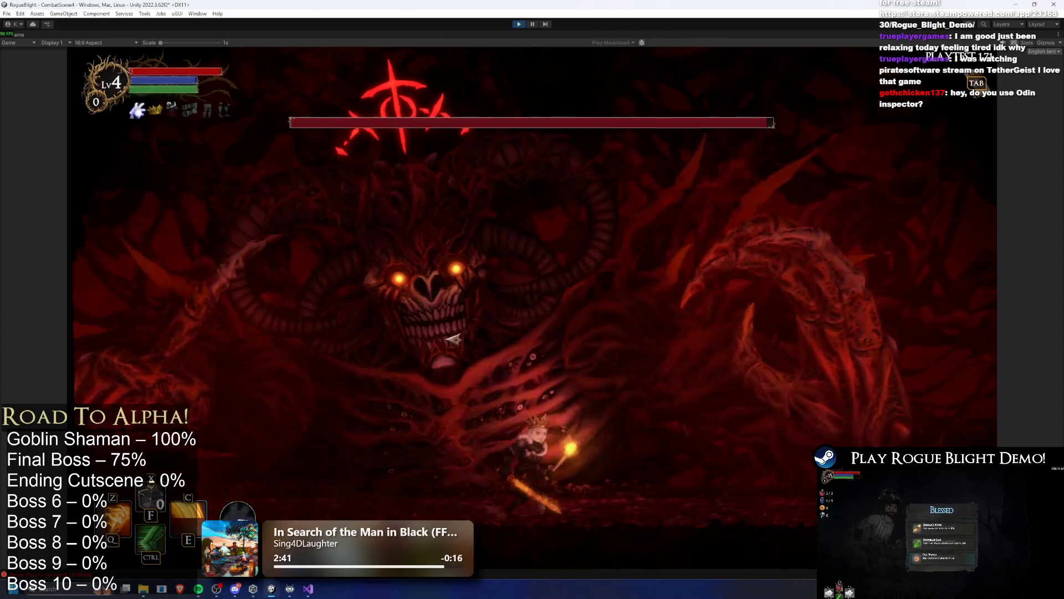
key("ctrl")
key("a")
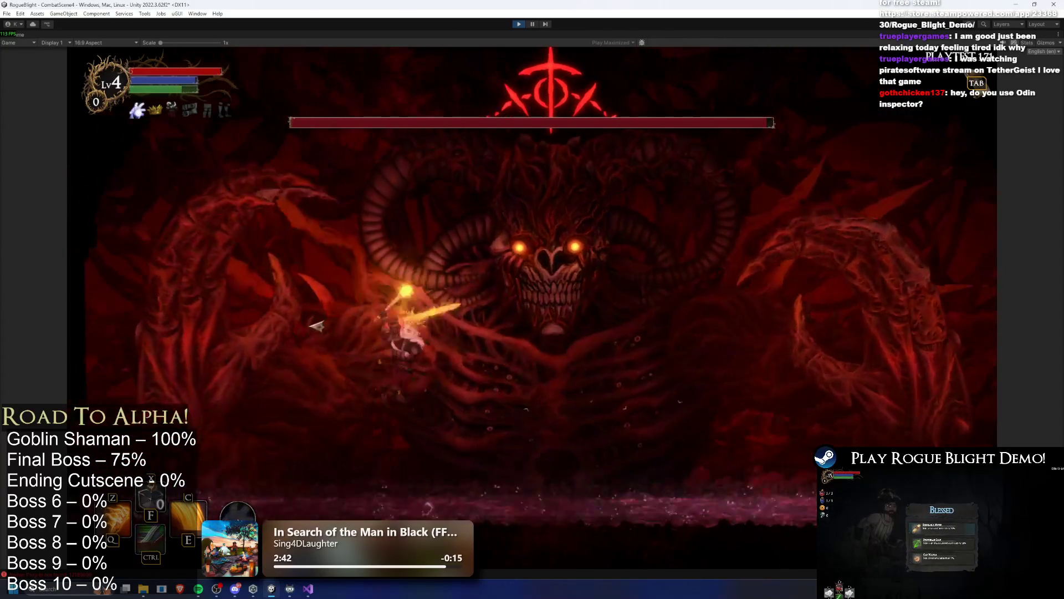
key("d")
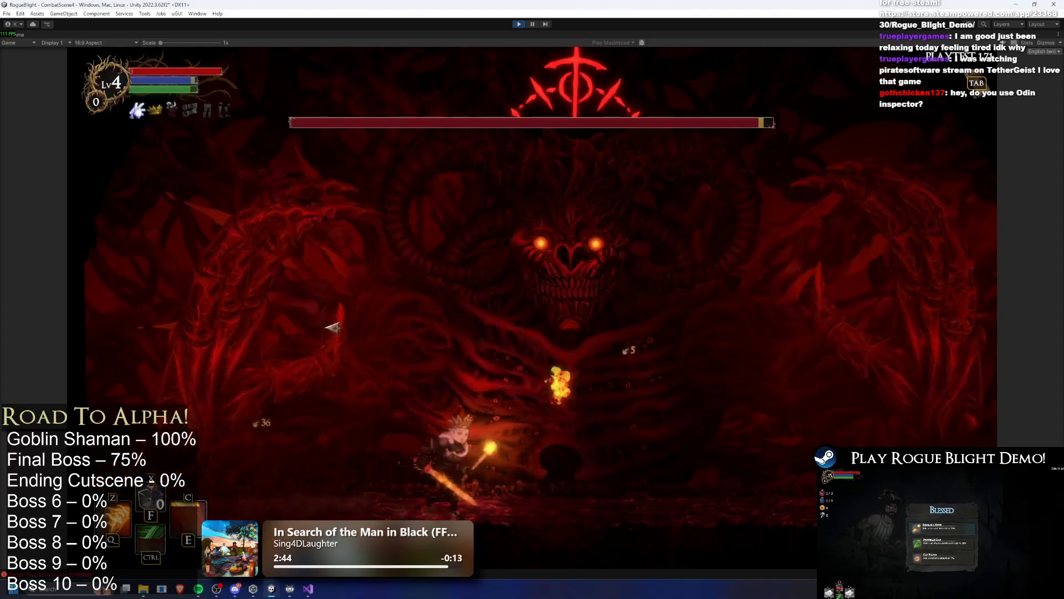
Dash, slash and cast skills while dodging the boss's green spit and purple blast.
key("d")
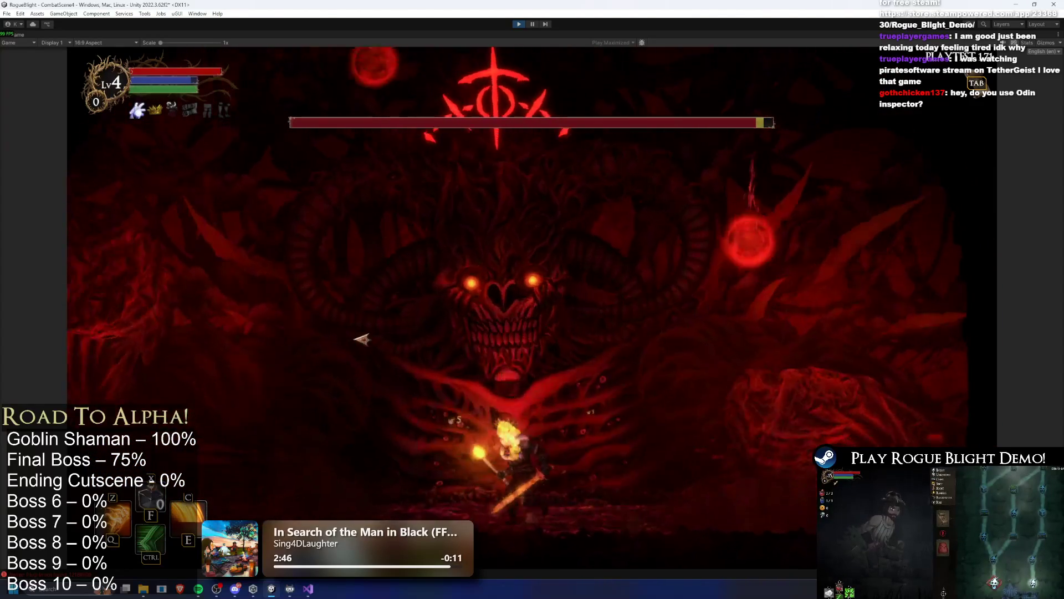
key("a")
key("ctrl")
key("d")
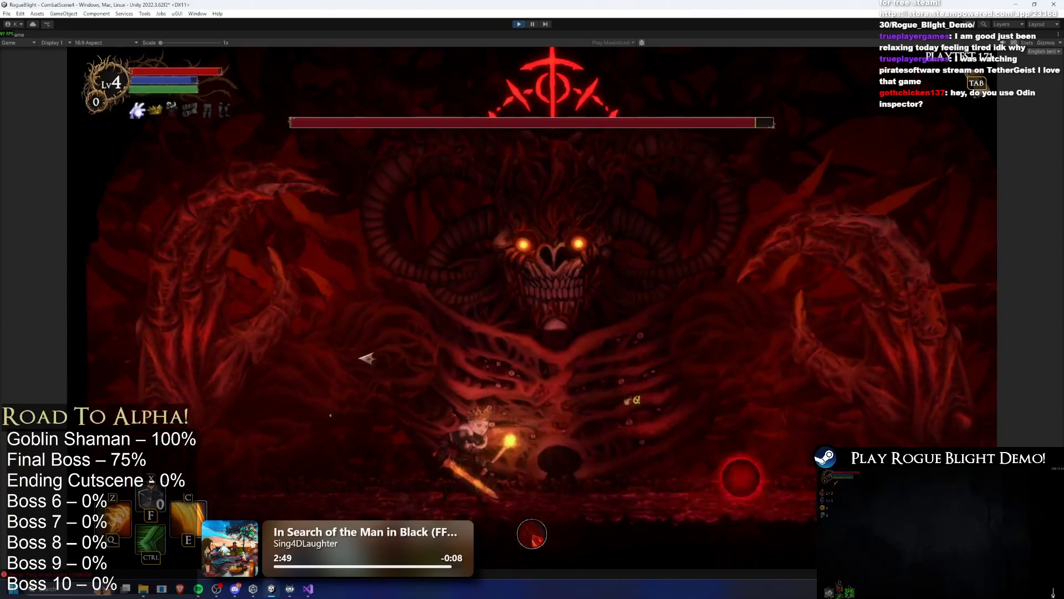
key("d")
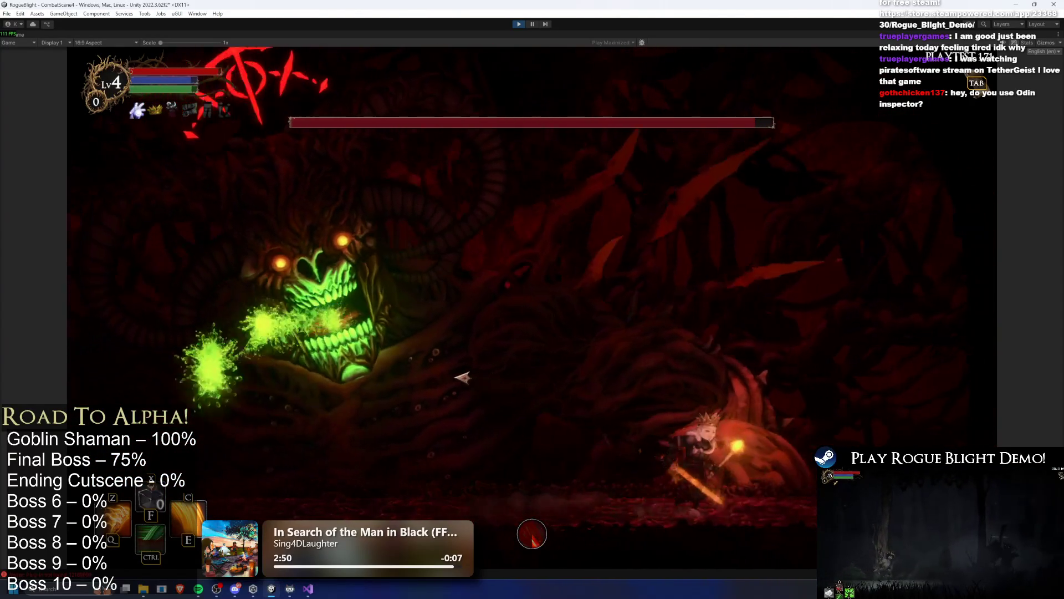
key("a")
key("ctrl")
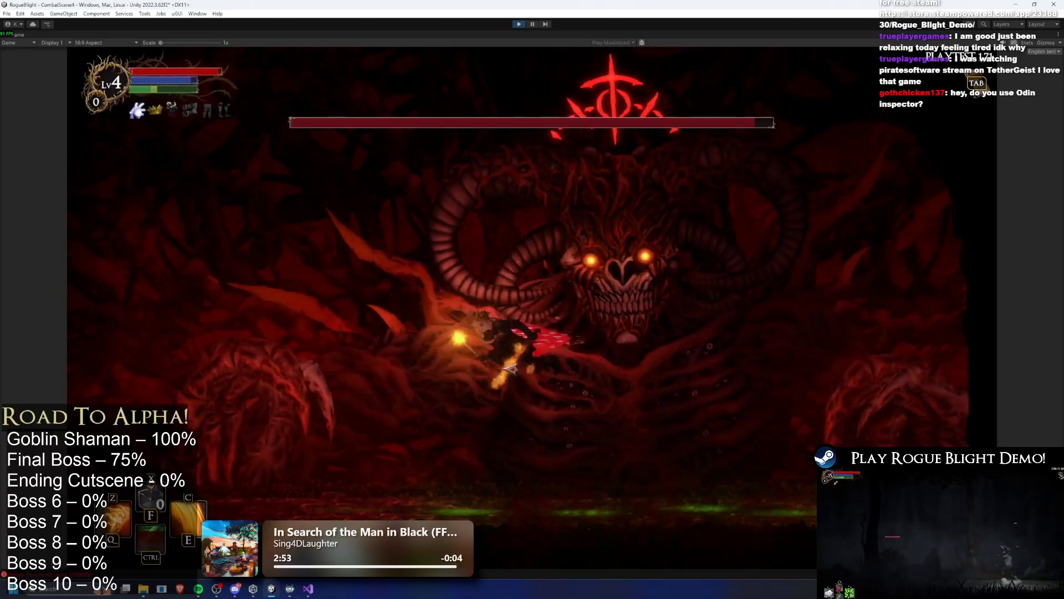
key("a")
key("c")
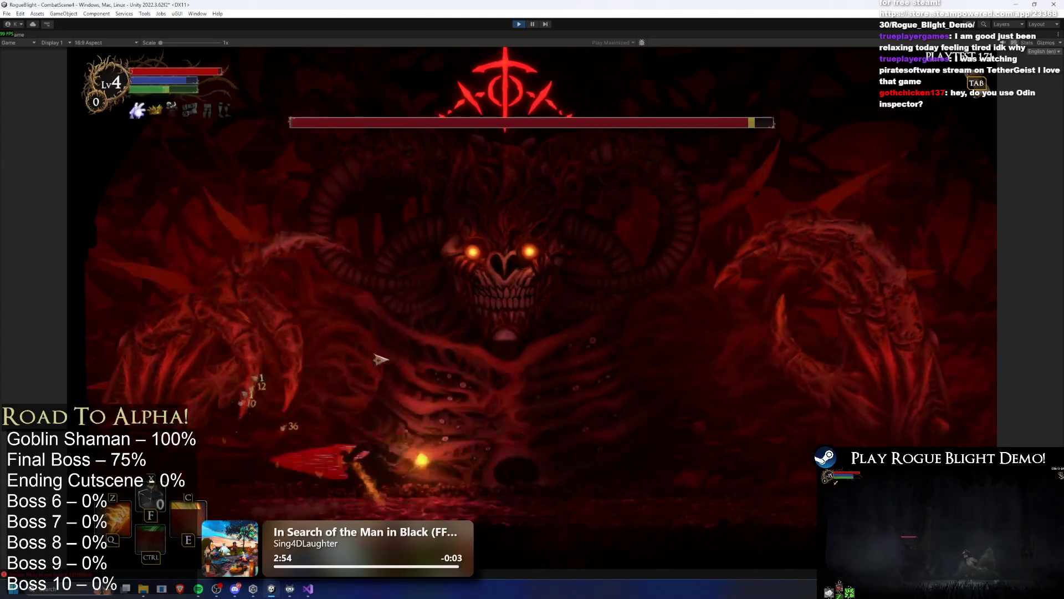
key("d")
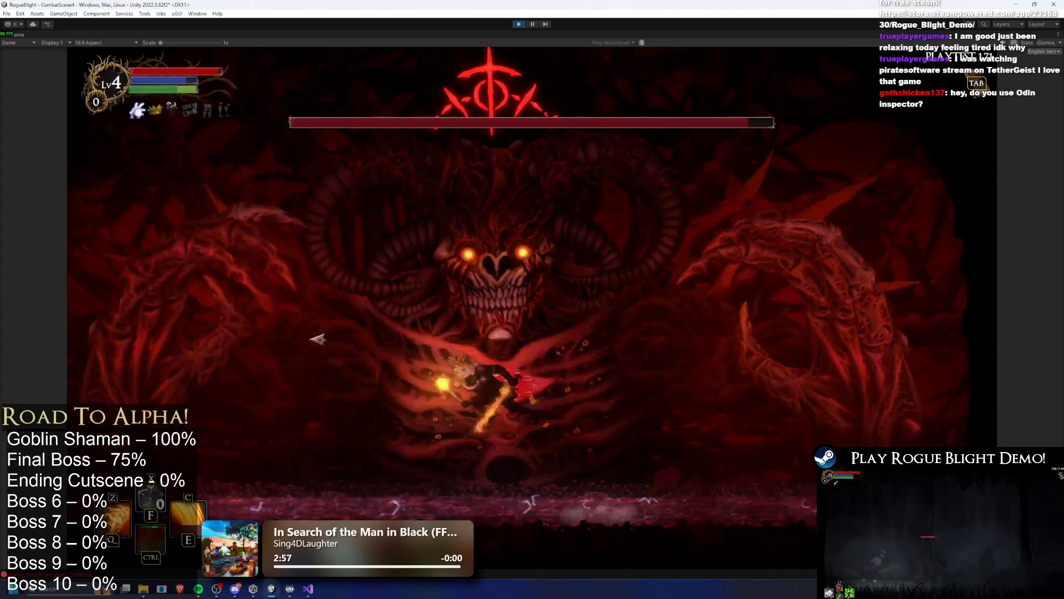
key("a")
left_click(311, 363)
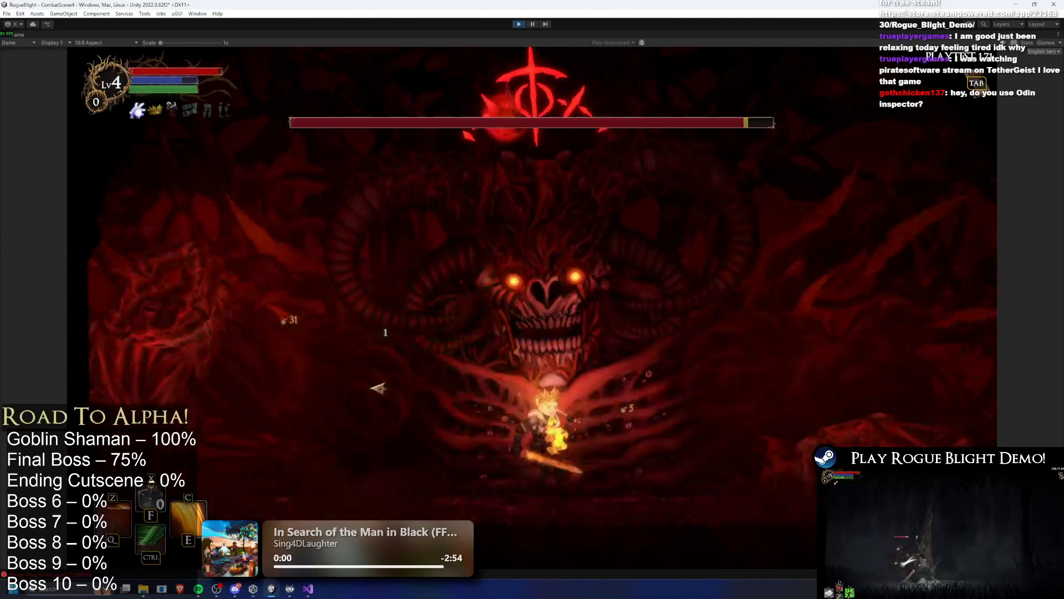
key("ctrl")
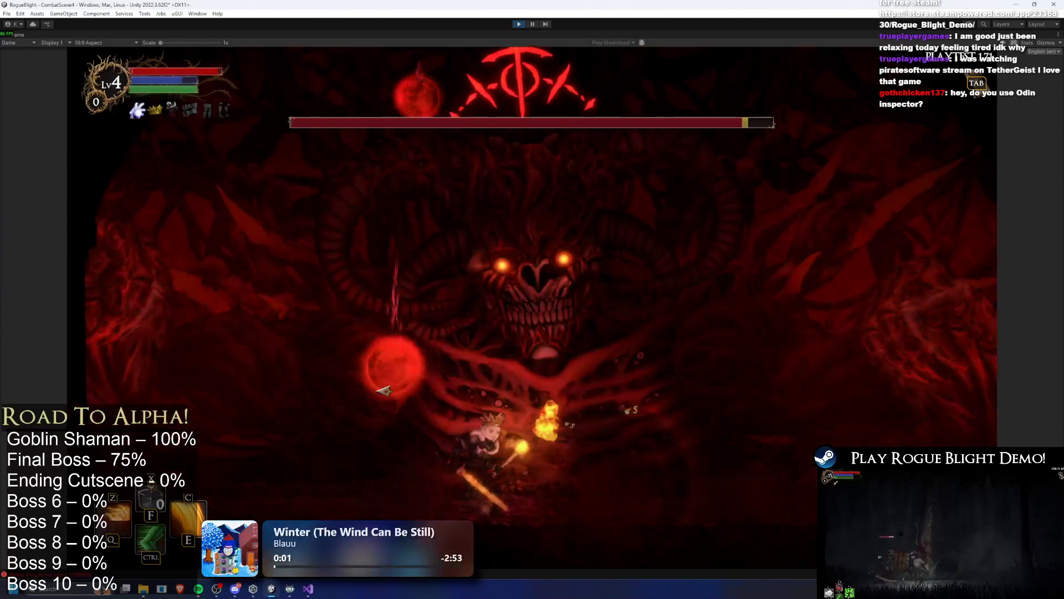
key("d")
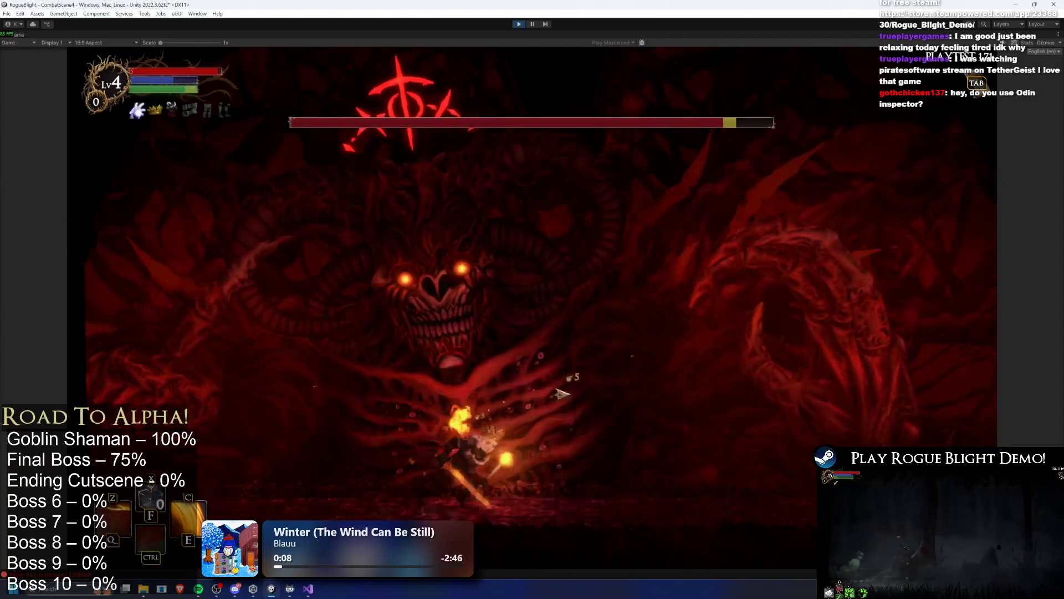
key("d")
Keep running, dashing and casting fire attacks at the boss, then exit Play mode with Ctrl+P.
key("a")
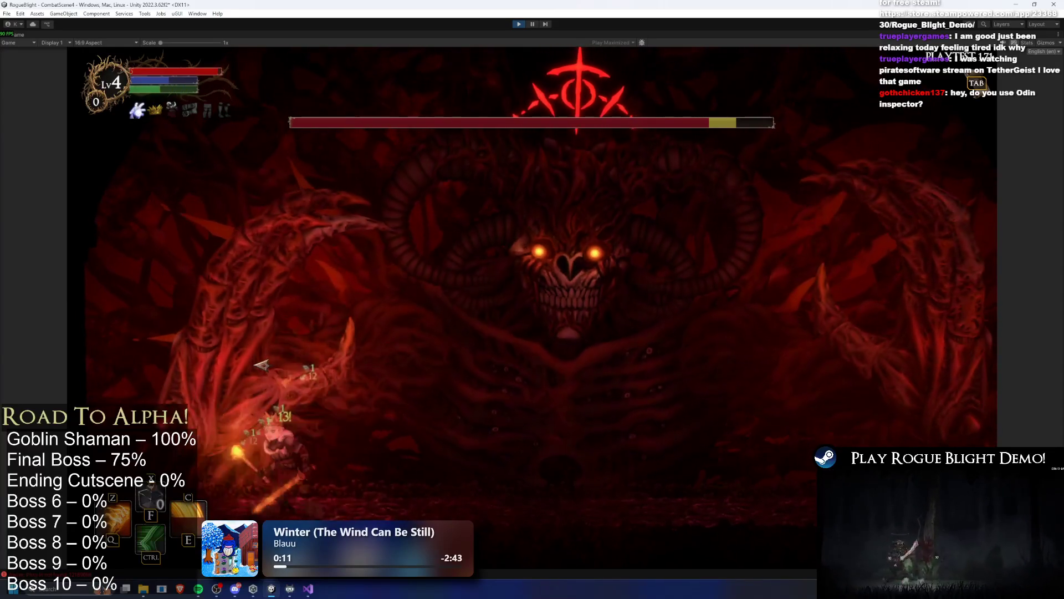
key("ctrl")
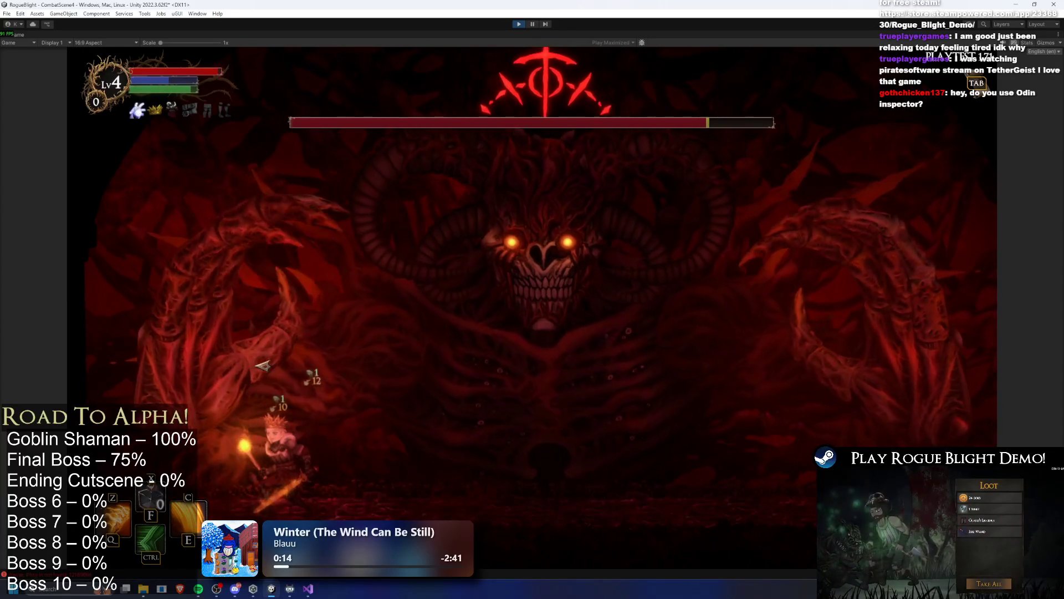
key("d")
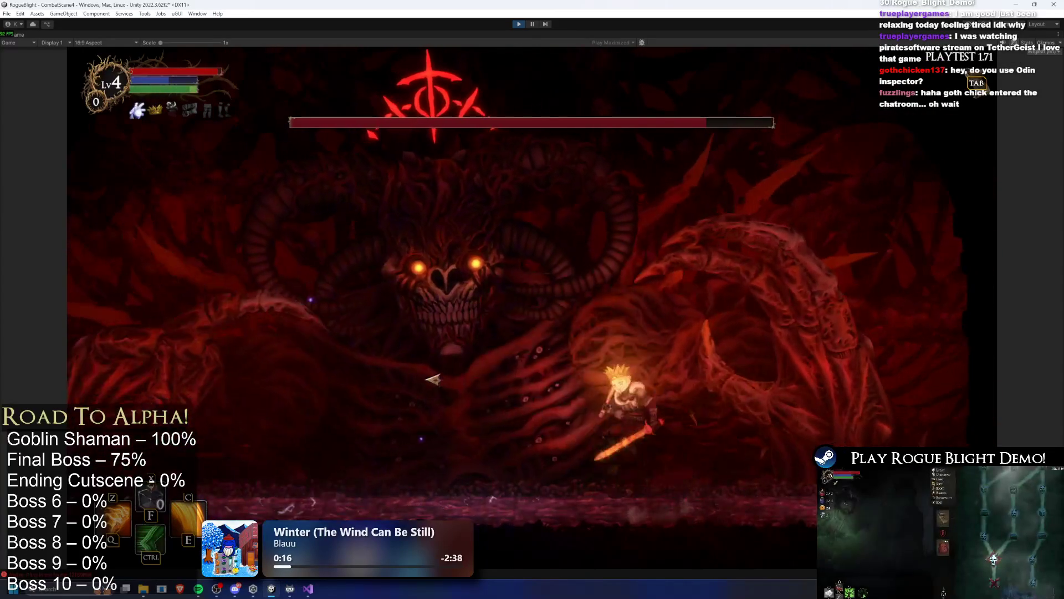
key("a")
key("c")
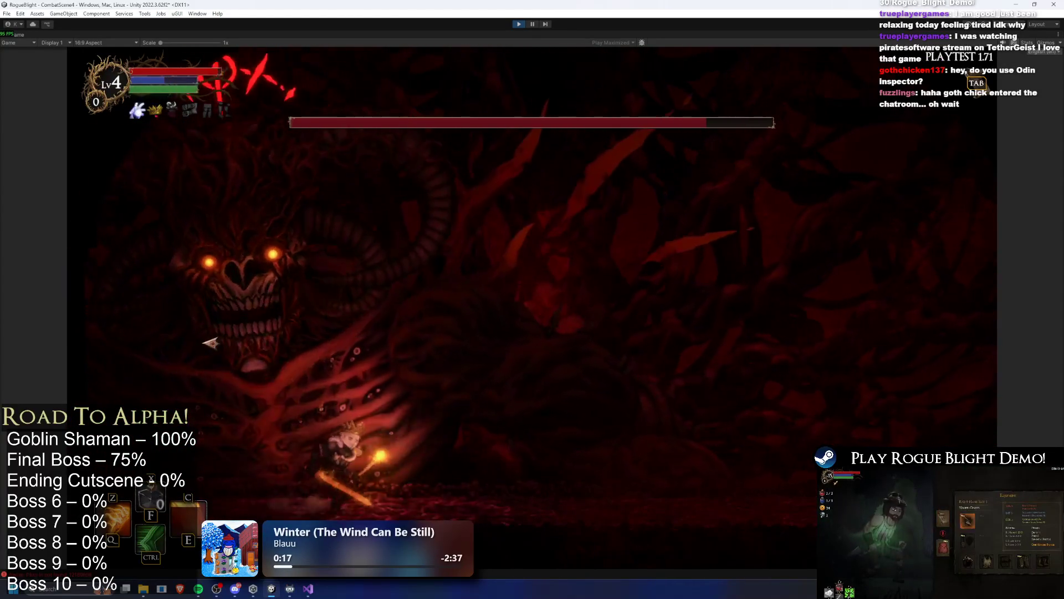
key("d")
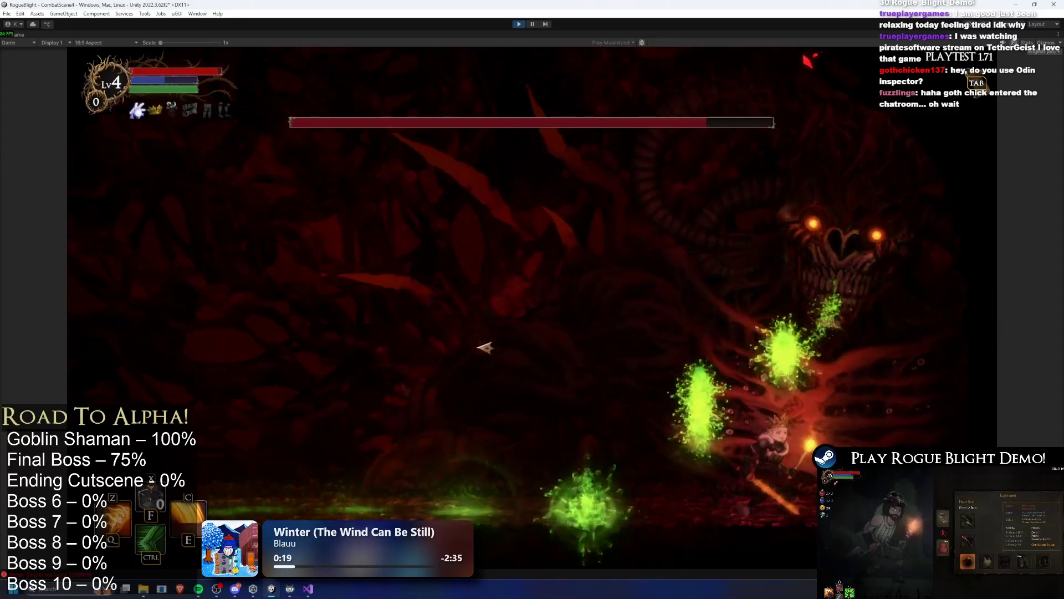
key("a")
key("ctrl")
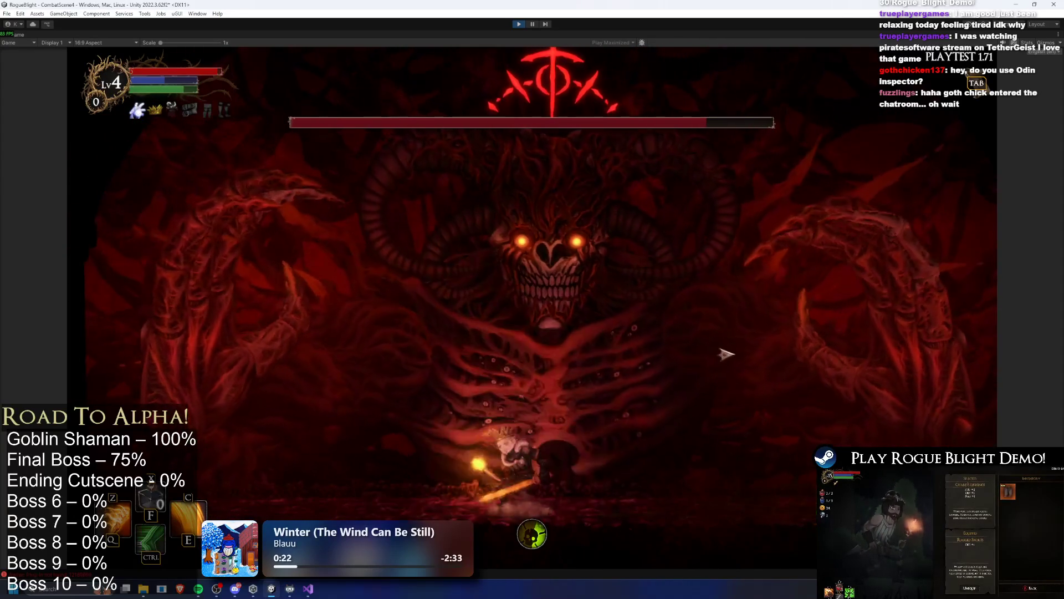
key("a")
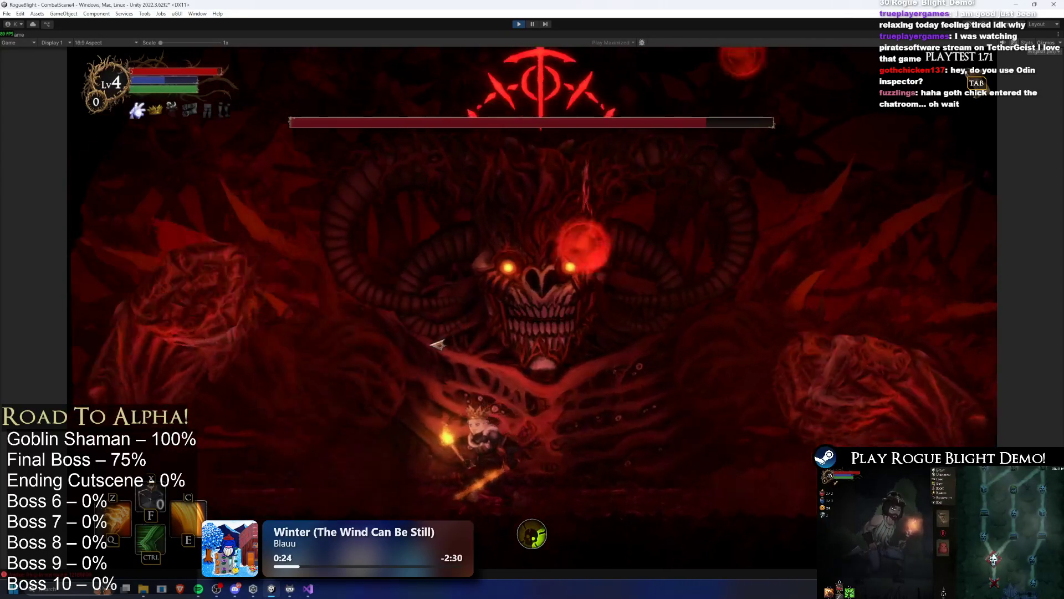
key("d")
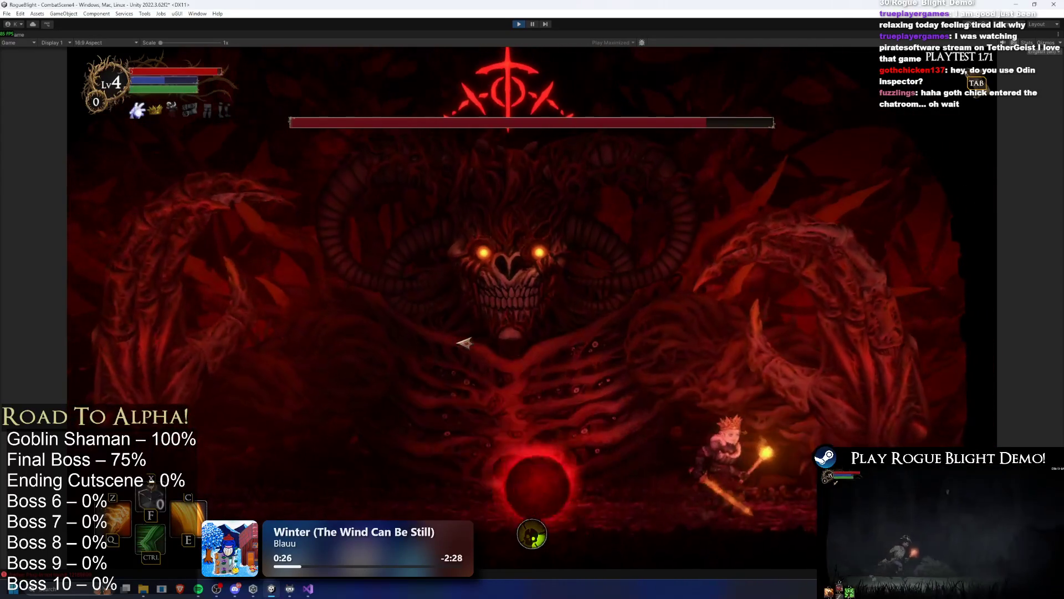
key("a")
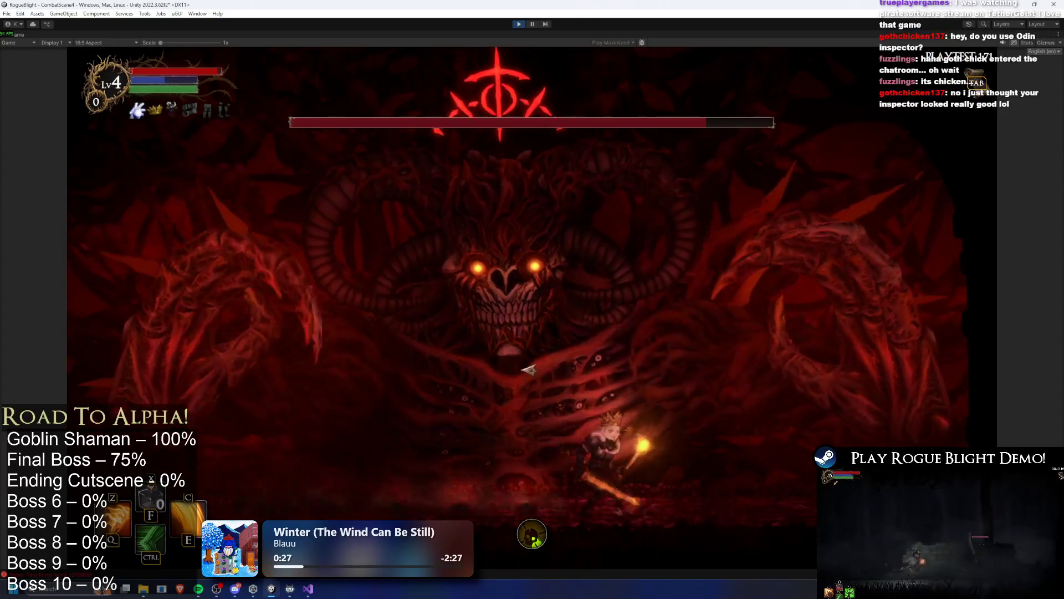
key("a")
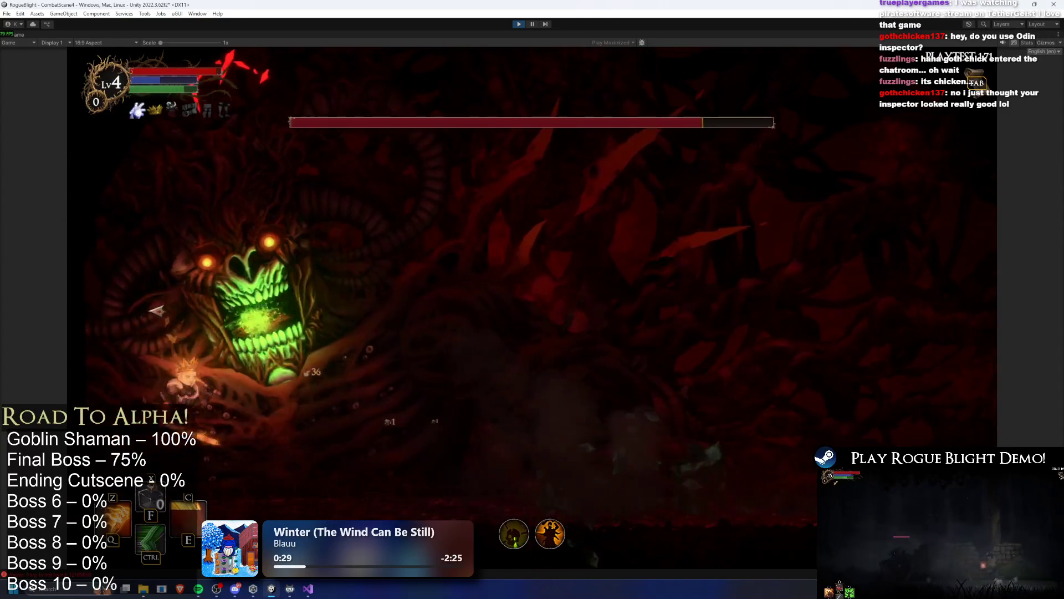
key("d")
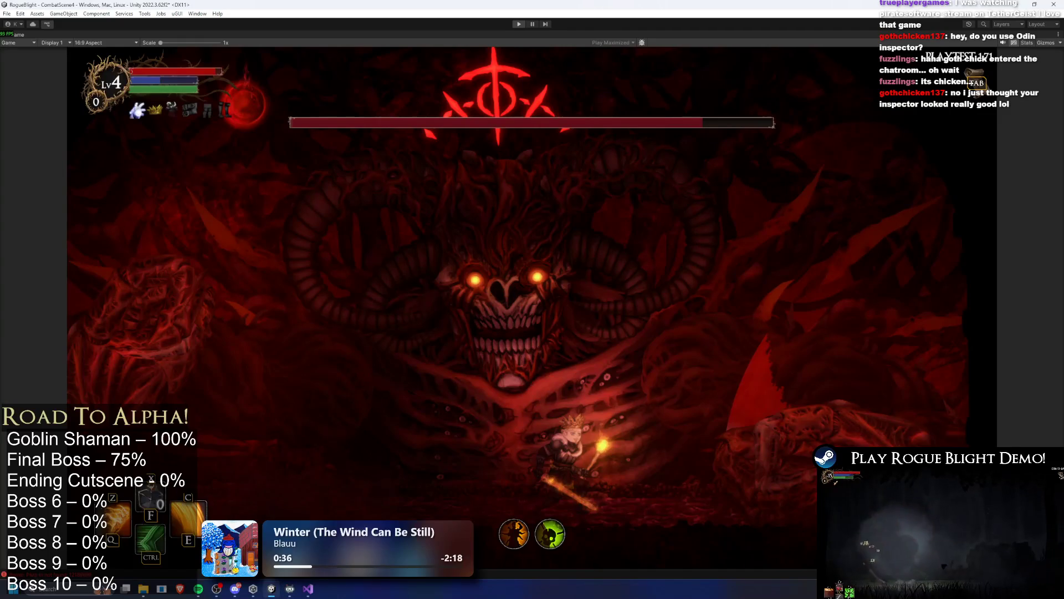
key("ctrl+p")
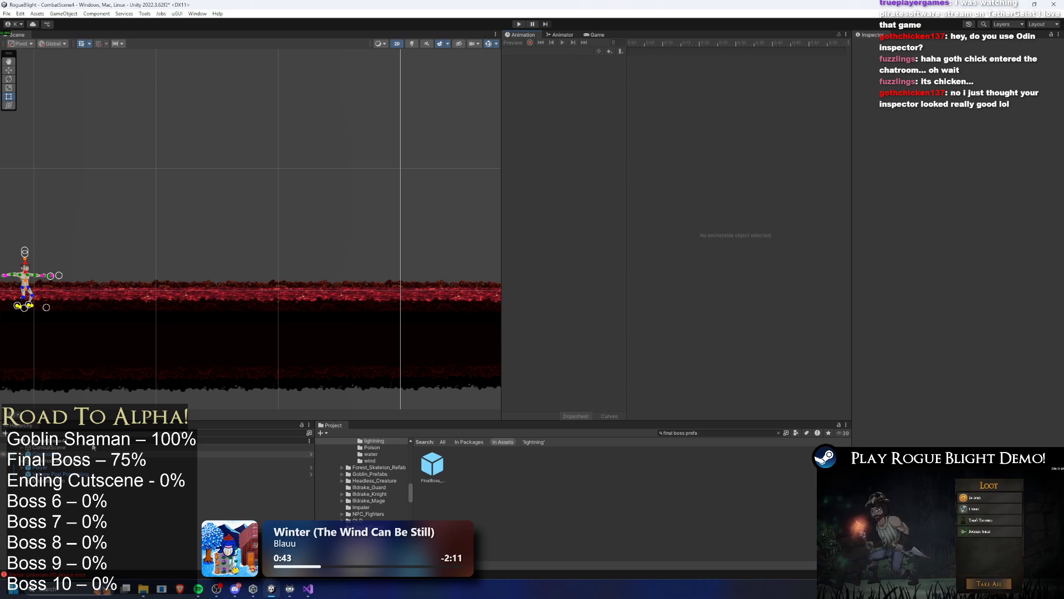
Save the CombatScene with Ctrl+S.
key("ctrl+s")
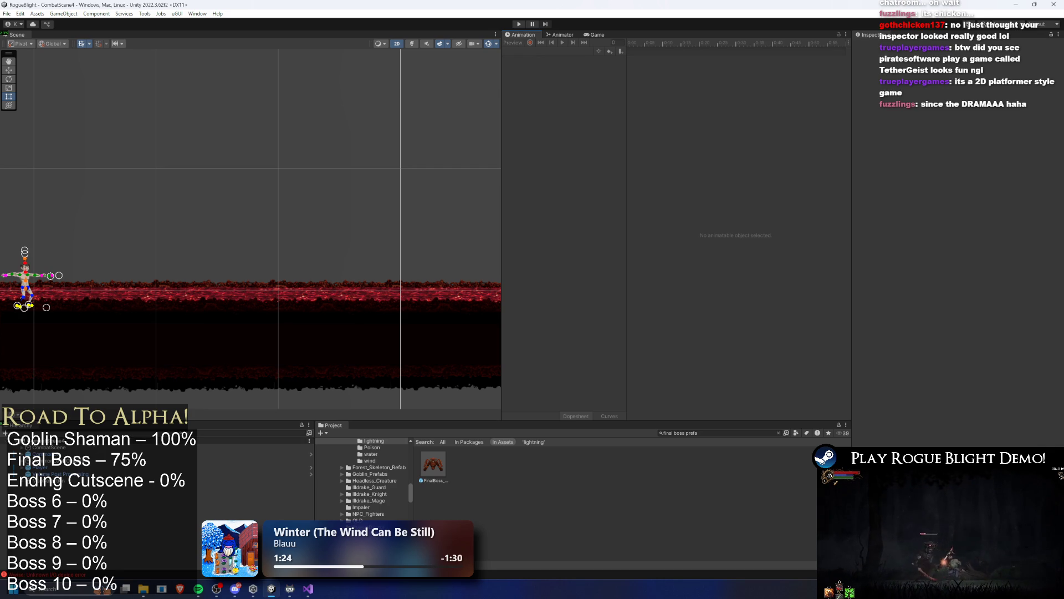
Open the FinalBoss prefab, centre the boss, preview frame 71 and list its clips.
double_click(427, 467)
scroll(338, 233, "down", 5)
left_click_drag(301, 130, 280, 130)
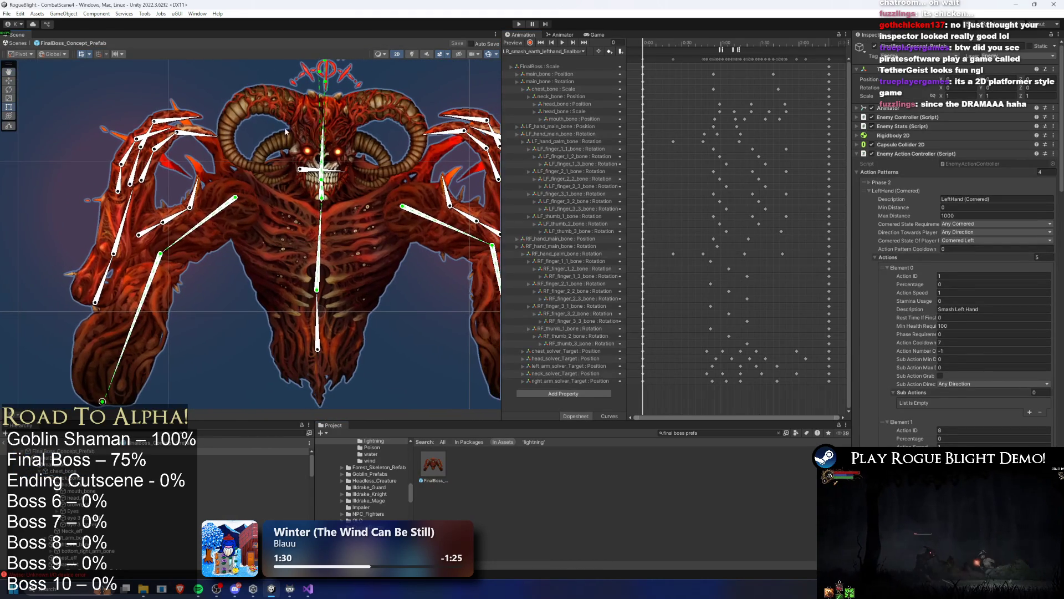
scroll(1008, 252, "down", 4)
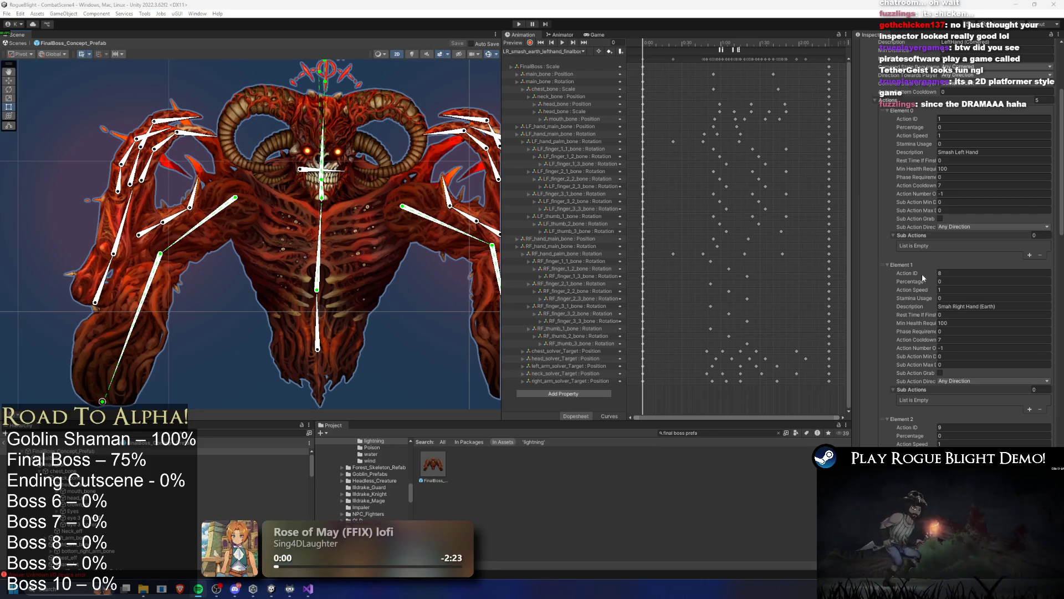
scroll(920, 277, "down", 5)
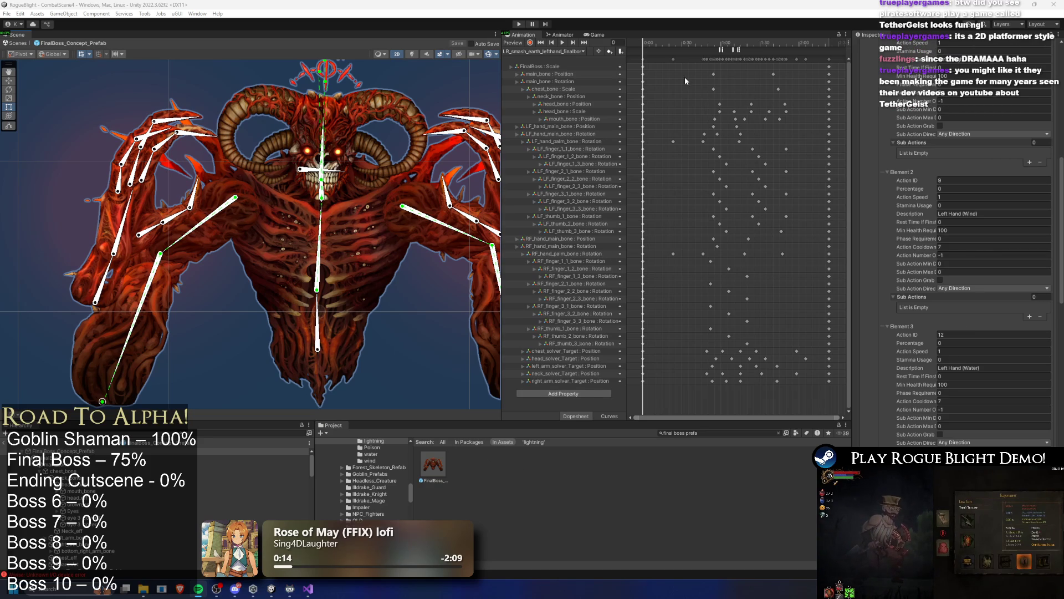
left_click_drag(681, 42, 735, 42)
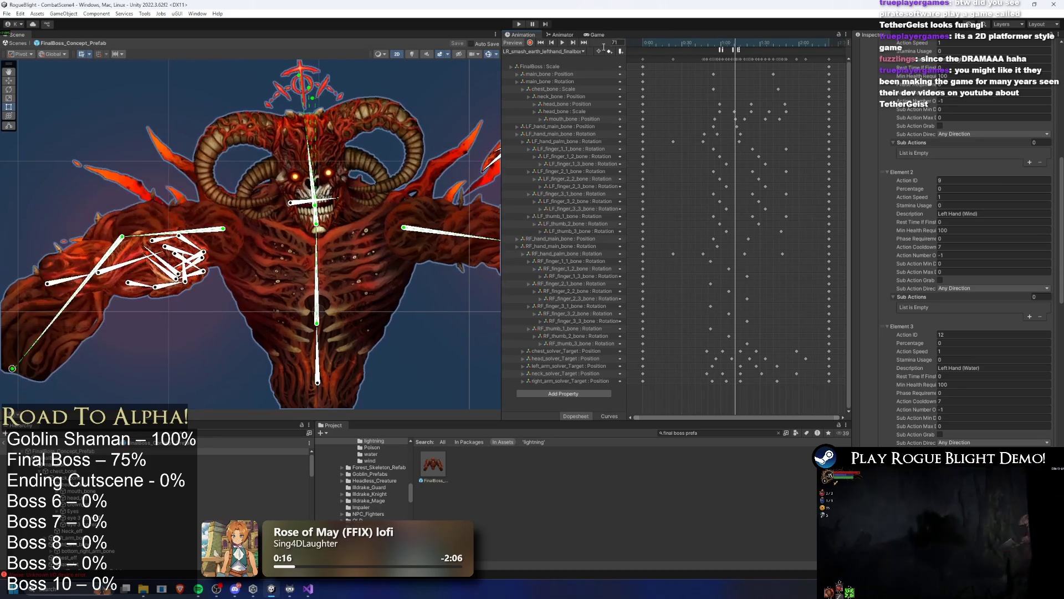
left_click(554, 51)
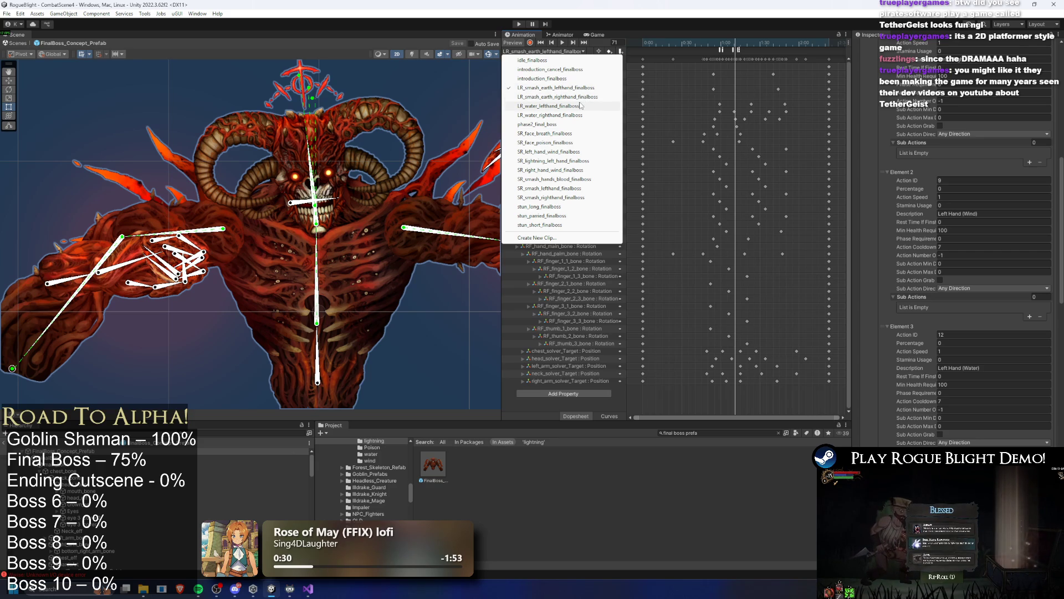
Load SR_lightning_left_hand_finalboss and preview its casting pose at frame 80.
left_click(574, 161)
left_click(661, 49)
left_click_drag(661, 48, 731, 42)
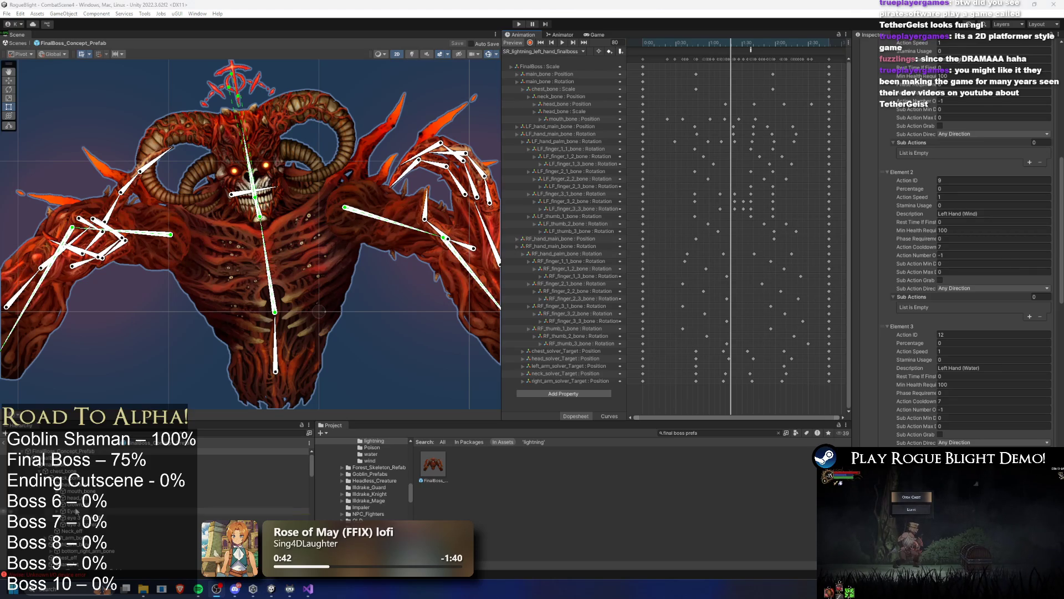
Launch Google Chrome from the system search, then switch away from it.
key("super")
type("g")
key("Return")
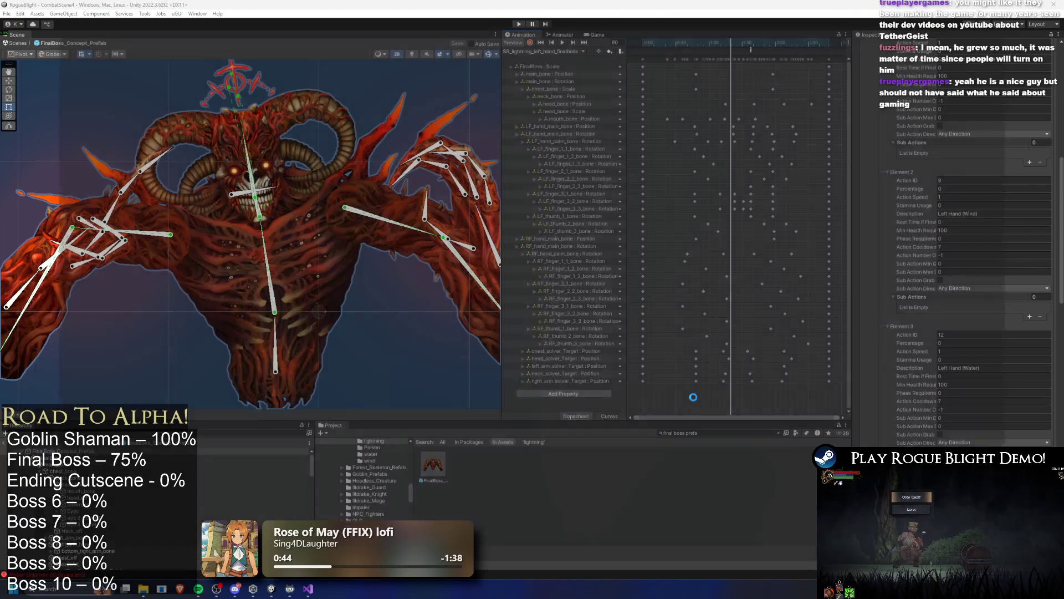
key("alt+Tab")
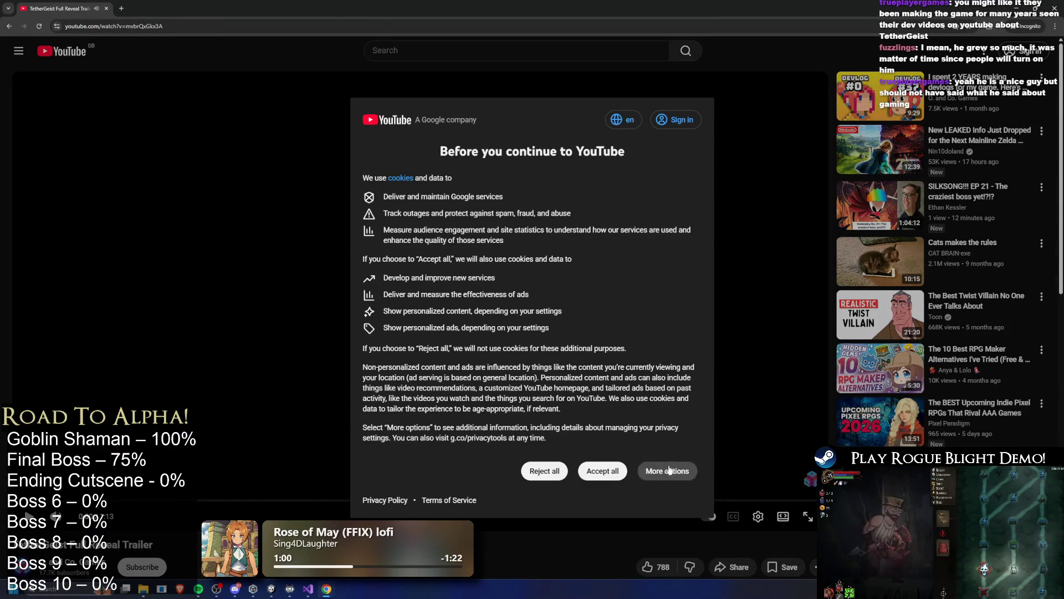
Decline the optional YouTube cookies, scroll the trailer page, then return to Unity.
left_click(545, 471)
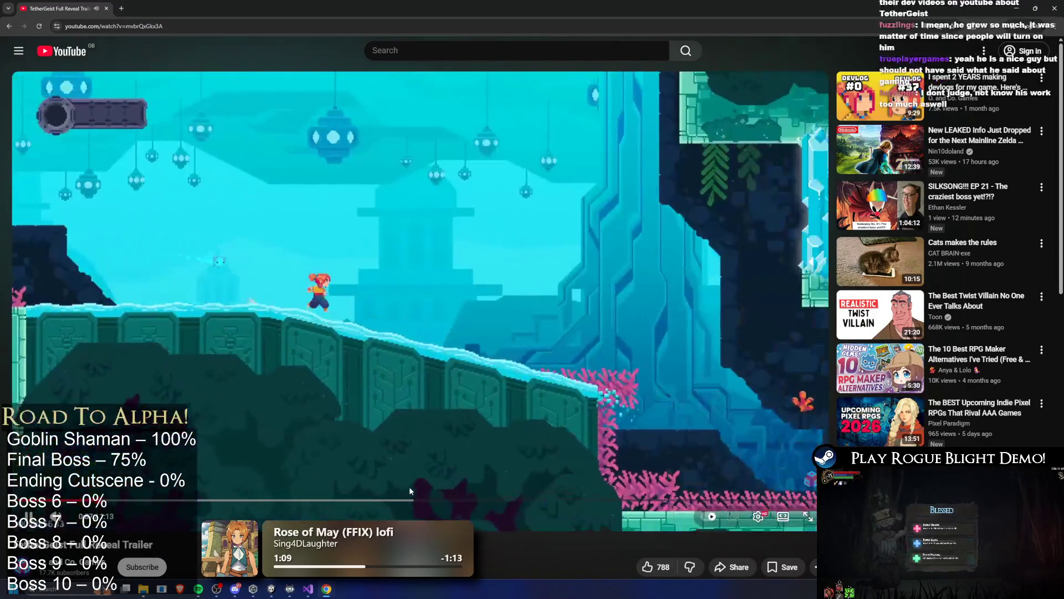
scroll(207, 481, "down", 1)
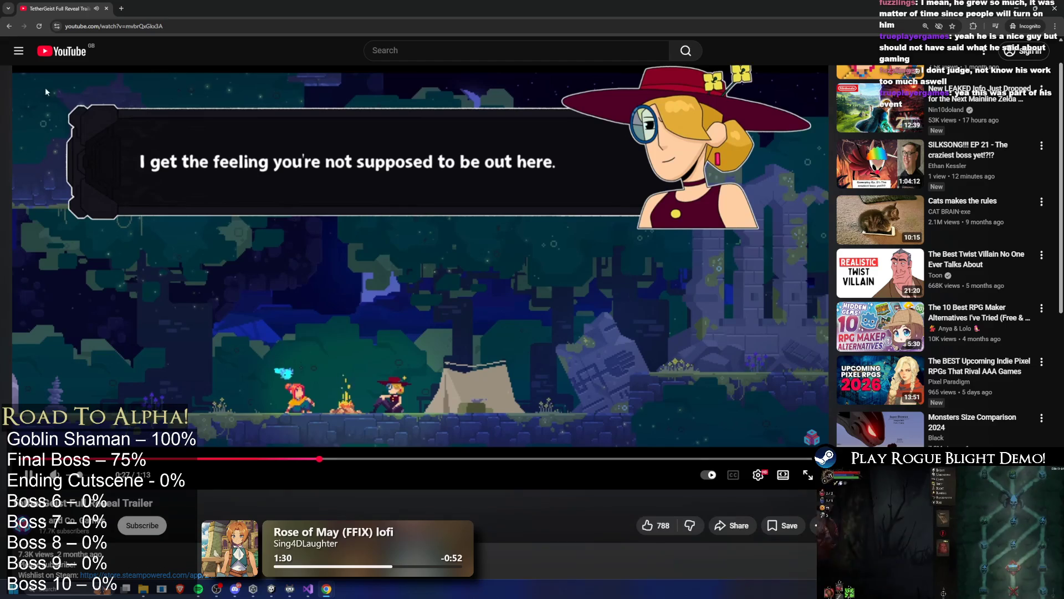
key("alt+Tab")
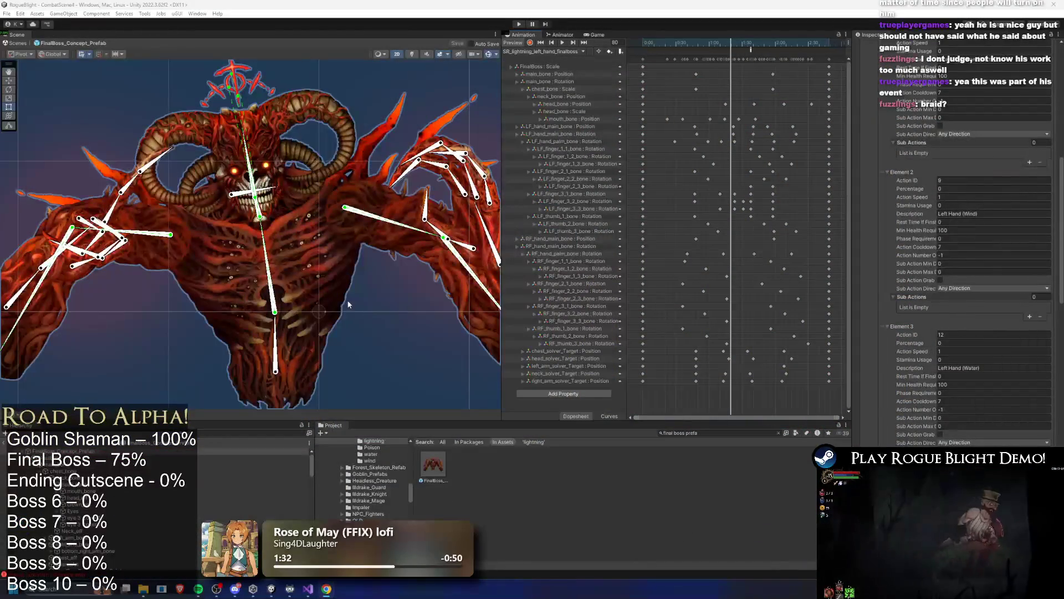
Scrub and play back SR_lightning_left_hand_finalboss, zoom the dopesheet out, and list the clips.
scroll(251, 265, "down", 5)
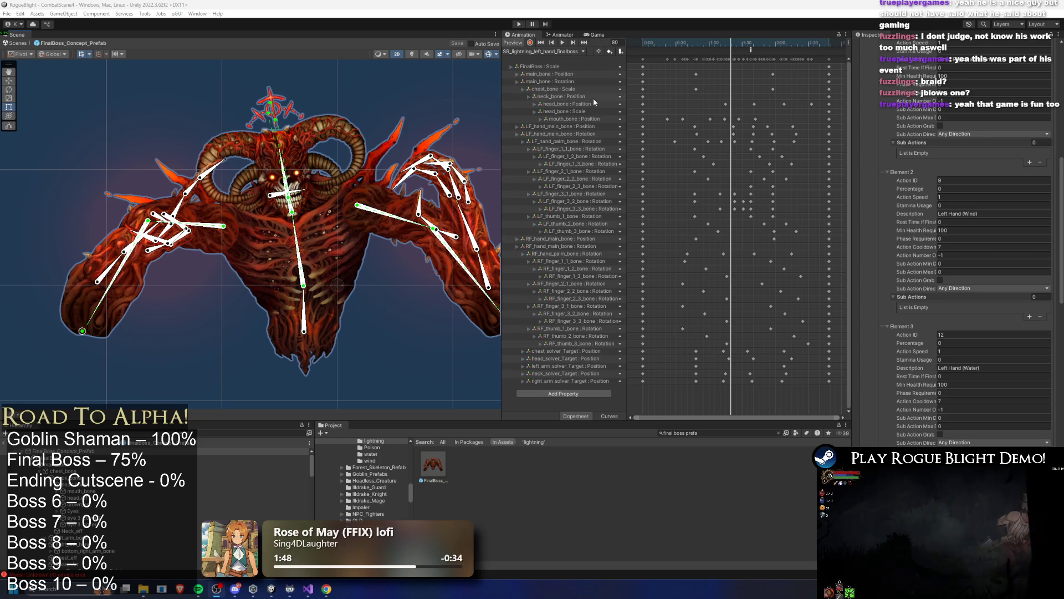
mouse_move(702, 41)
left_mouse_down()
mouse_move(817, 44)
mouse_move(626, 40)
left_mouse_up()
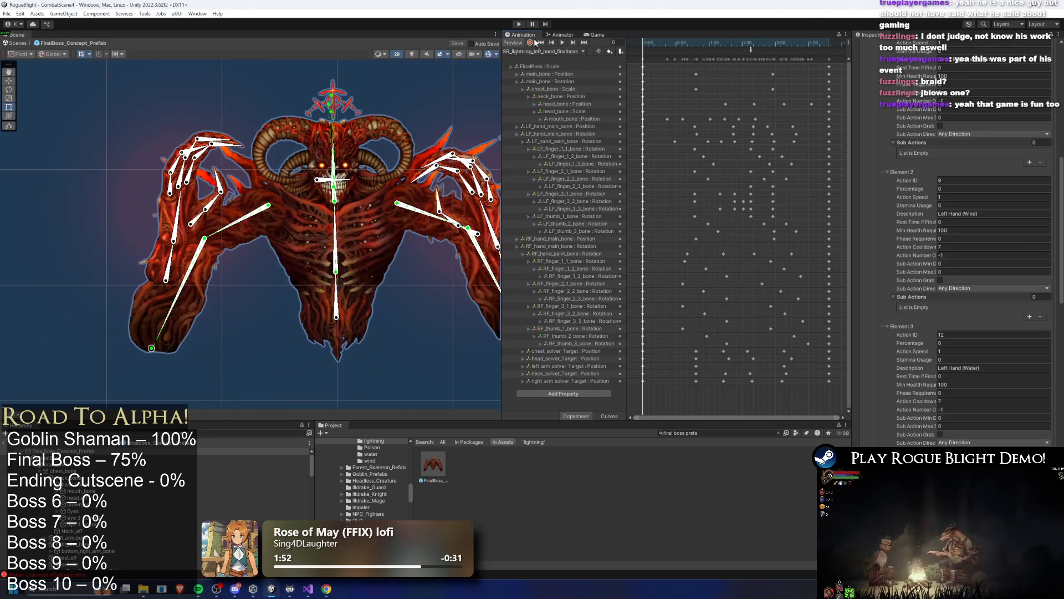
left_click(563, 42)
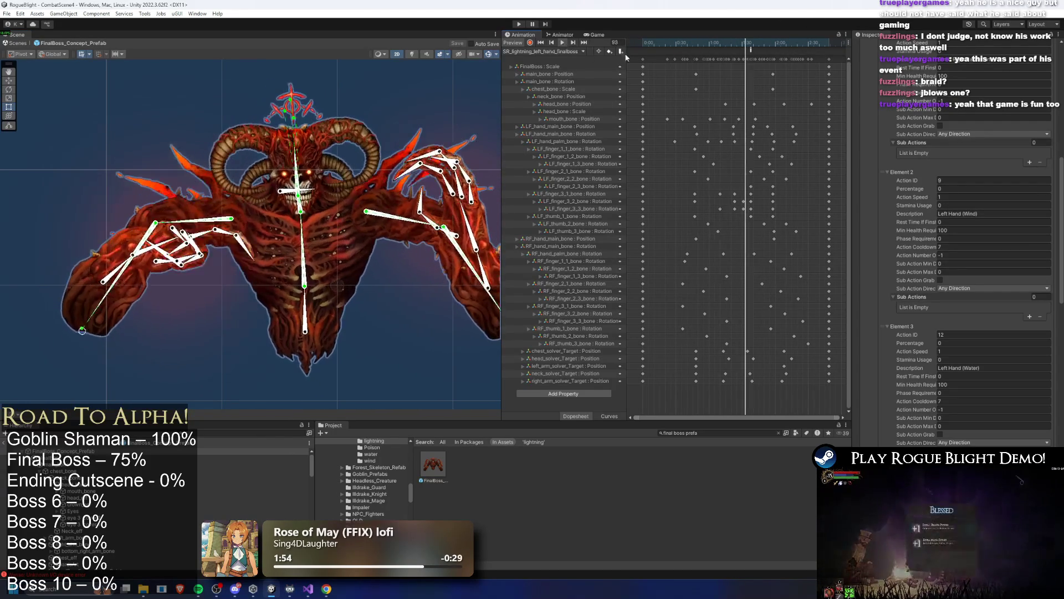
scroll(728, 52, "down", 2)
left_click(562, 53)
Start a new clip and browse to _Project/_Animations/_Enemy/FinalBoss.
left_click(531, 241)
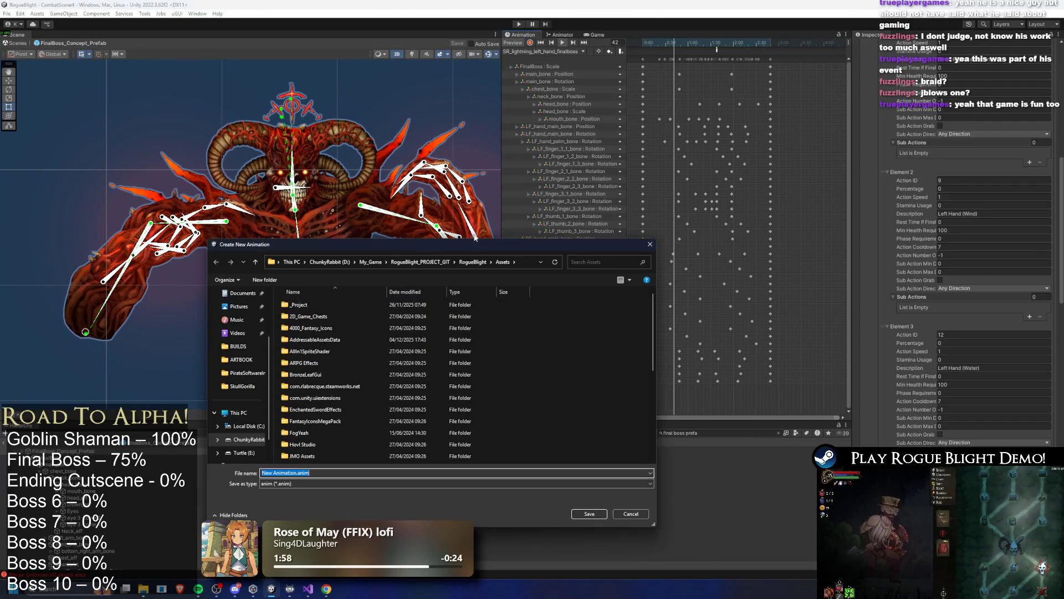
left_click(297, 305)
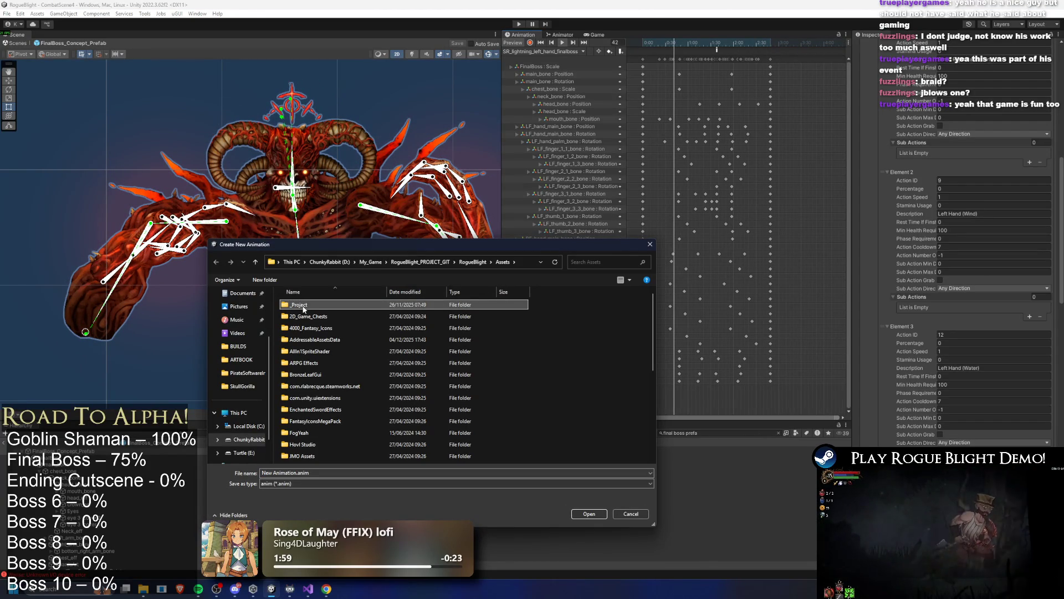
double_click(306, 306)
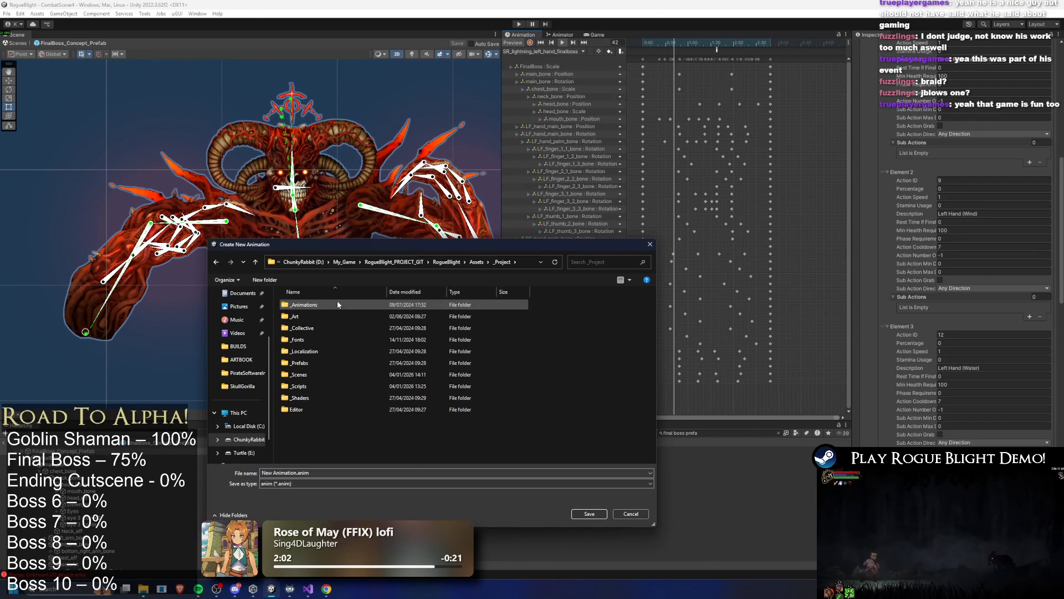
double_click(332, 305)
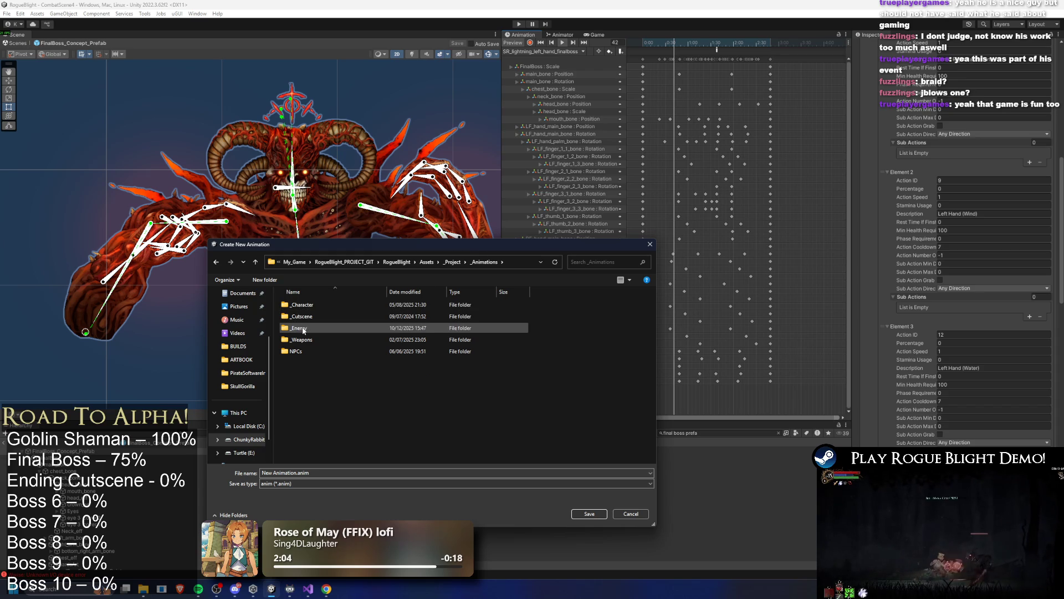
double_click(304, 329)
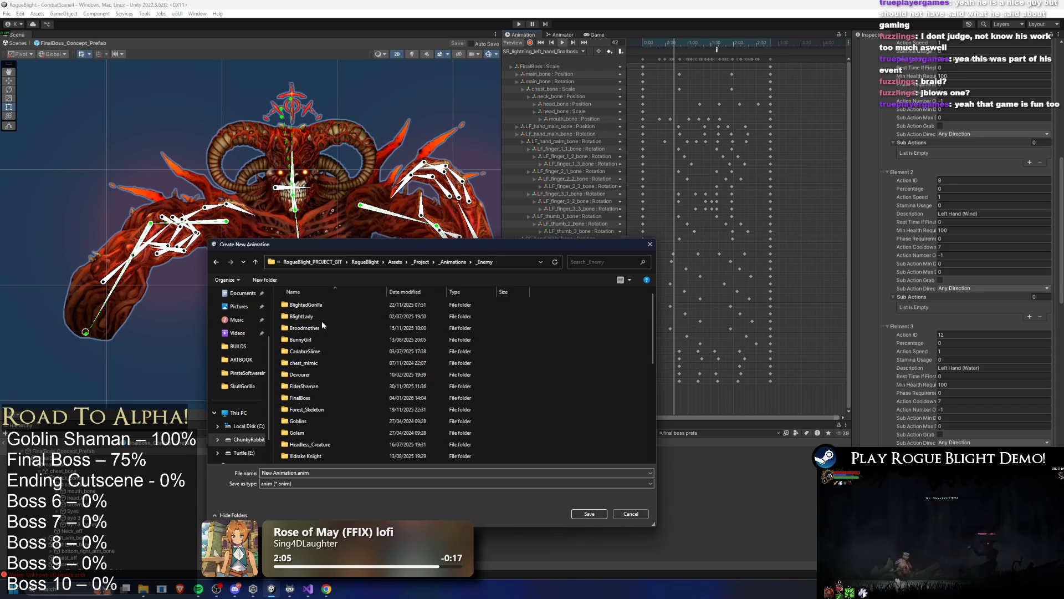
key("f")
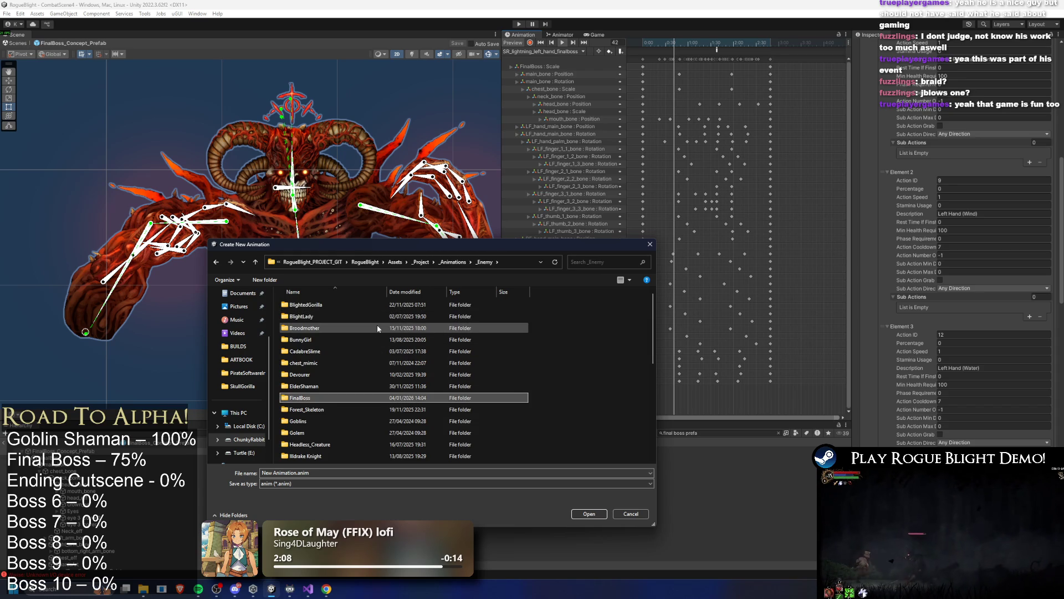
key("Return")
Name the file SR_lightning_right_hand_finalboss from the left-hand clip's name and save it.
key("l")
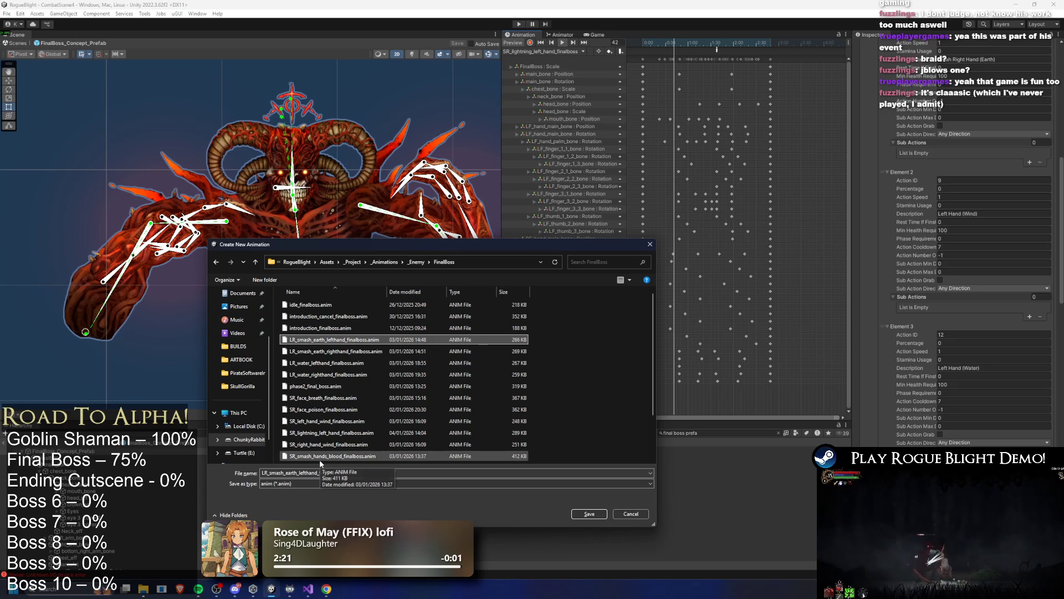
left_click(388, 433)
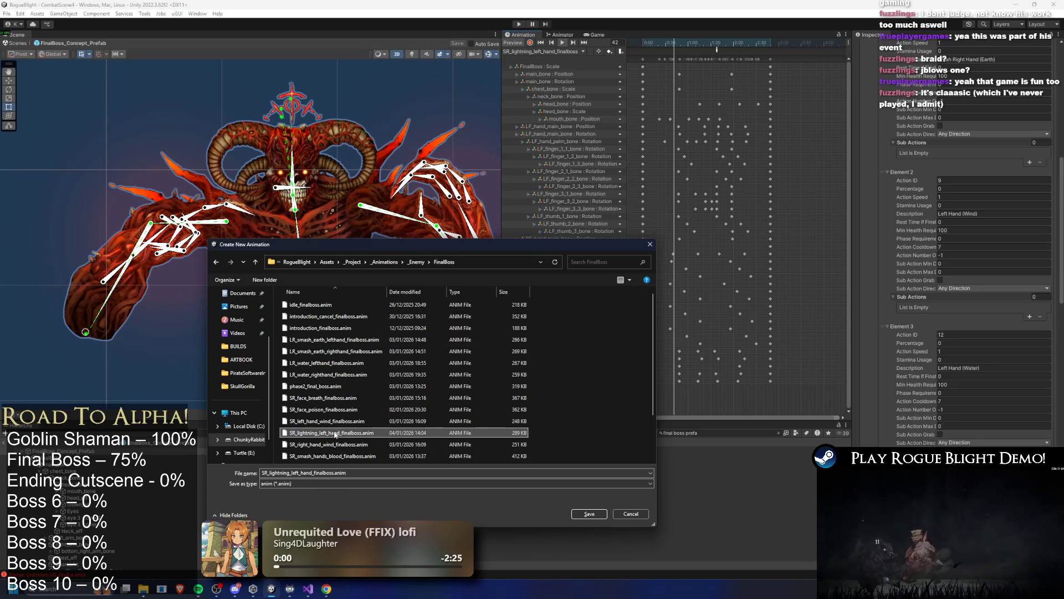
left_click(301, 472)
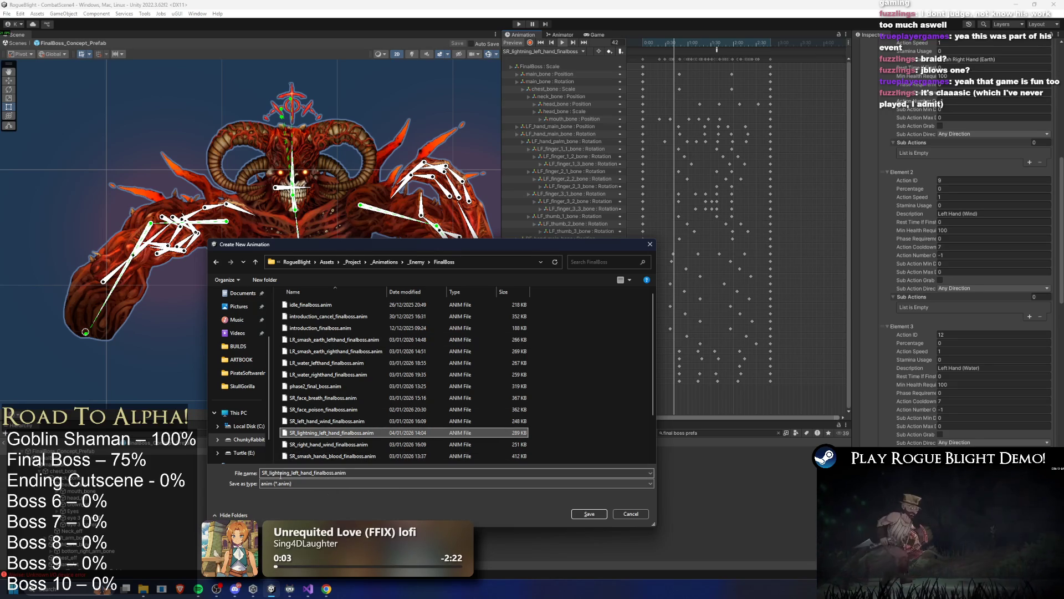
left_click(301, 473)
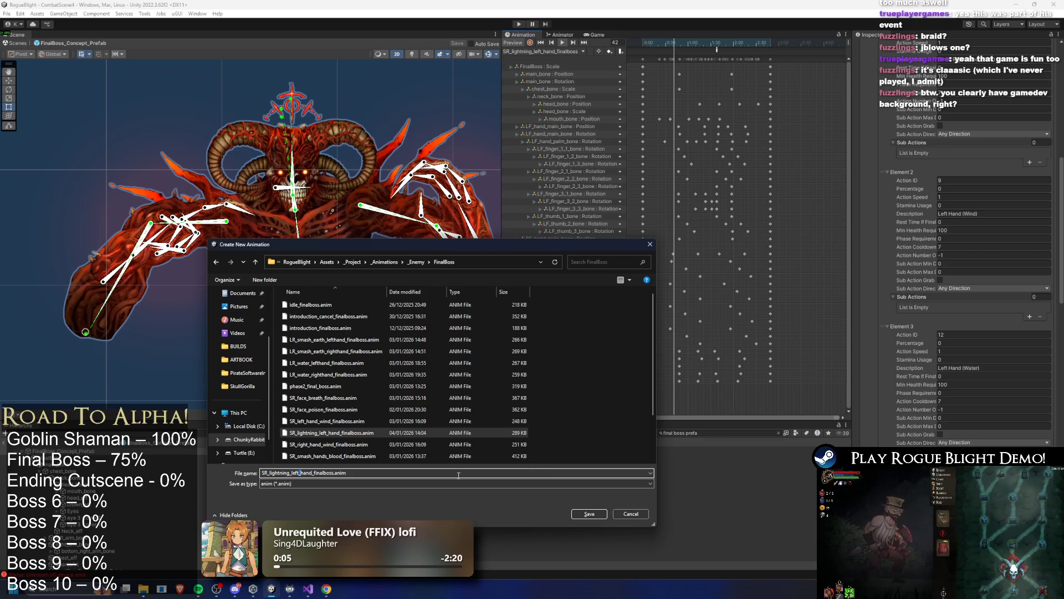
key("BackSpace")
key("BackSpace")
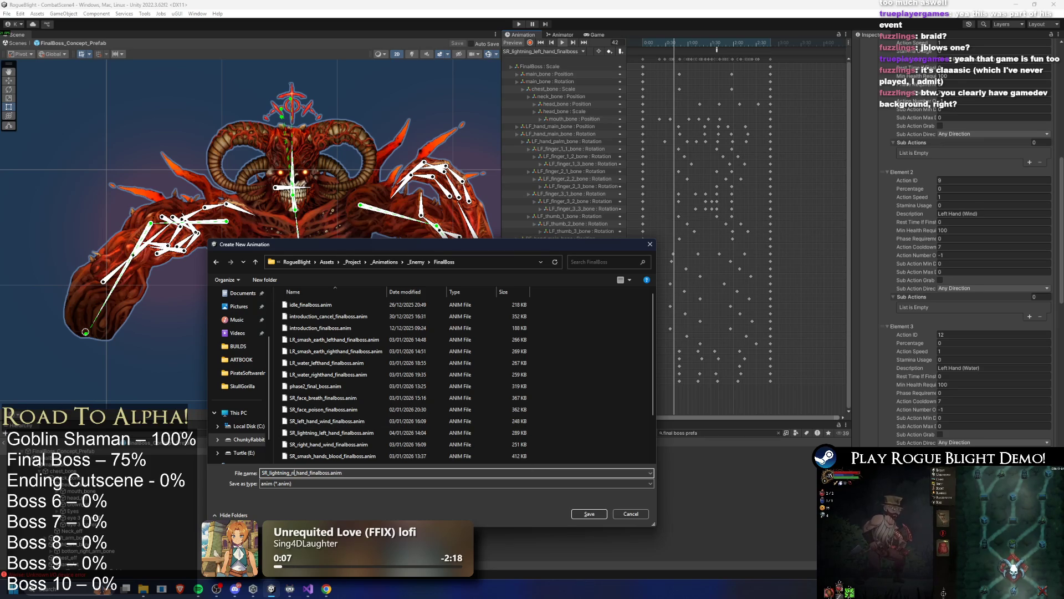
key("Return")
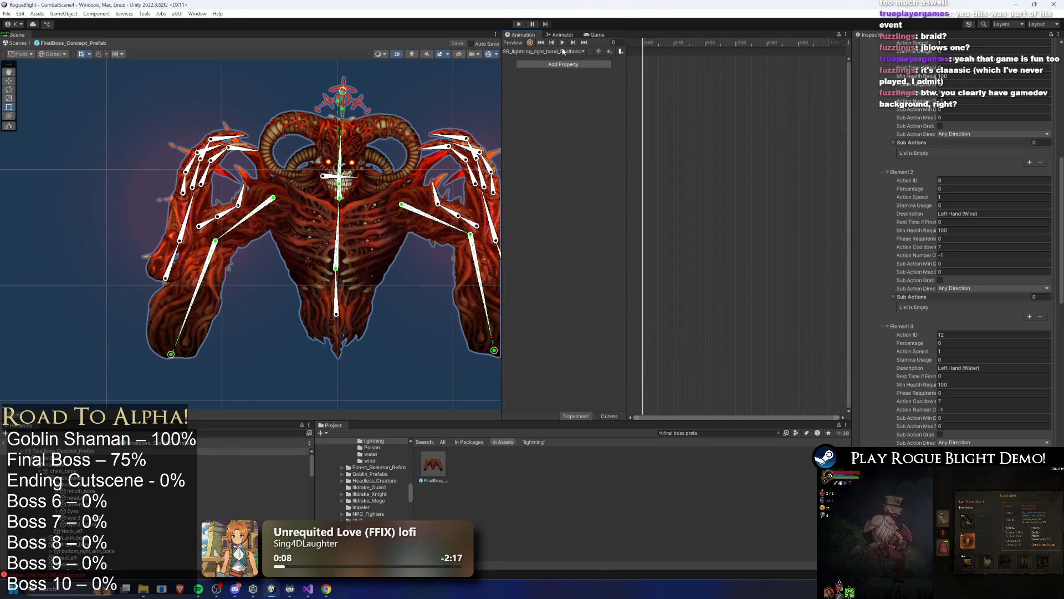
Copy all keyframes from the left-hand lightning clip and paste them into the right-hand clip.
left_click(564, 51)
left_click(598, 152)
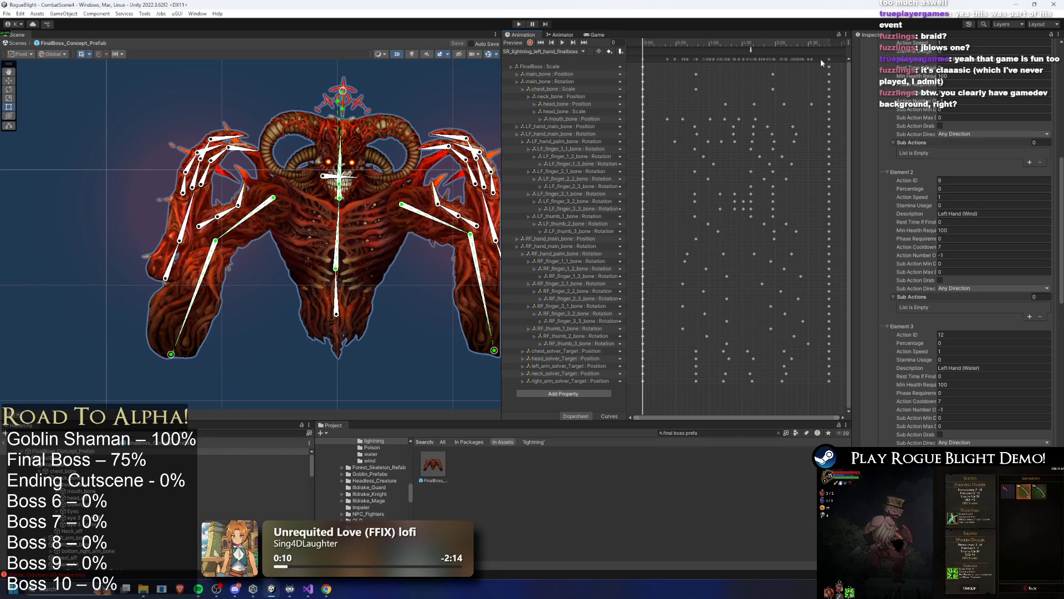
key("ctrl+a")
left_click(563, 51)
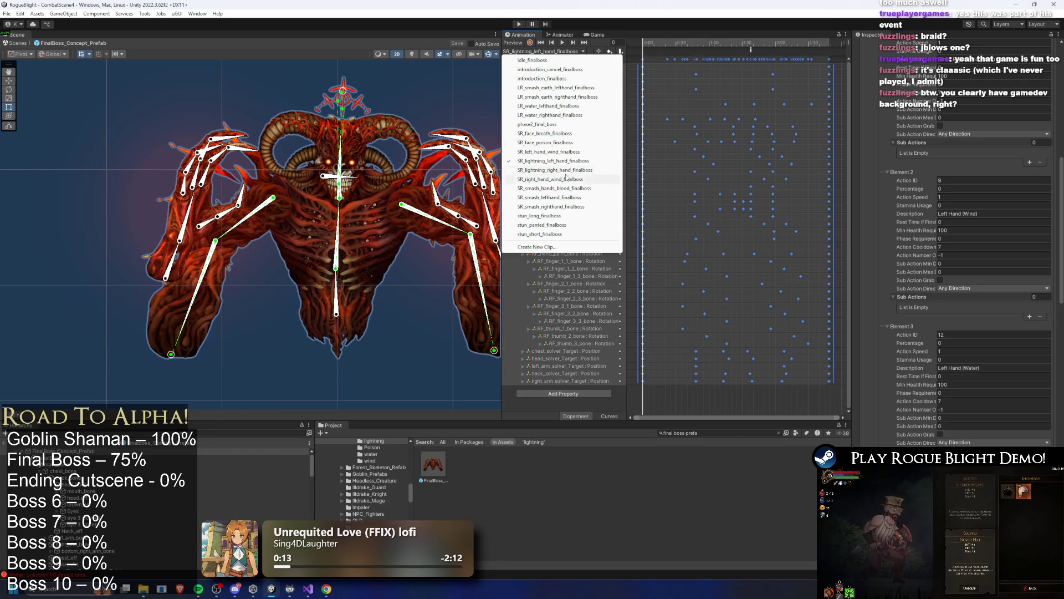
left_click(559, 169)
key("ctrl+v")
scroll(687, 116, "up", 3)
scroll(717, 139, "down", 3)
At frame 49, select the right-hand palm and finger keyframes in the dopesheet.
left_click_drag(669, 43, 725, 49)
left_click(790, 79)
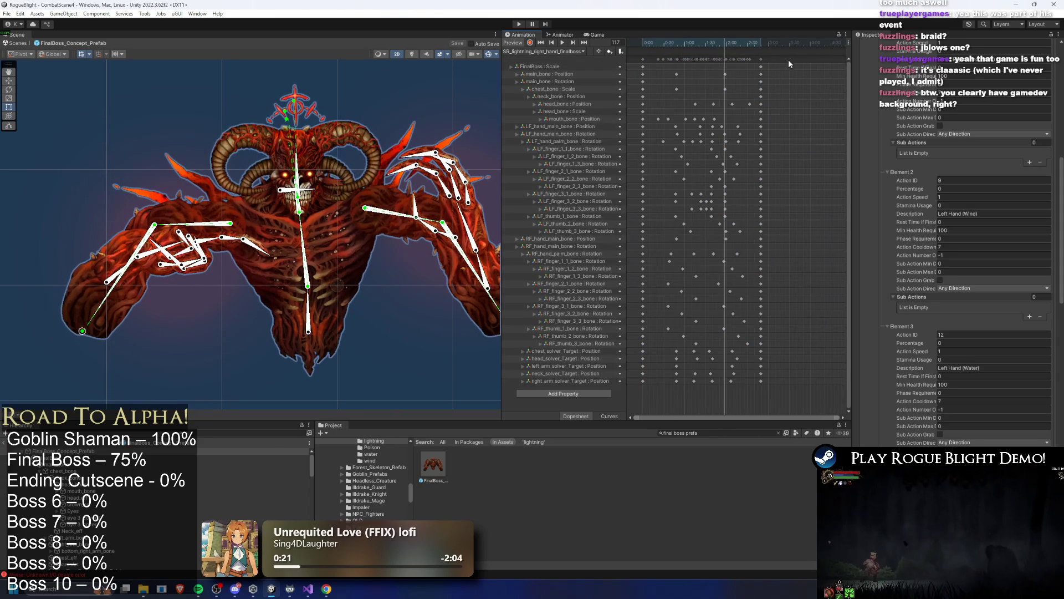
key("ctrl+a")
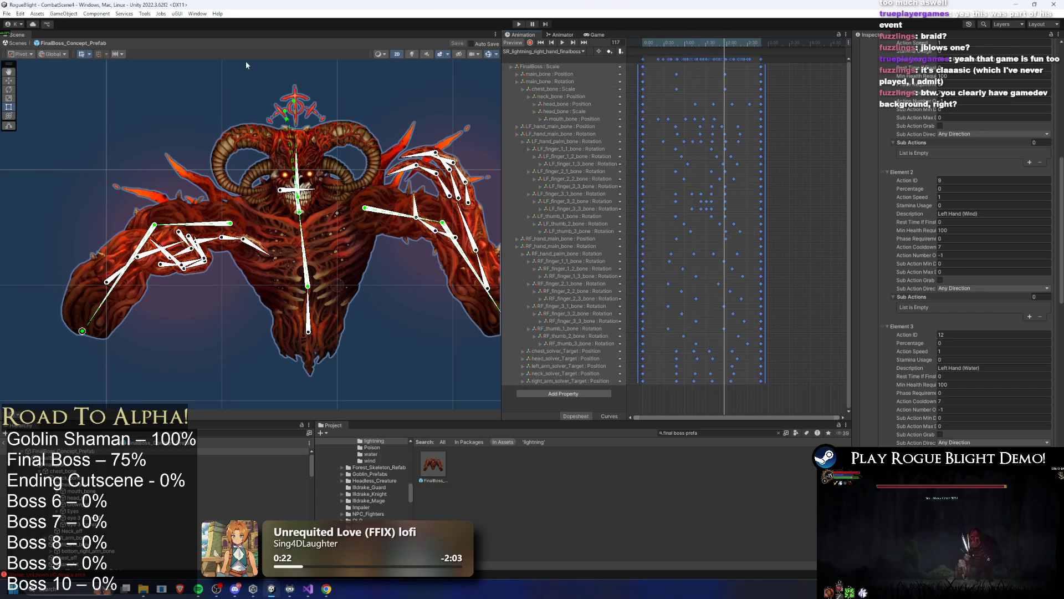
left_click(789, 101)
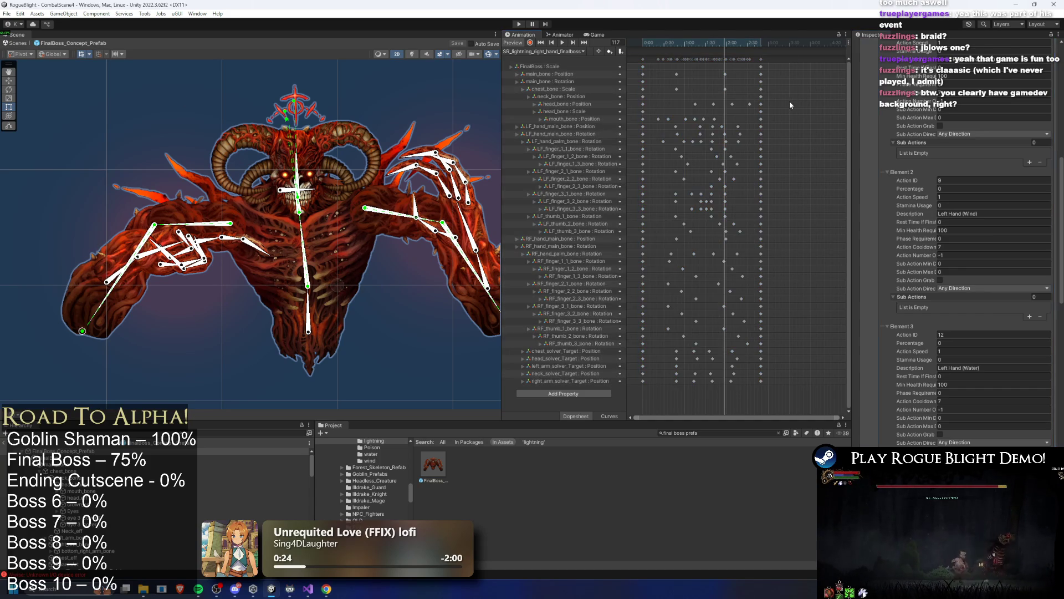
left_click_drag(434, 211, 407, 191)
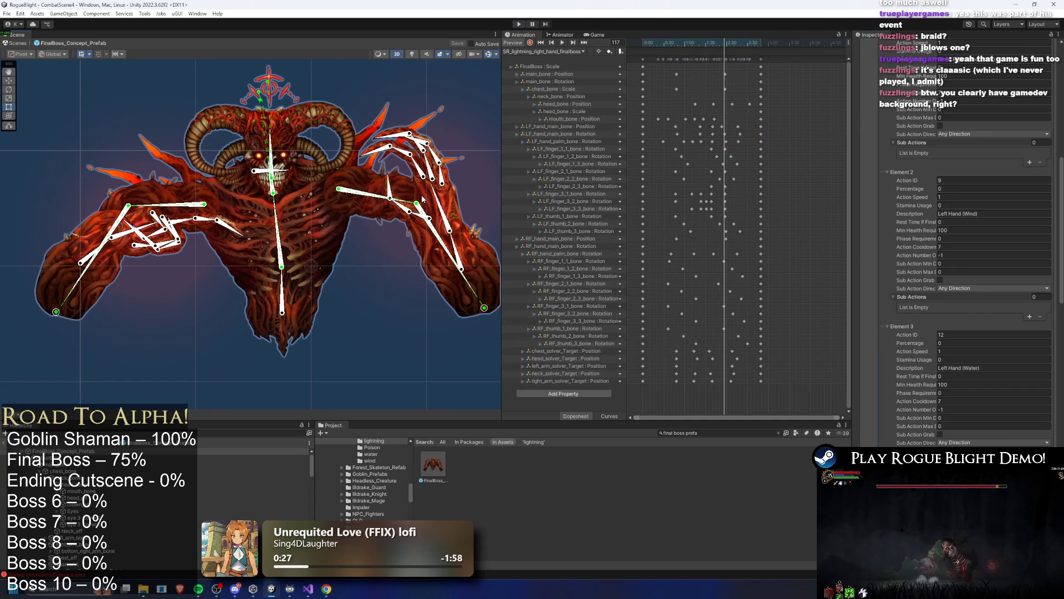
left_click(677, 48)
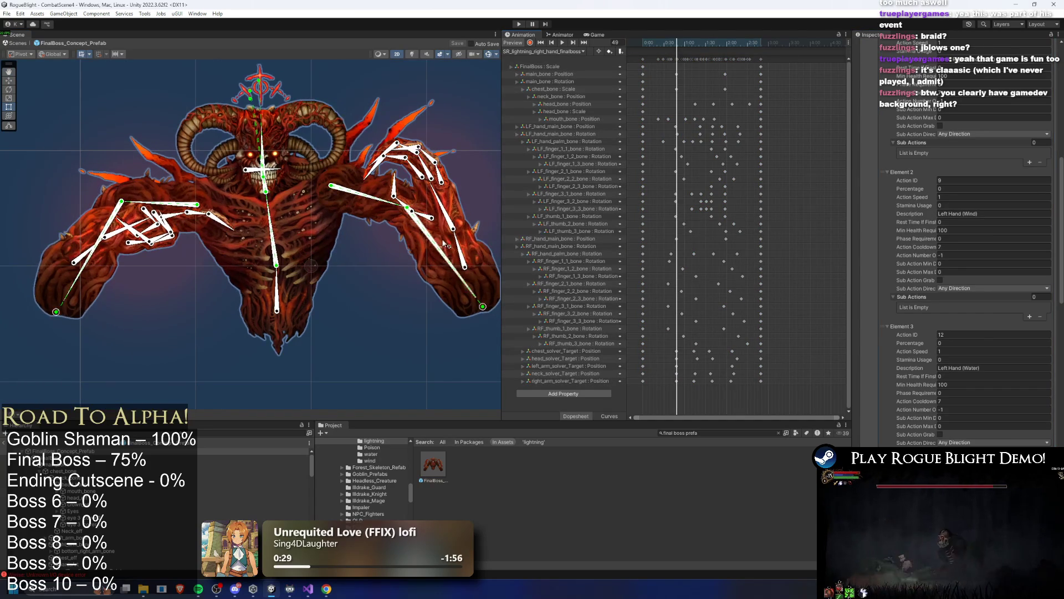
mouse_move(651, 124)
left_mouse_down()
mouse_move(724, 171)
mouse_move(743, 236)
left_mouse_up()
mouse_move(657, 253)
left_mouse_down()
mouse_move(751, 355)
mouse_move(753, 344)
left_mouse_up()
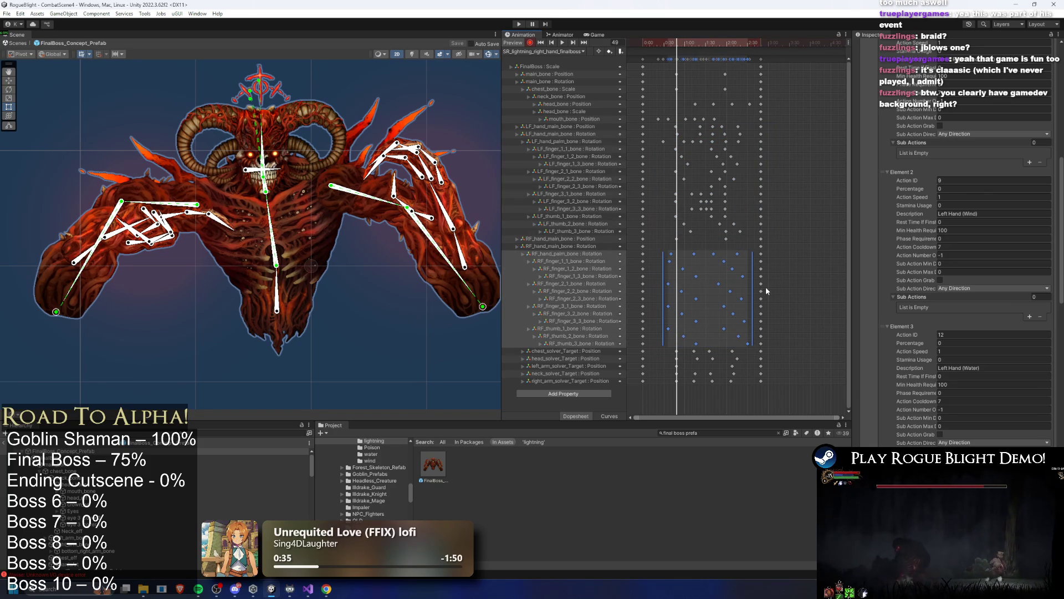
Delete the right-hand finger keyframes and key the right hand moved right at frame 36.
key("Delete")
left_click_drag(467, 269, 475, 272)
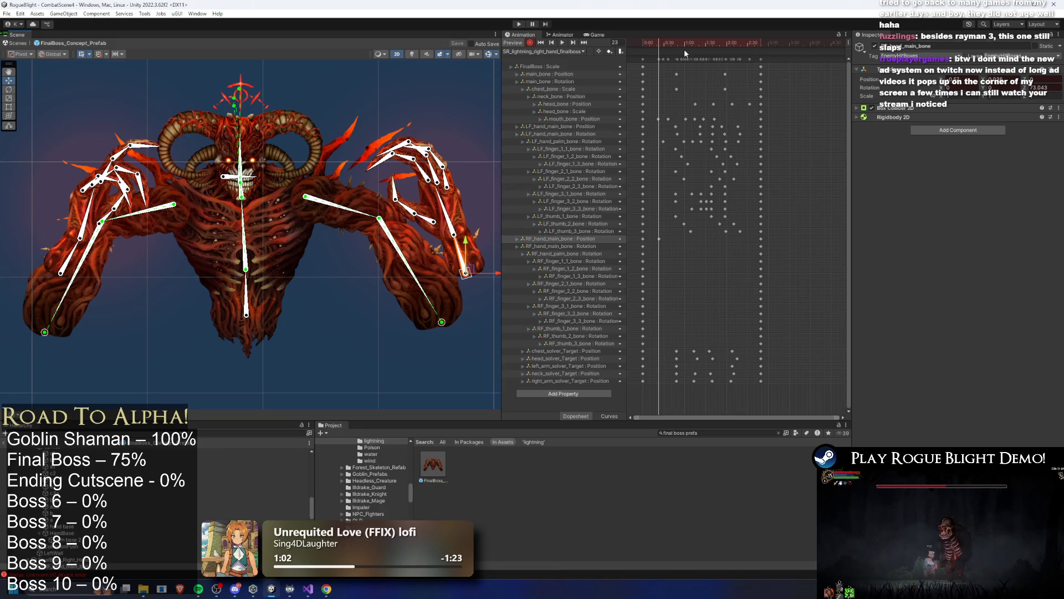
left_click_drag(661, 42, 669, 43)
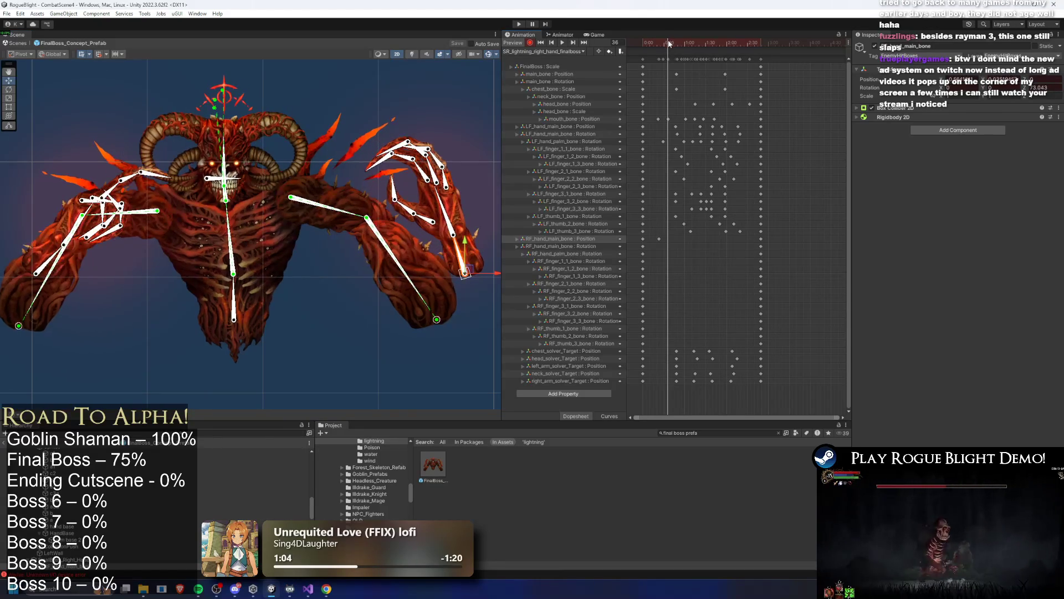
left_click_drag(501, 274, 525, 273)
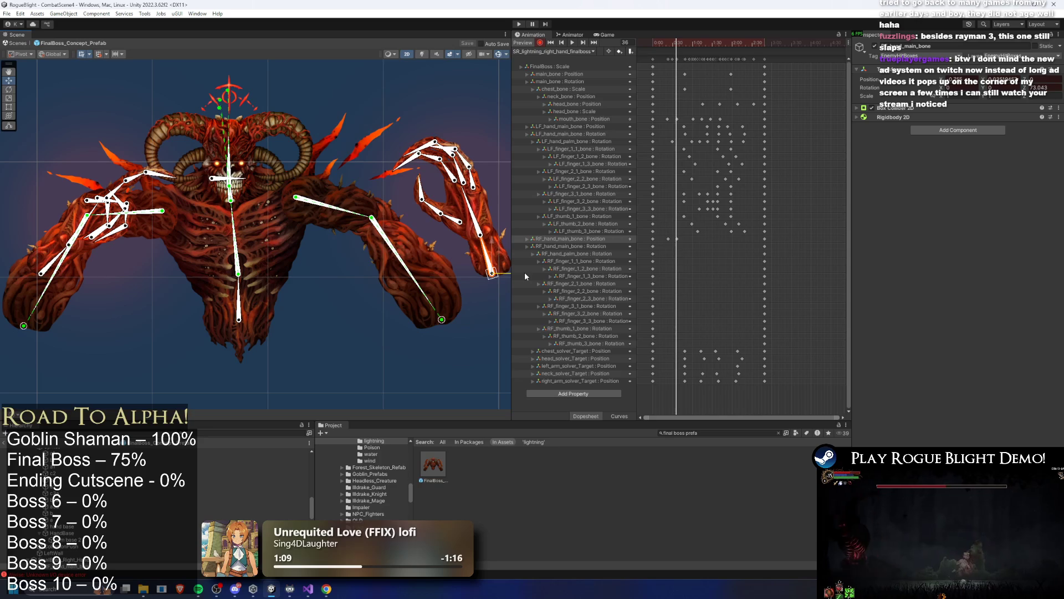
Key the right hand pushed further right at frame 62 and repositioned at frame 71.
left_click_drag(687, 41, 693, 51)
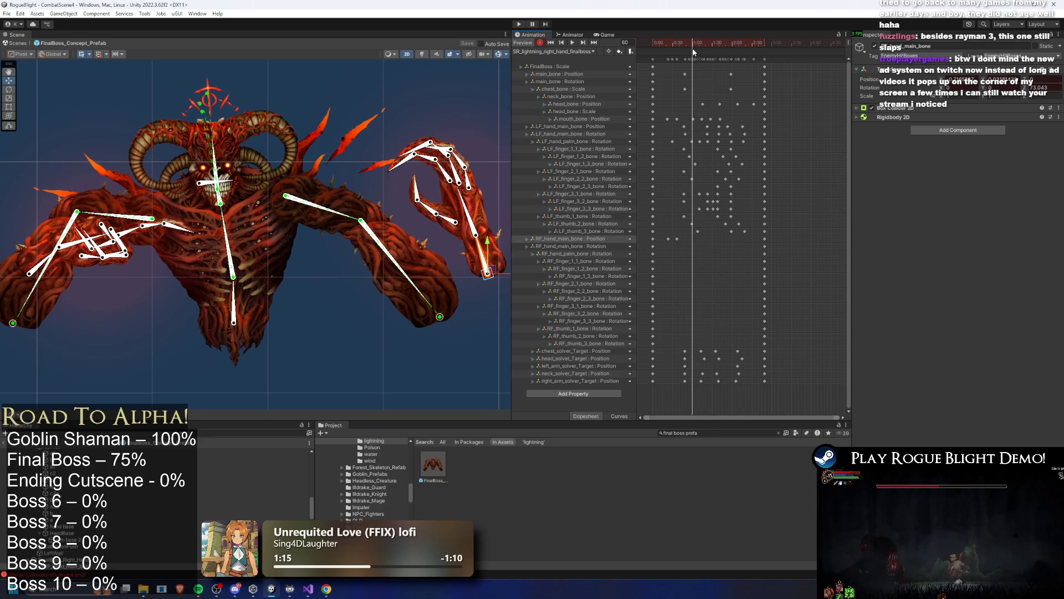
left_click_drag(693, 51, 693, 48)
scroll(283, 274, "down", 2)
left_click_drag(488, 258, 501, 257)
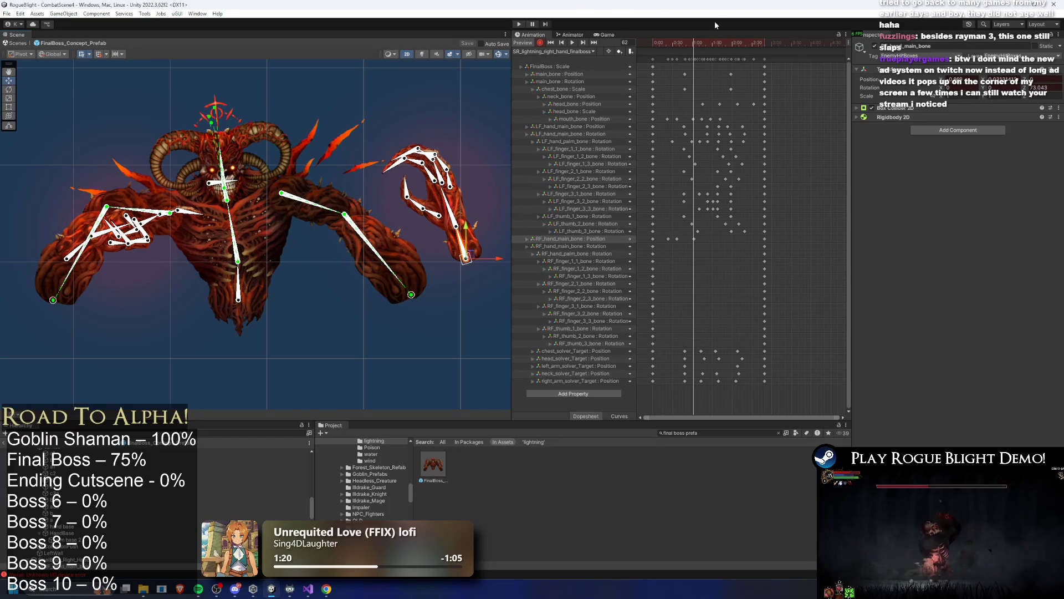
left_click_drag(691, 45, 702, 48)
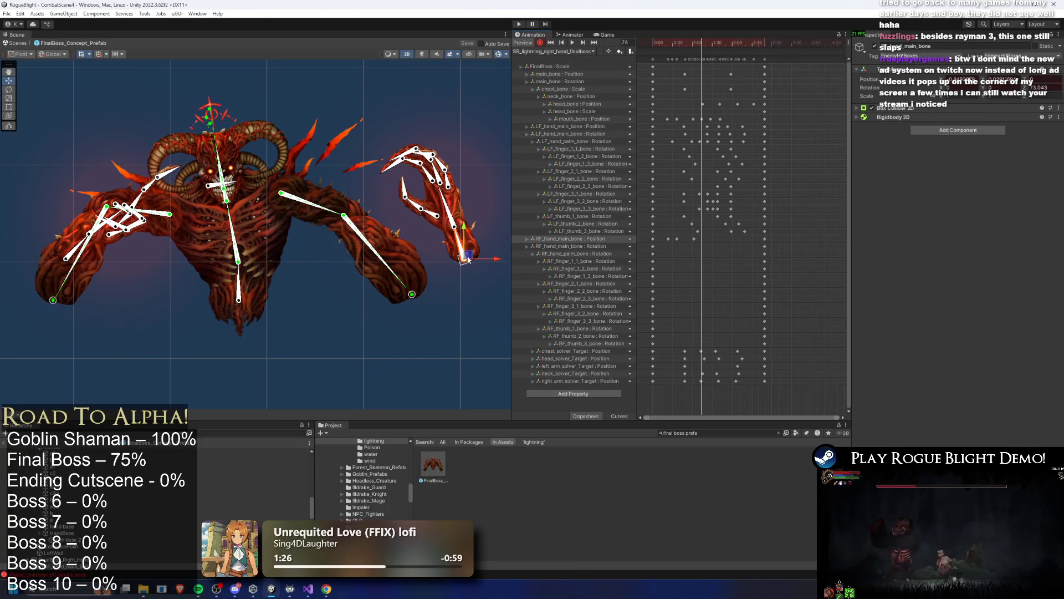
left_click_drag(468, 258, 471, 259)
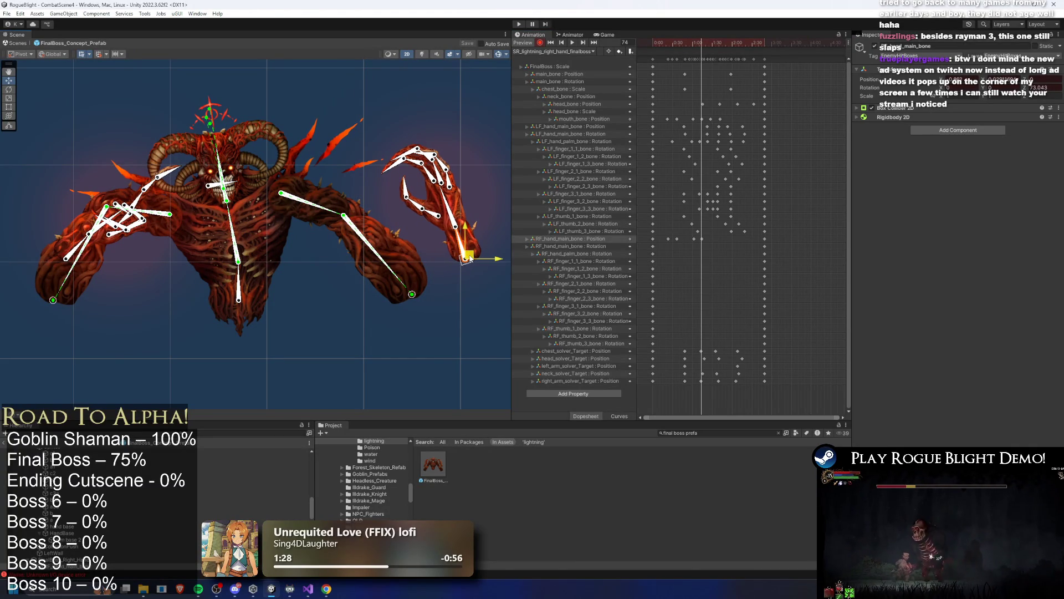
Key nudged right-hand positions at frames 89 and about 105.
left_click_drag(704, 42, 712, 42)
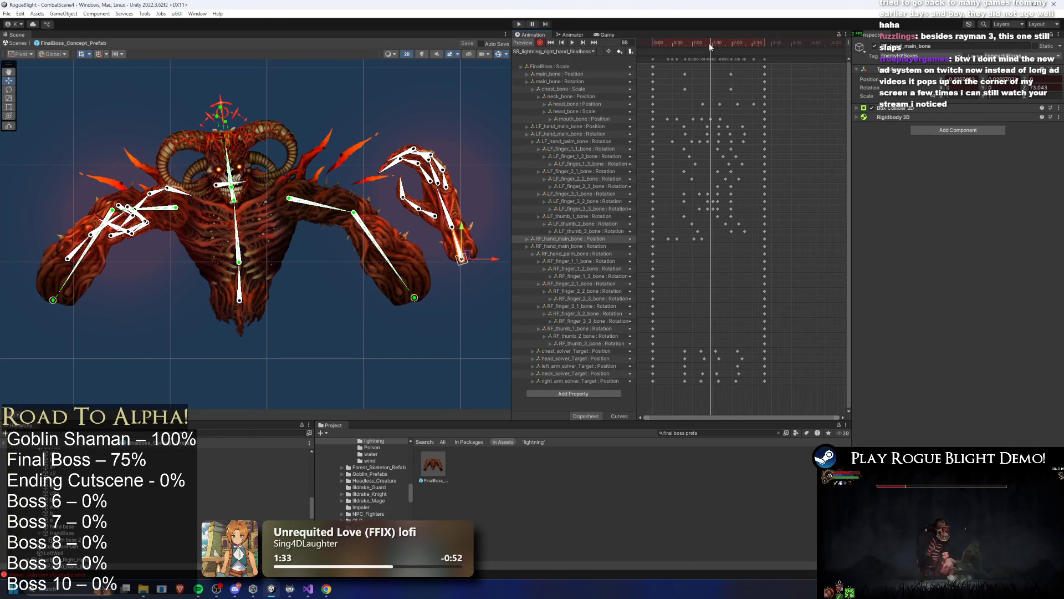
left_click_drag(465, 259, 467, 259)
left_click_drag(709, 44, 721, 45)
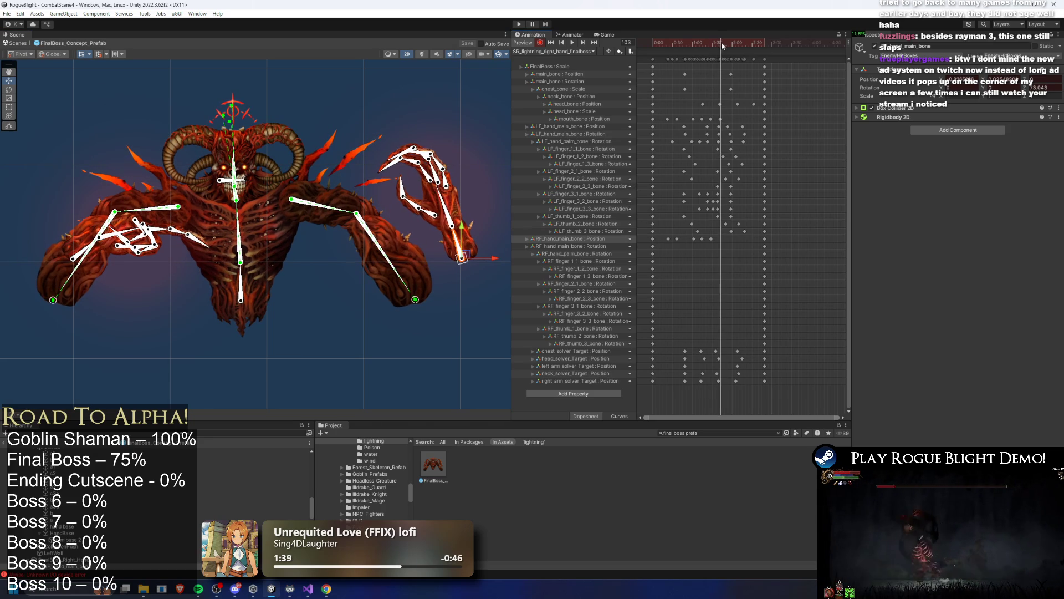
left_click_drag(467, 260, 469, 260)
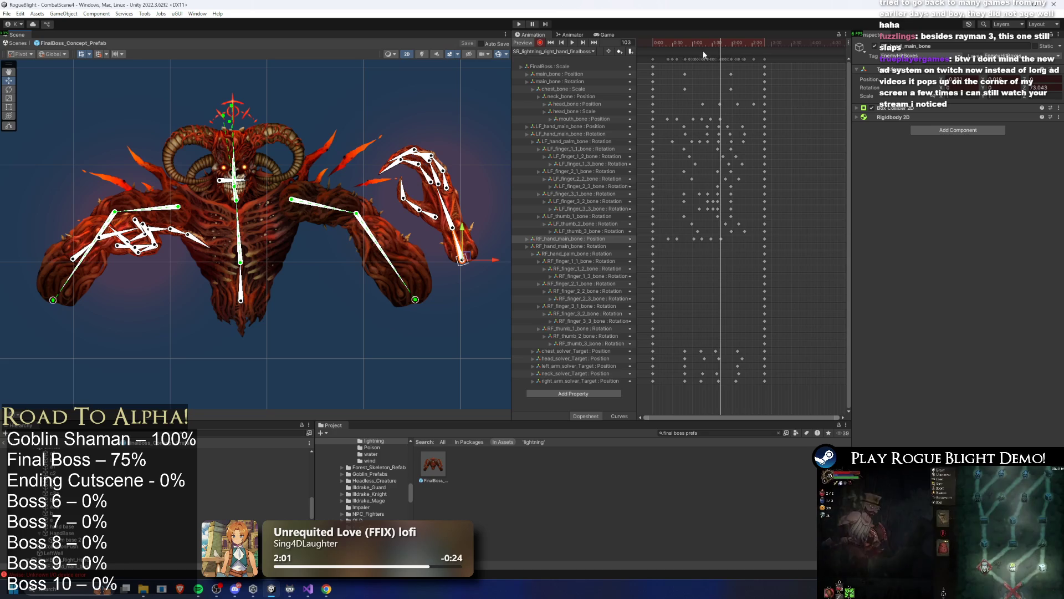
Rotate the right hand to re-pose the fingers at frame 69 and point them down-left at frame 50.
mouse_move(724, 42)
left_mouse_down()
mouse_move(687, 41)
mouse_move(738, 42)
mouse_move(663, 47)
mouse_move(701, 53)
mouse_move(677, 56)
mouse_move(693, 52)
mouse_move(678, 44)
left_mouse_up()
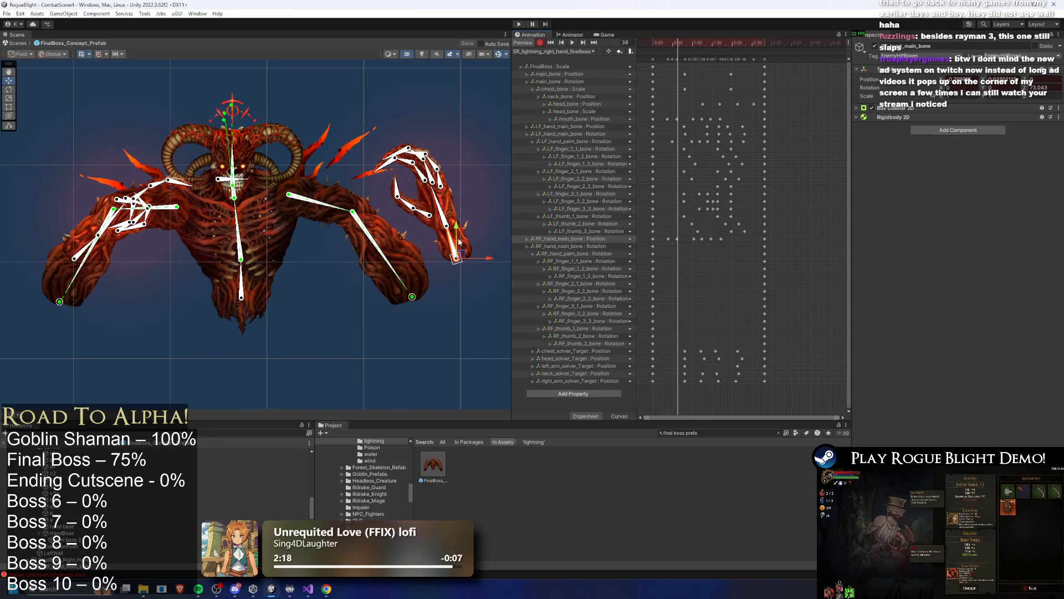
left_click_drag(440, 241, 574, 186)
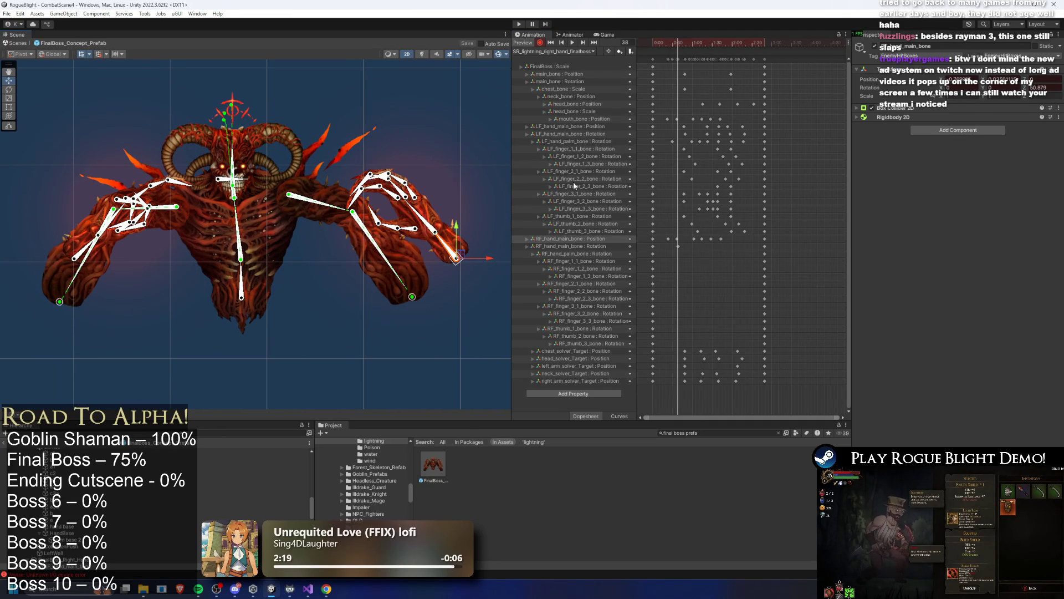
left_click(687, 43)
left_click_drag(687, 43, 687, 42)
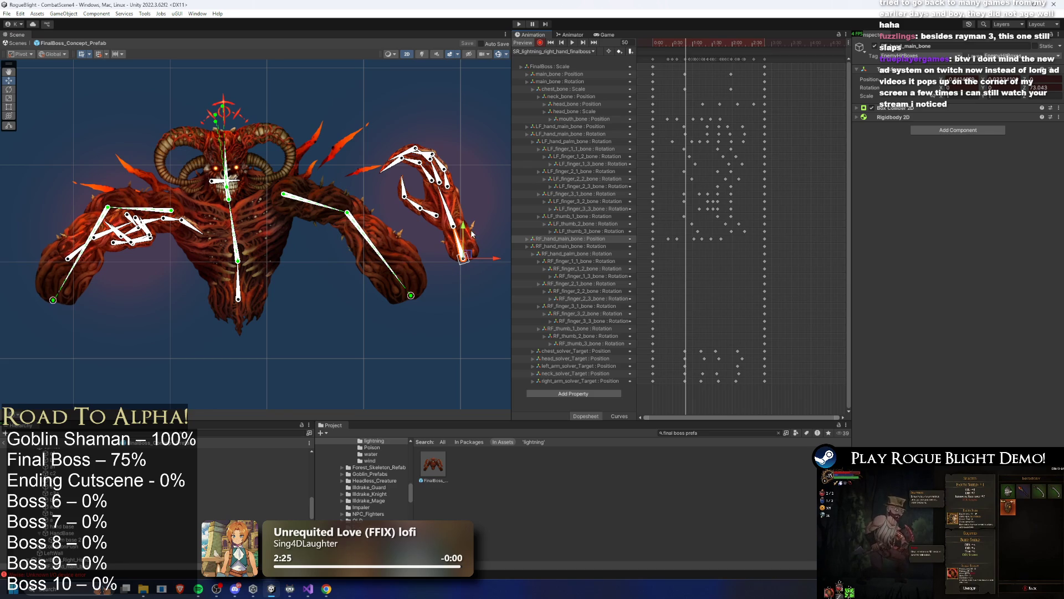
left_click_drag(461, 244, 442, 244)
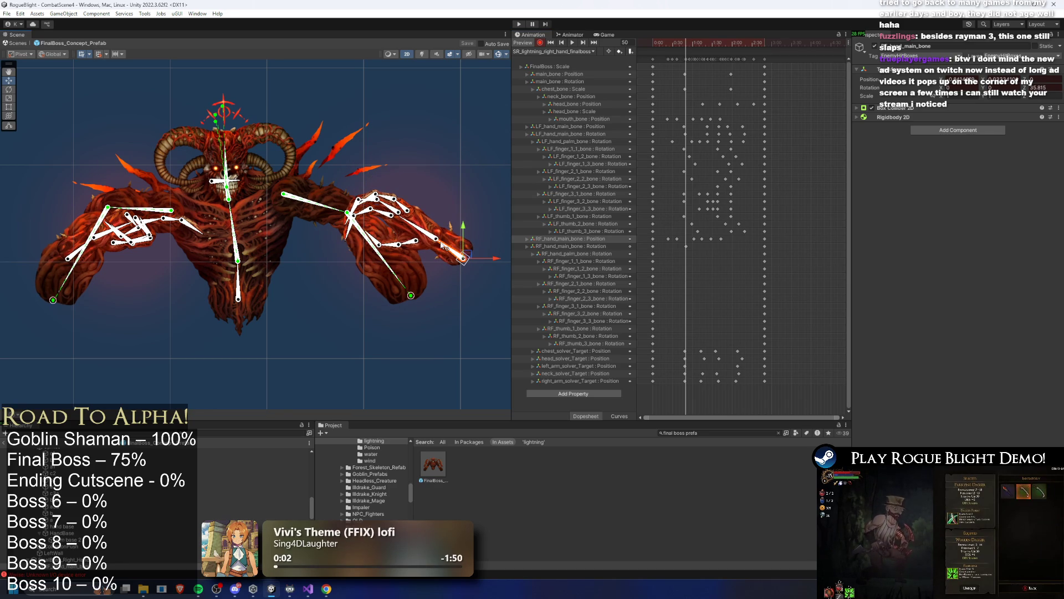
Key the right hand rotated upward at frame 25 and lower-left at frame 103.
mouse_move(688, 42)
left_mouse_down()
mouse_move(647, 45)
mouse_move(702, 57)
left_mouse_up()
left_click_drag(448, 247, 438, 232)
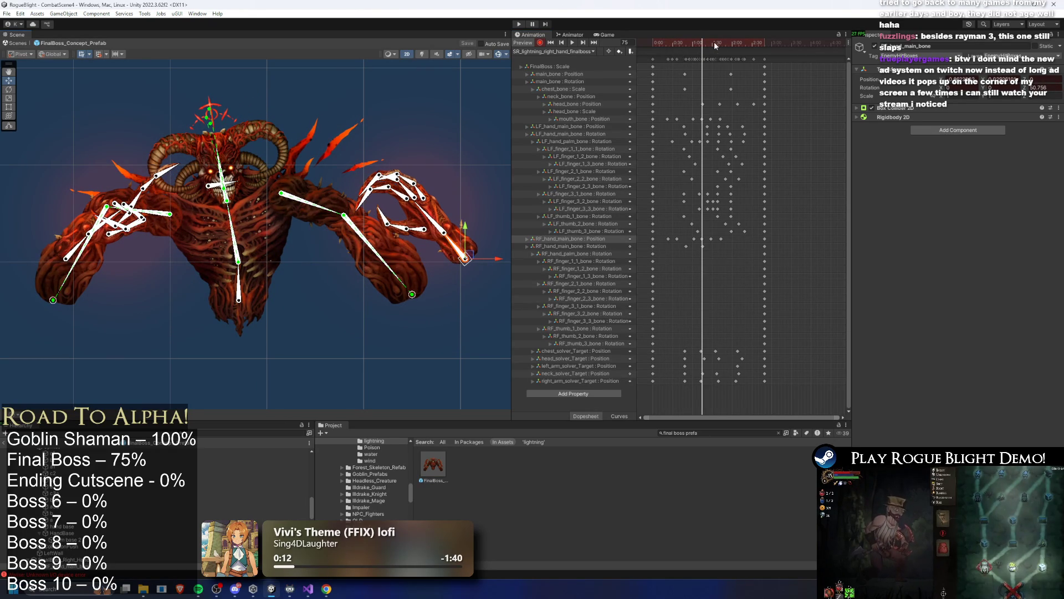
left_click_drag(712, 43, 719, 47)
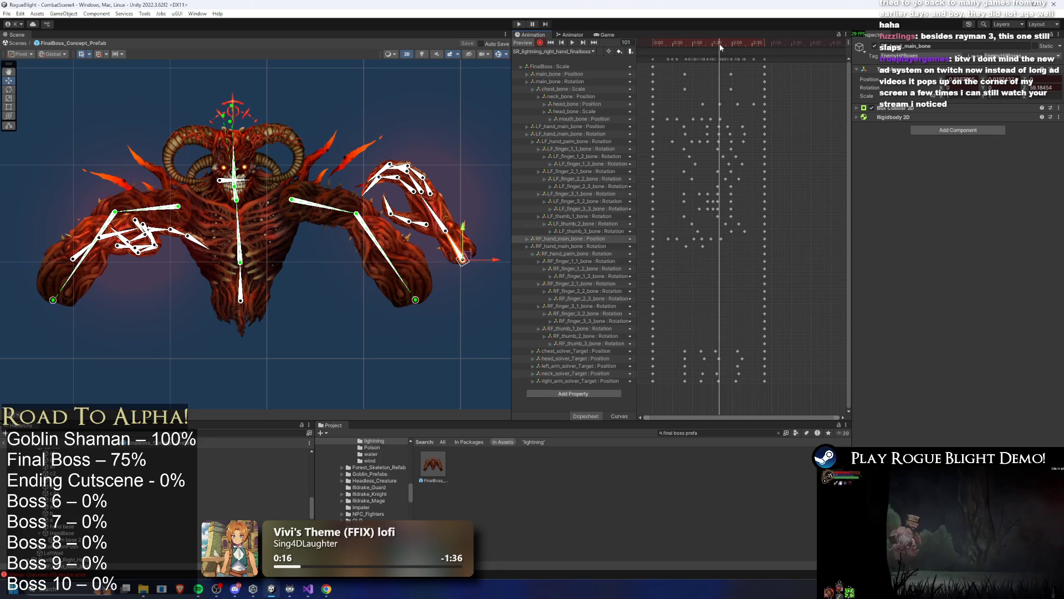
left_click_drag(448, 248, 449, 244)
Rotate and key RF_hand_palm_bone at frames 33 and 35.
mouse_move(709, 43)
left_mouse_down()
mouse_move(652, 43)
mouse_move(675, 44)
left_mouse_up()
left_click_drag(417, 226, 413, 219)
left_click_drag(680, 47, 676, 42)
left_click_drag(415, 218, 414, 216)
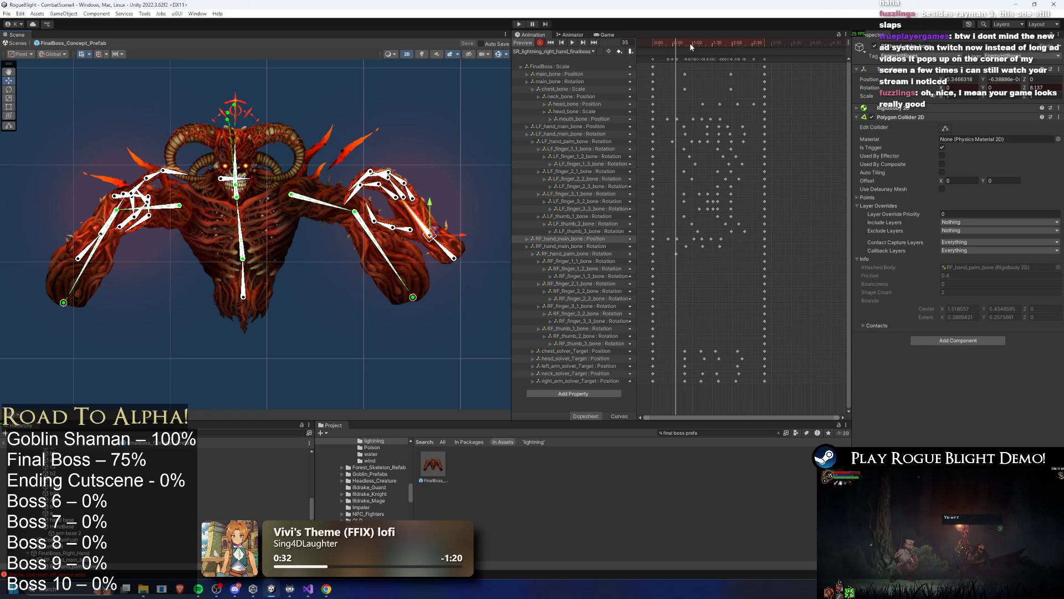
Key the right palm's rotation at frames 60, 81, 101 and 120: down, back up, further down, adjusted.
left_click_drag(689, 44, 695, 46)
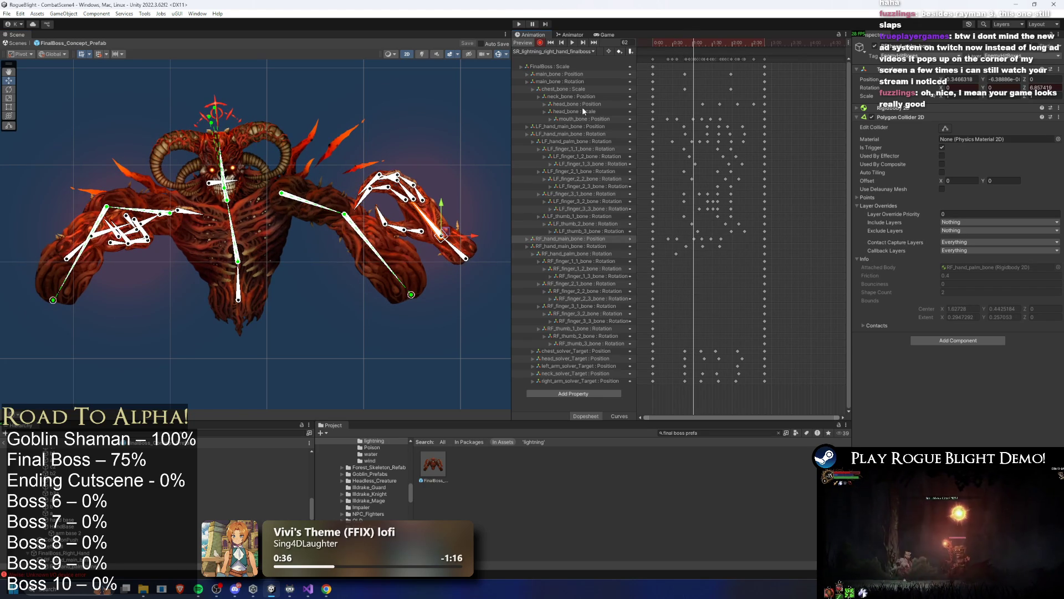
left_click_drag(431, 213, 421, 226)
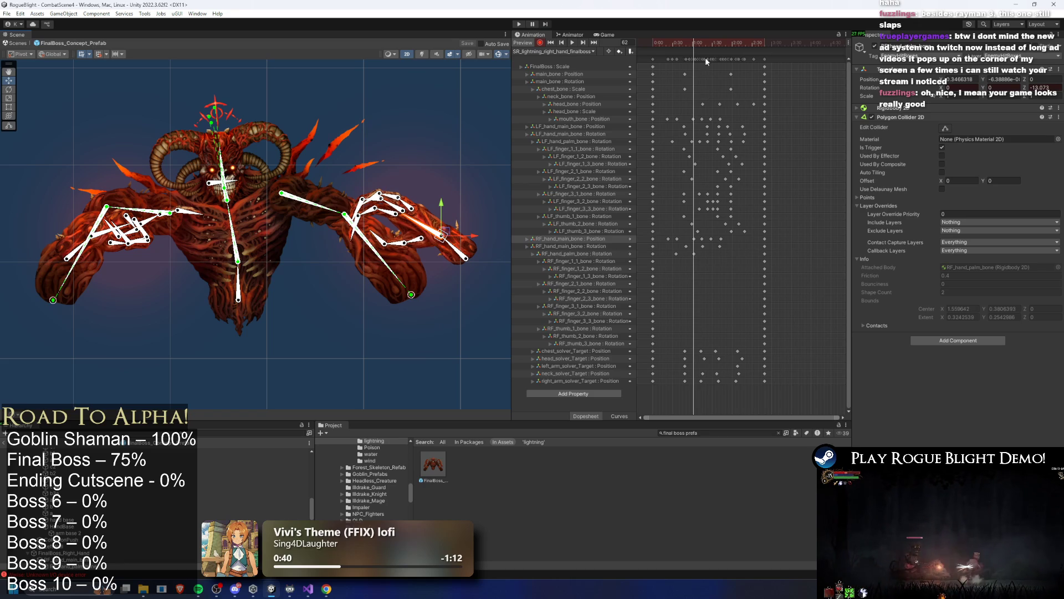
left_click_drag(696, 41, 707, 42)
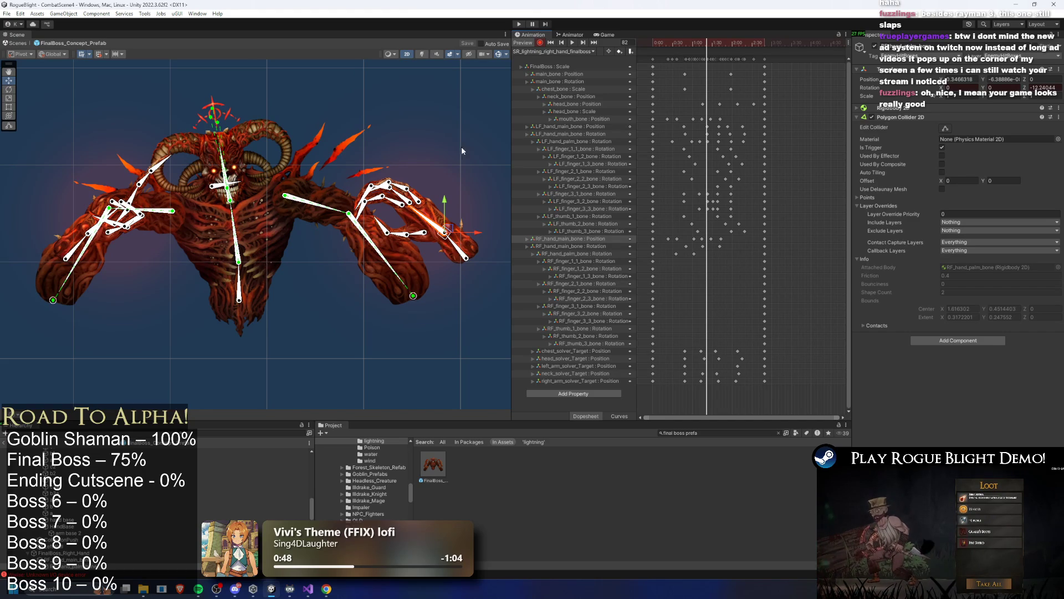
left_click_drag(422, 218, 424, 215)
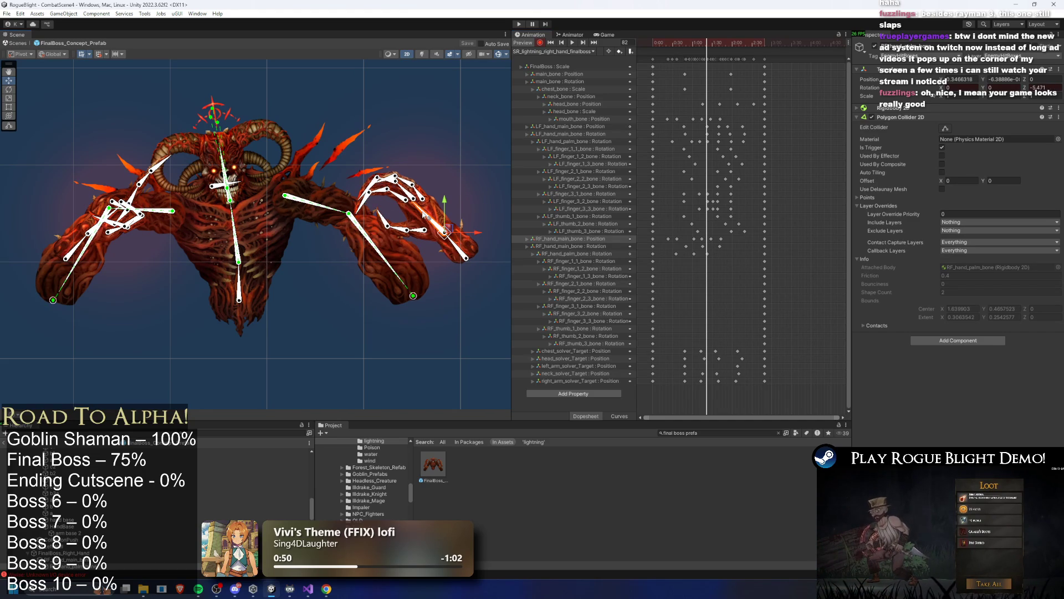
left_click_drag(719, 43, 721, 43)
left_click_drag(428, 217, 414, 231)
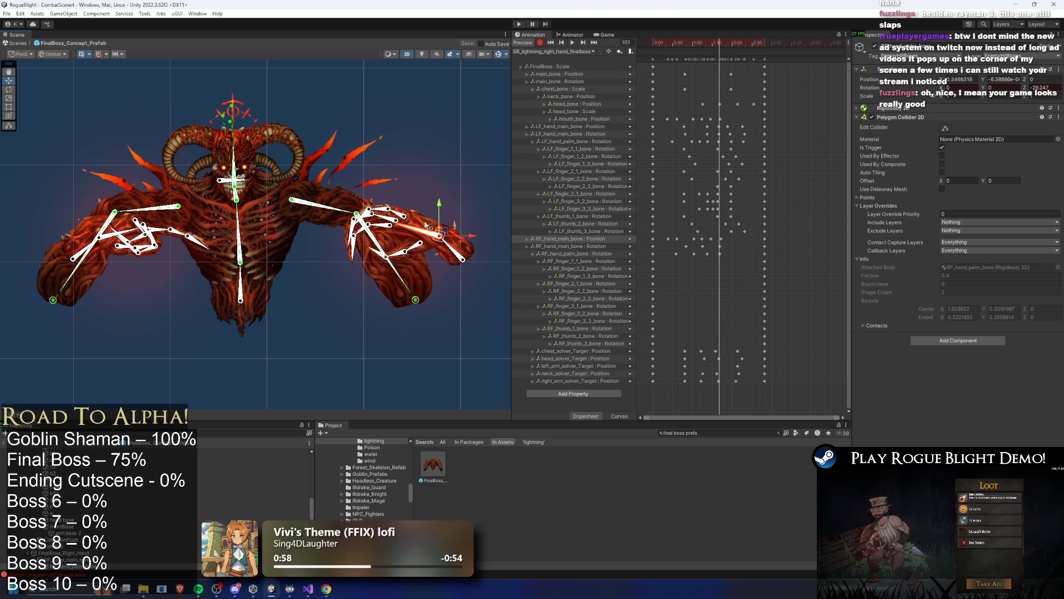
left_click_drag(716, 44, 735, 44)
left_click_drag(406, 222, 410, 222)
Play back the lightning attack, then stop and return to frame 0.
left_click_drag(737, 45, 745, 45)
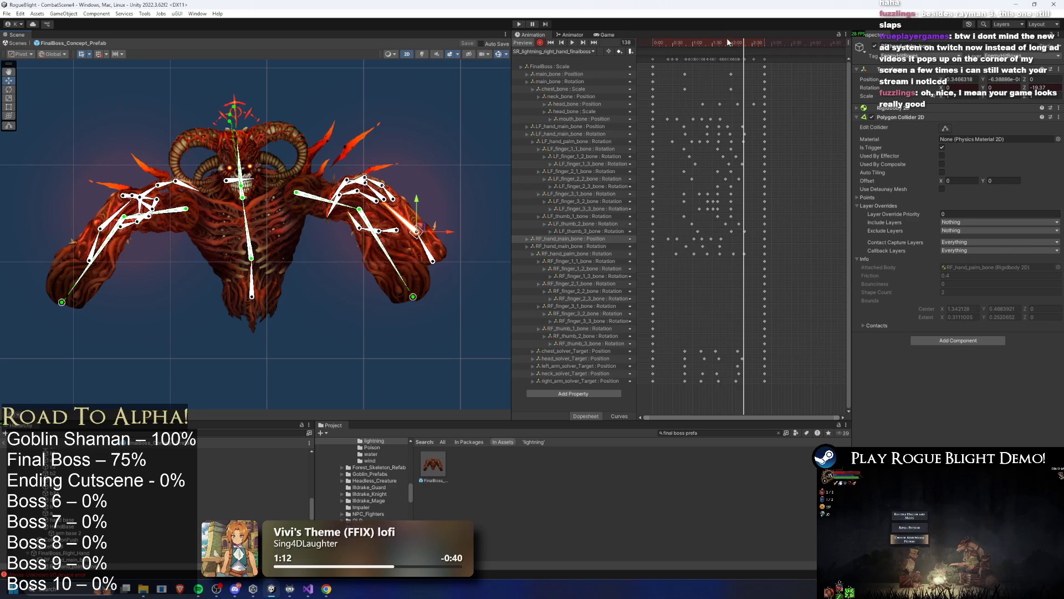
key("space")
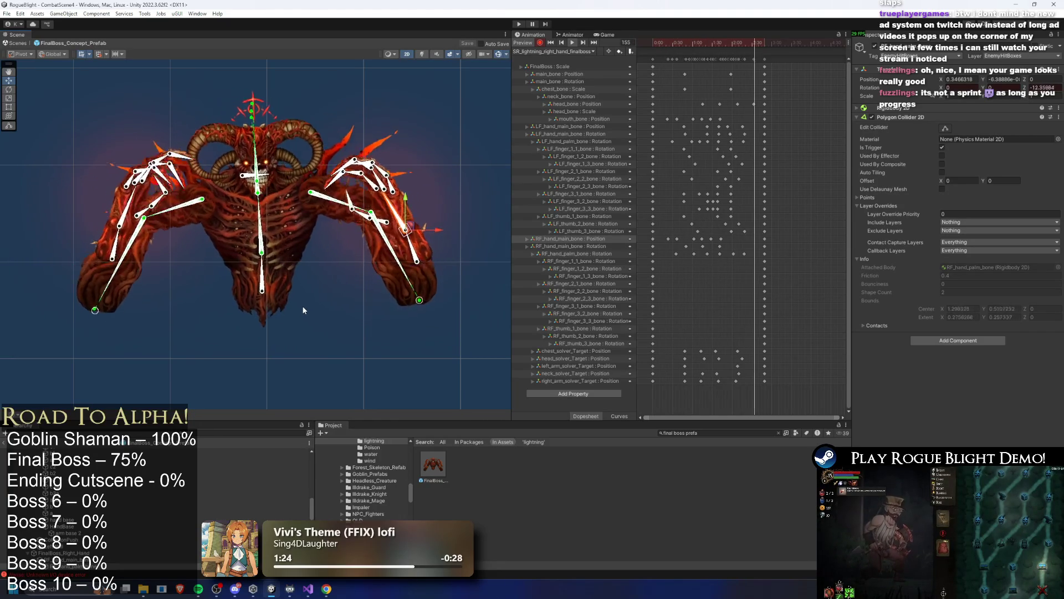
mouse_move(669, 43)
left_mouse_down()
mouse_move(684, 46)
mouse_move(649, 52)
mouse_move(688, 59)
left_mouse_up()
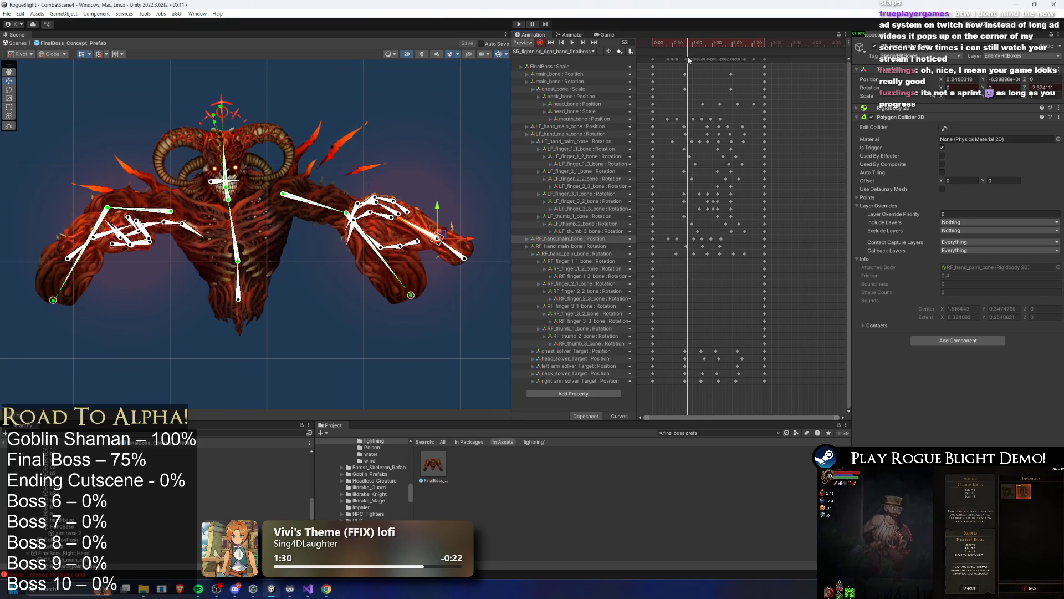
scroll(384, 226, "up", 3)
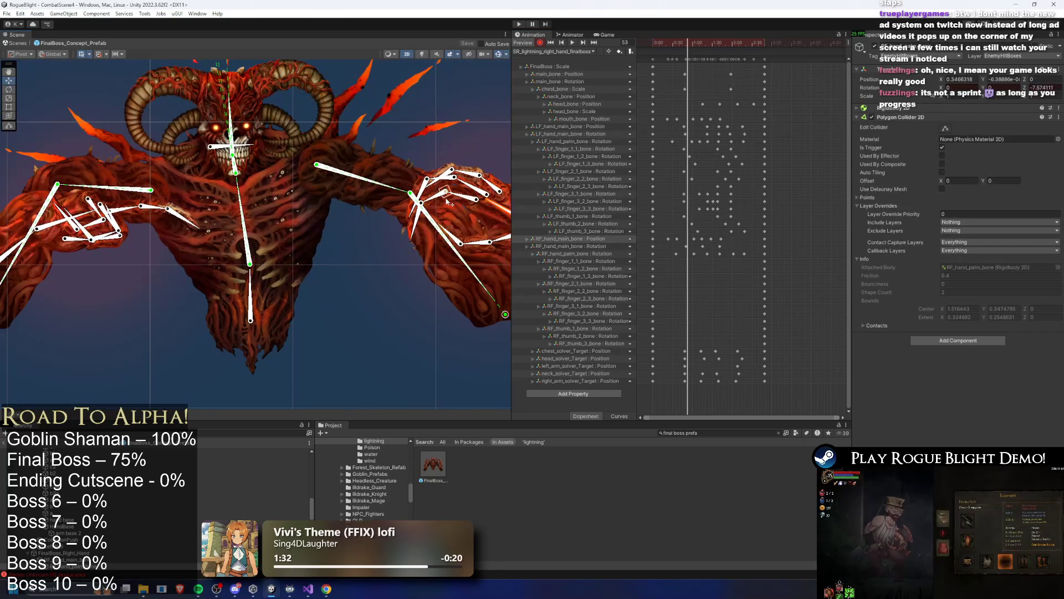
Zoom in on the boss's right hand and re-angle its arm, hand and finger bones.
scroll(447, 202, "up", 3)
left_click(425, 173)
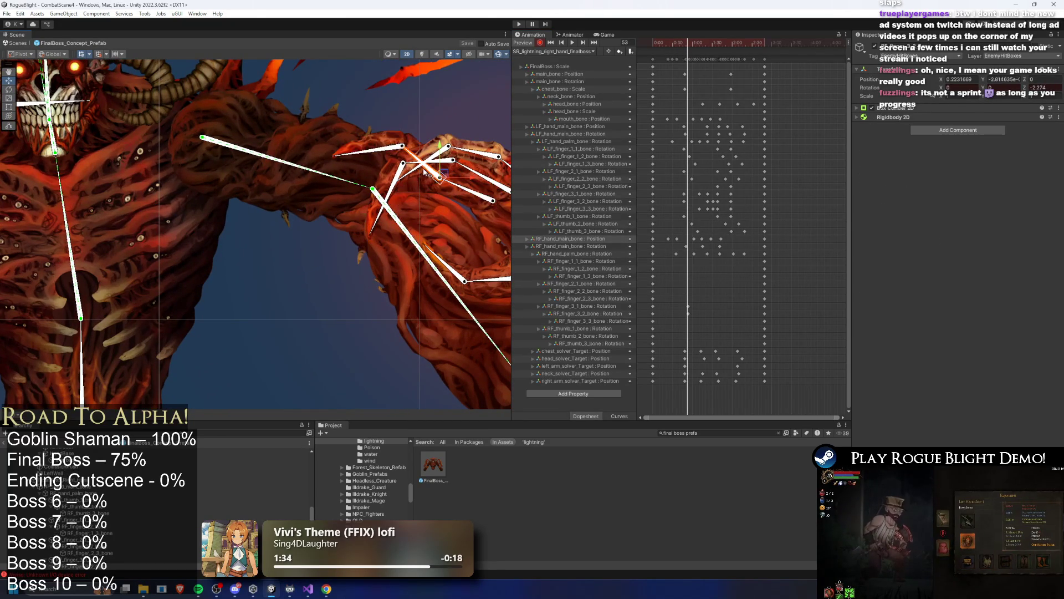
left_click_drag(396, 145, 366, 185)
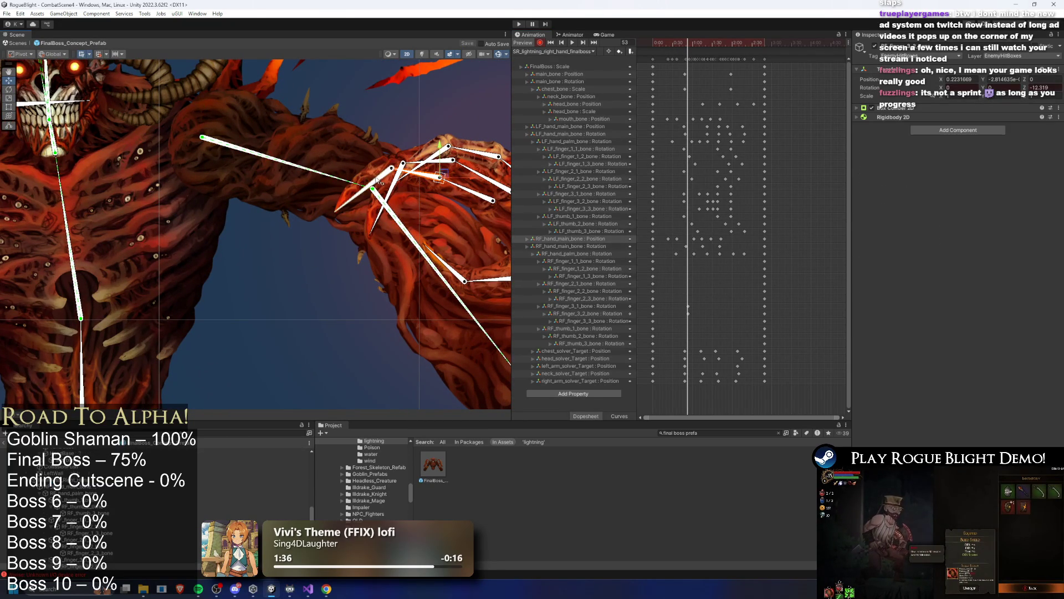
left_click(388, 169)
mouse_move(427, 177)
left_mouse_down()
mouse_move(469, 194)
mouse_move(421, 233)
mouse_move(438, 282)
mouse_move(390, 203)
mouse_move(366, 230)
left_mouse_up()
scroll(443, 200, "down", 2)
scroll(425, 209, "up", 2)
left_click_drag(393, 266, 400, 273)
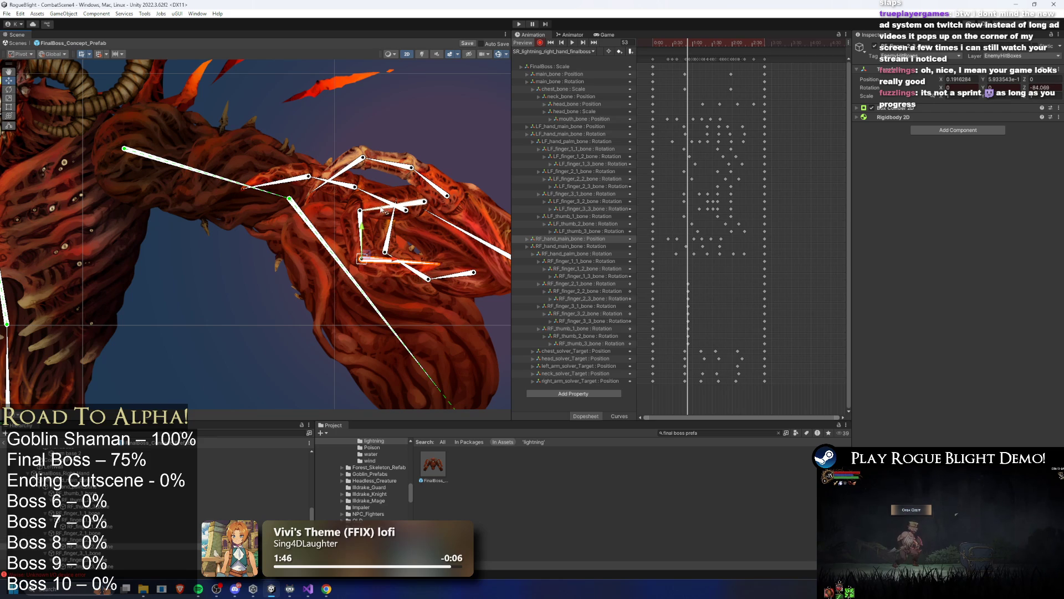
Pull a fingertip inward, undo the thumb changes, and reframe the head and arm.
left_click(387, 216)
mouse_move(414, 190)
left_mouse_down()
mouse_move(368, 211)
mouse_move(381, 256)
left_mouse_up()
key("ctrl+z")
key("ctrl+z")
key("ctrl+z")
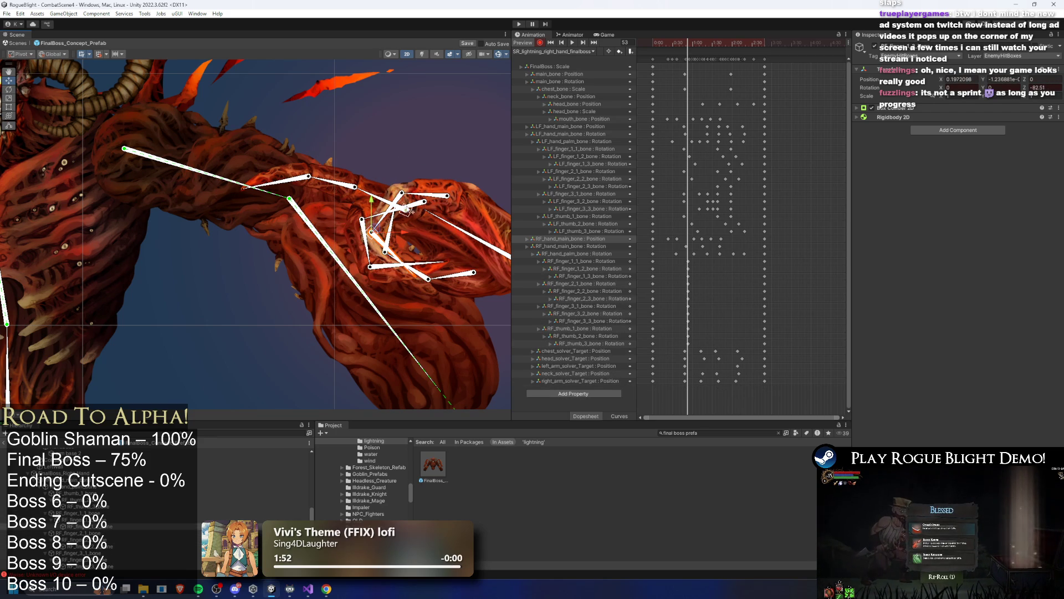
left_click(441, 263)
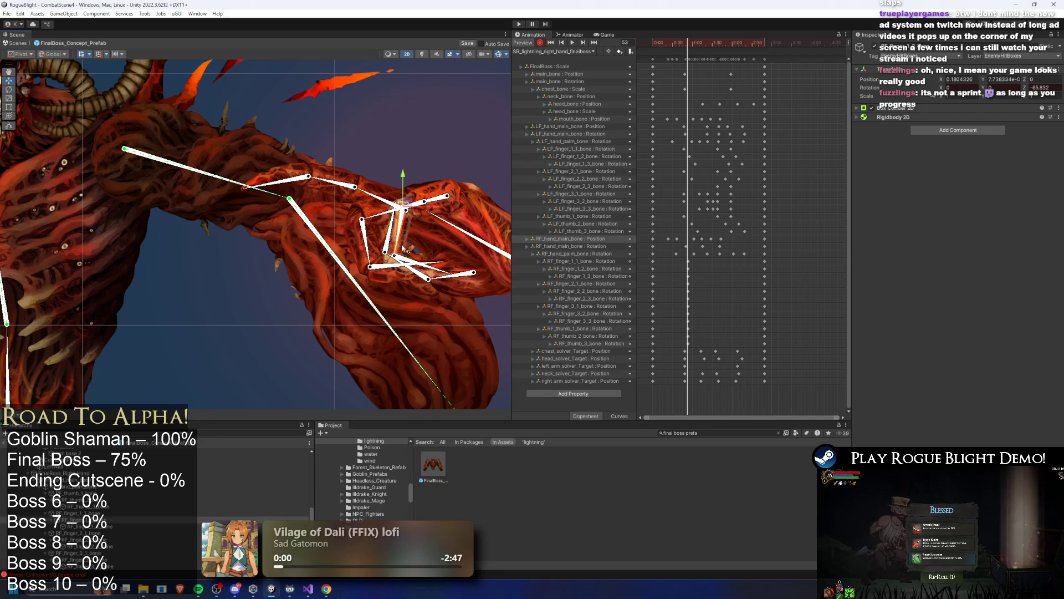
left_click_drag(441, 263, 364, 286)
key("ctrl+z")
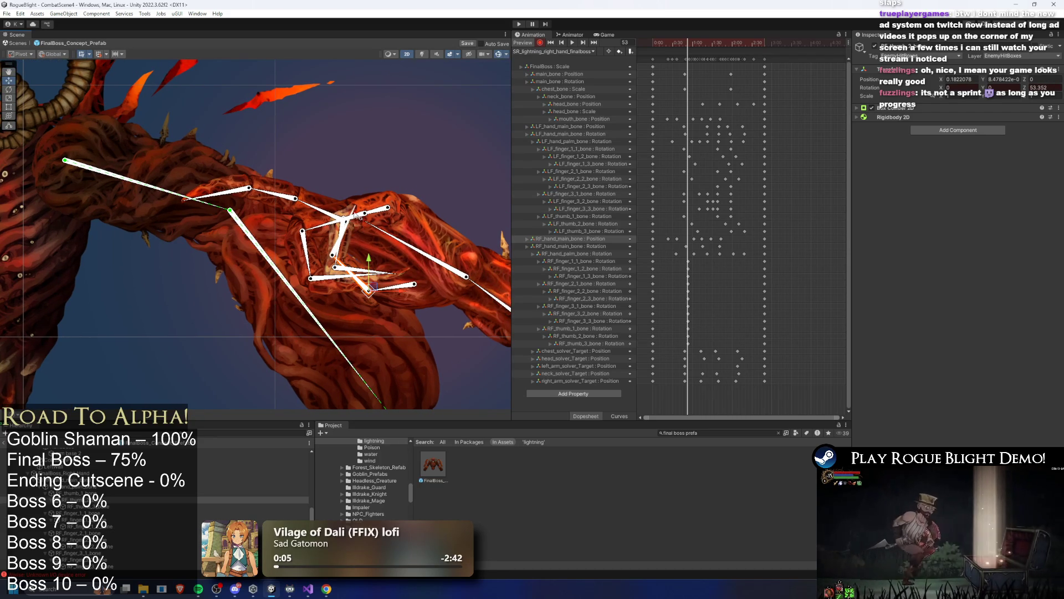
scroll(439, 239, "down", 2)
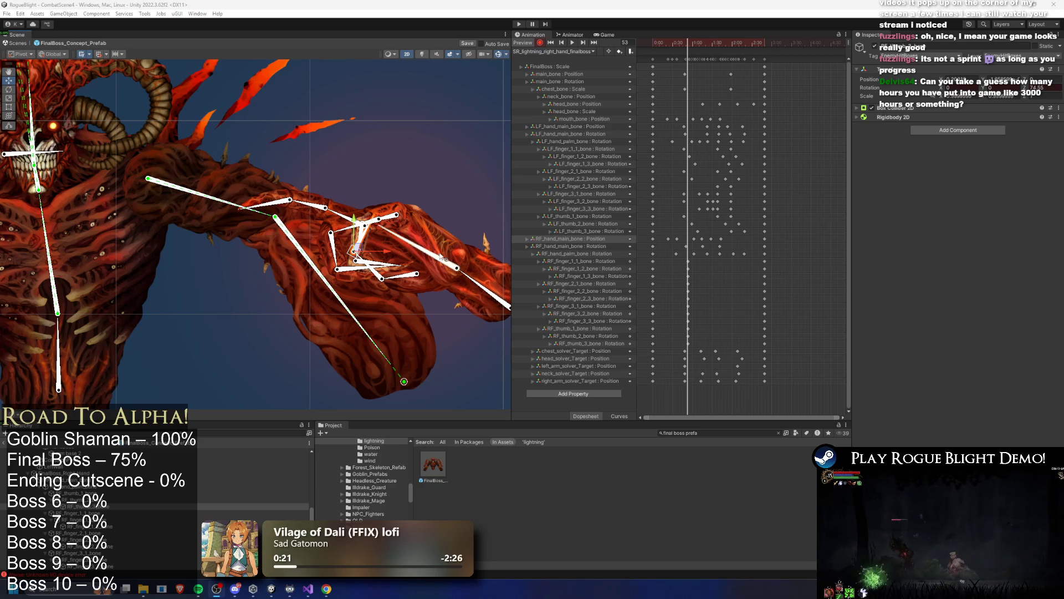
left_click_drag(438, 264, 408, 190)
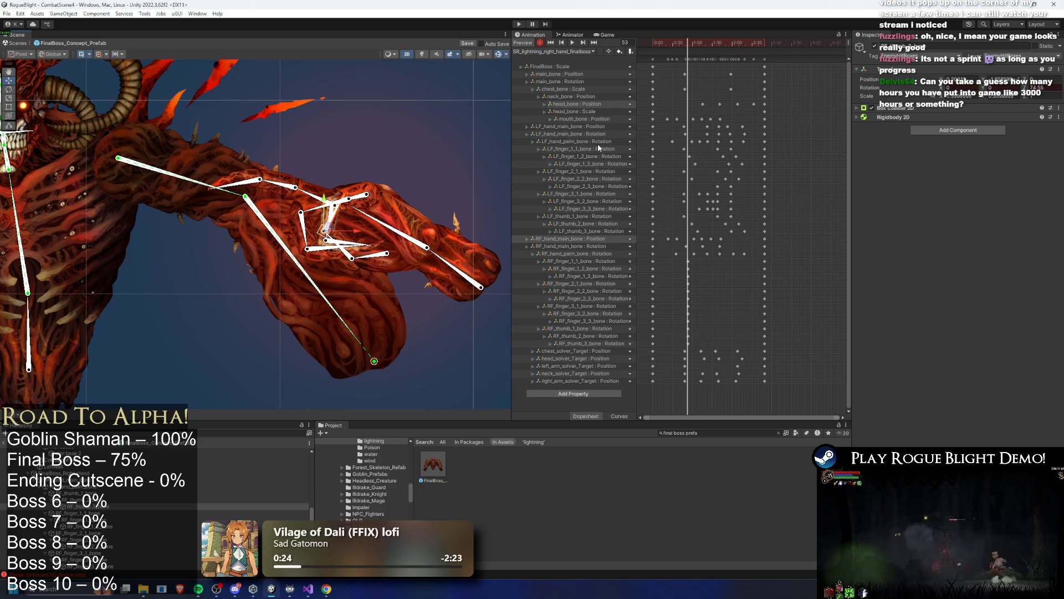
Launch Windows Calculator from the Start search.
key("super")
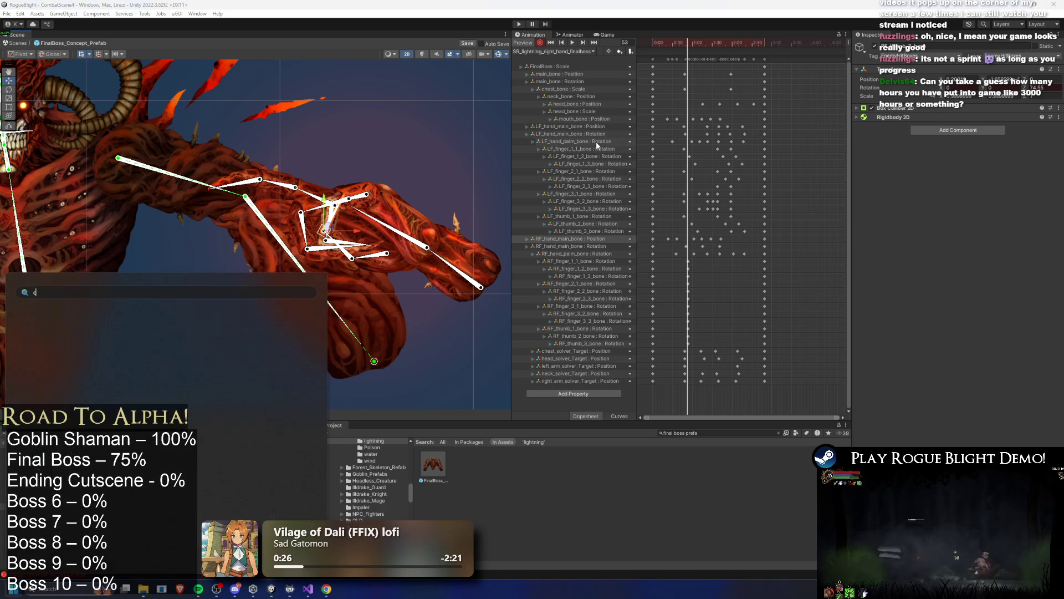
type("calculator")
key("Return")
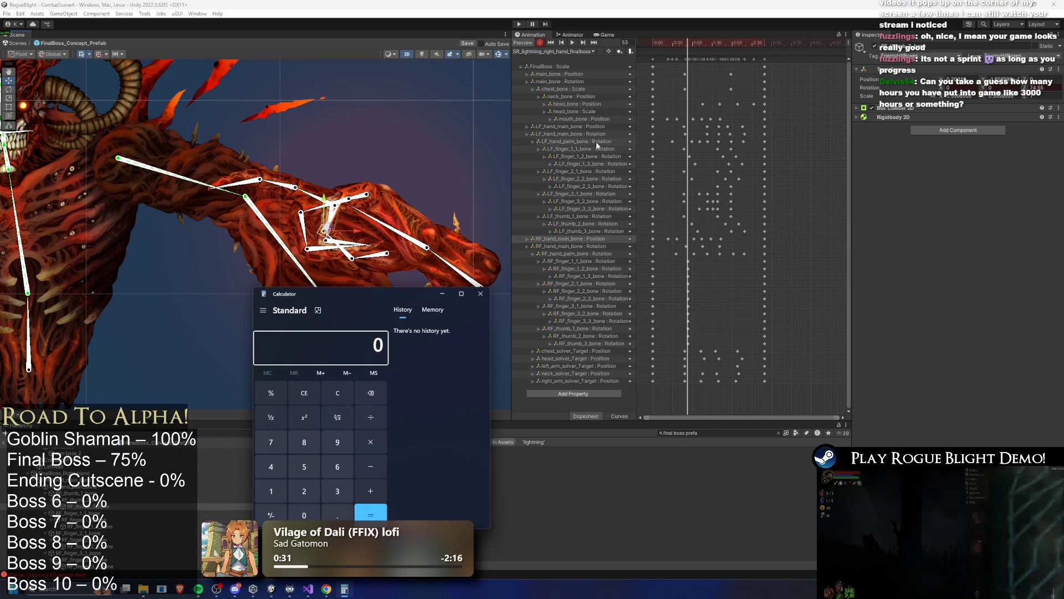
Run a quick test calculation in Calculator that gives 21.
type("3")
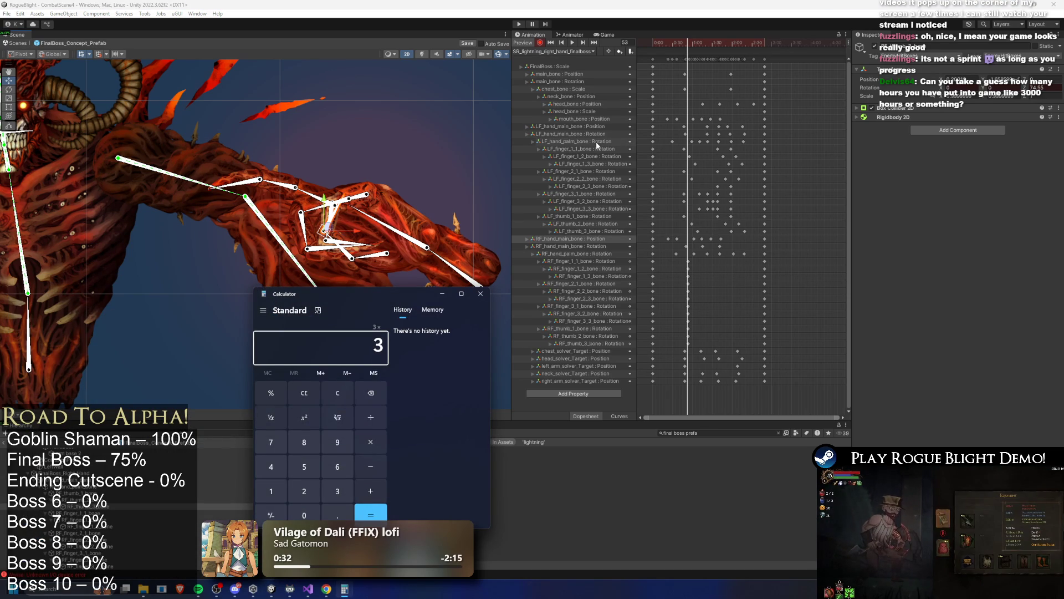
key("Return")
type("+6")
key("Return")
key("Return")
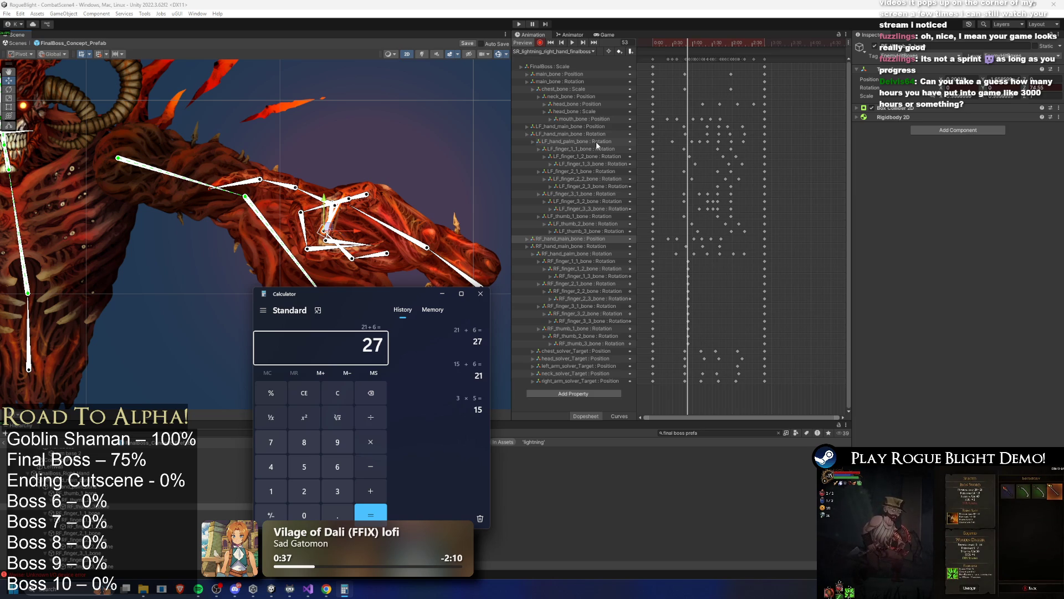
Compute 27 × 52 × 3 + 1000 to get 5,212, then close Calculator.
type("27")
key("super")
type("c")
type("h")
key("Escape")
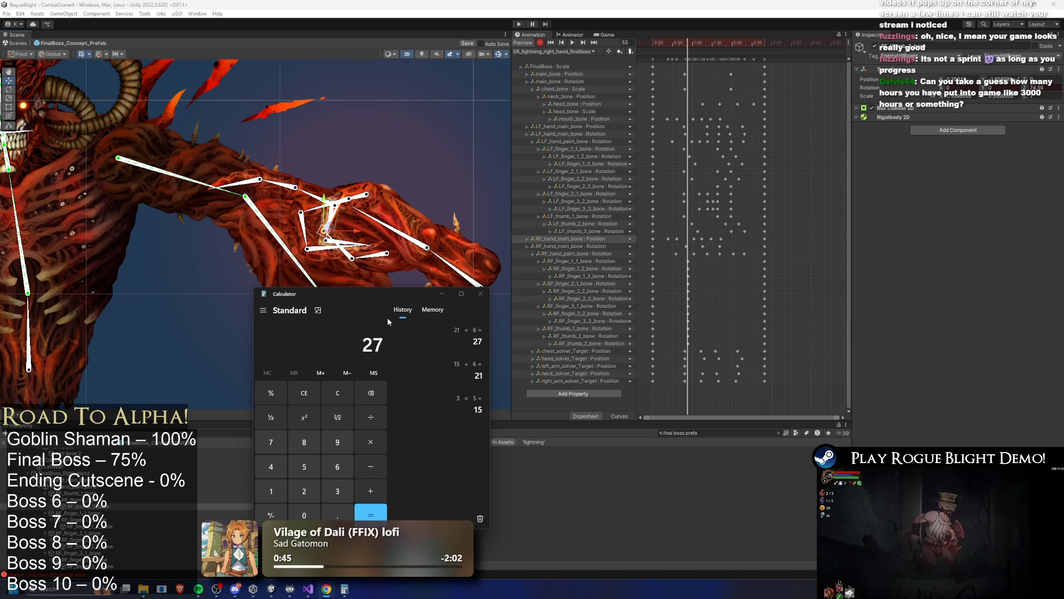
type("*52")
key("Return")
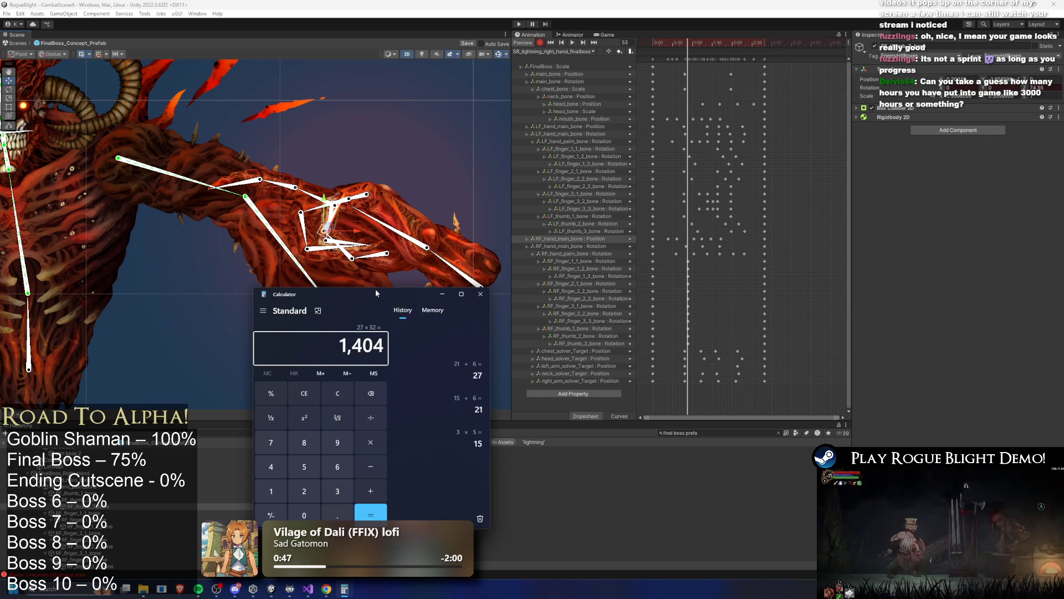
type("*3")
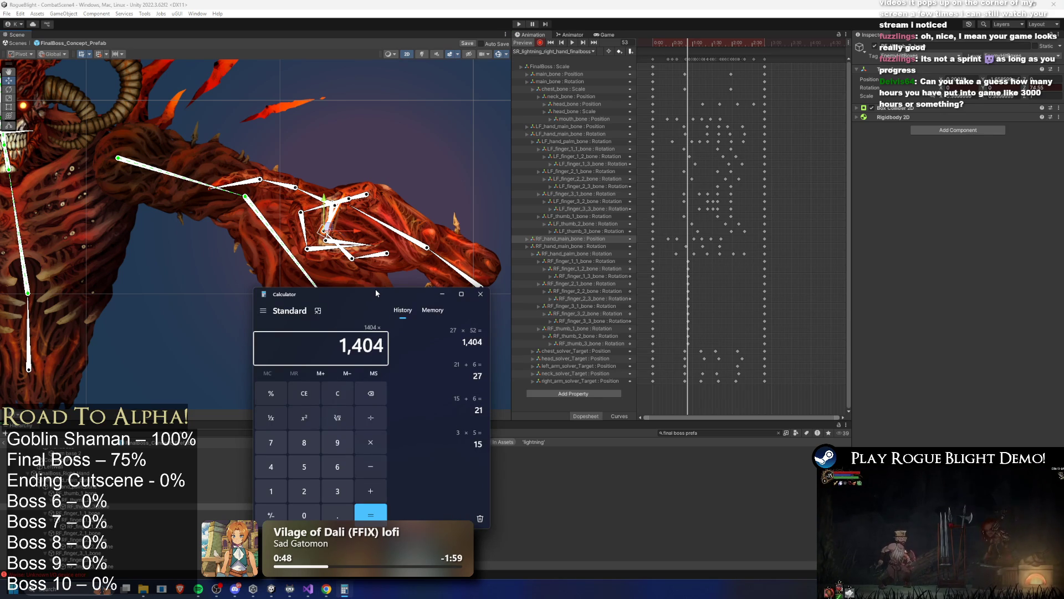
key("Return")
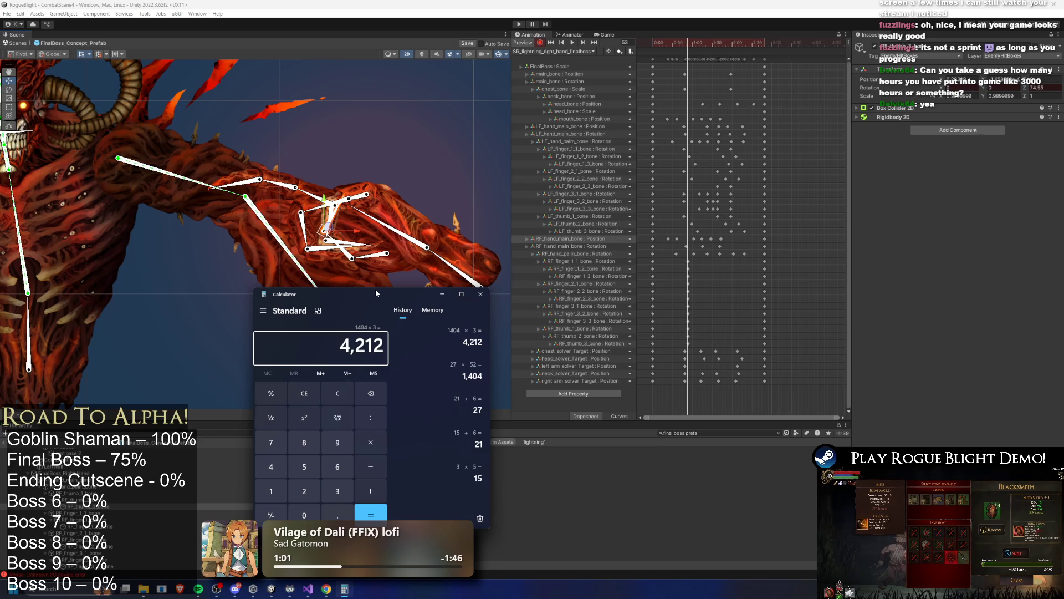
type("+1000")
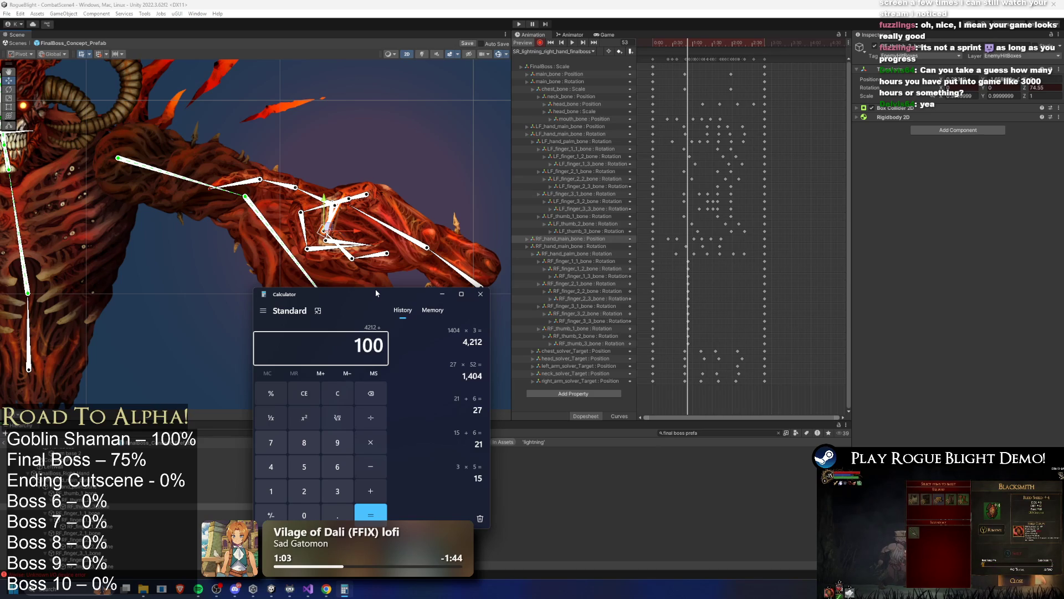
key("Return")
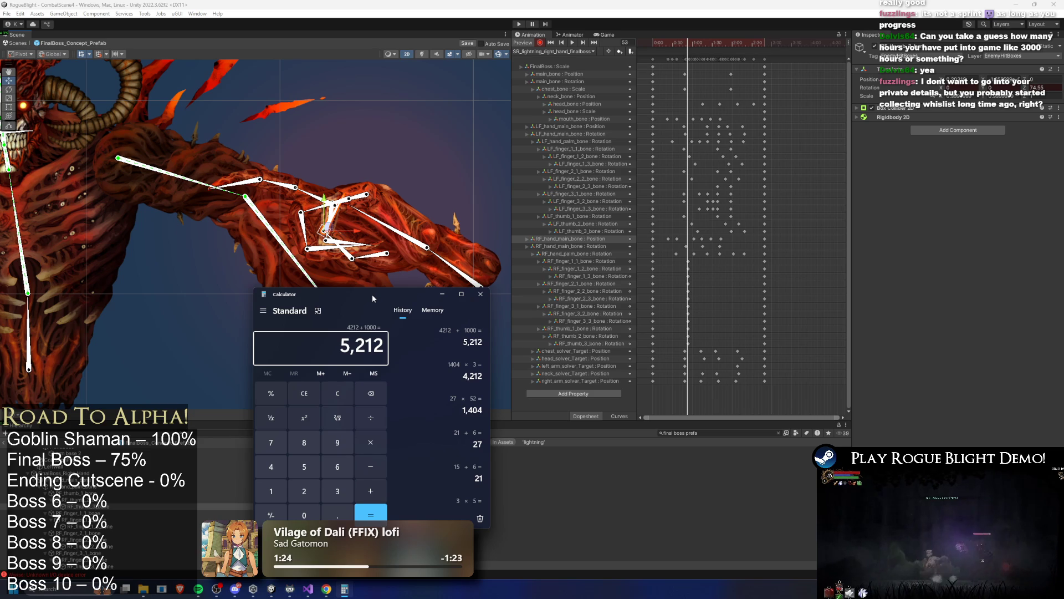
left_click(474, 296)
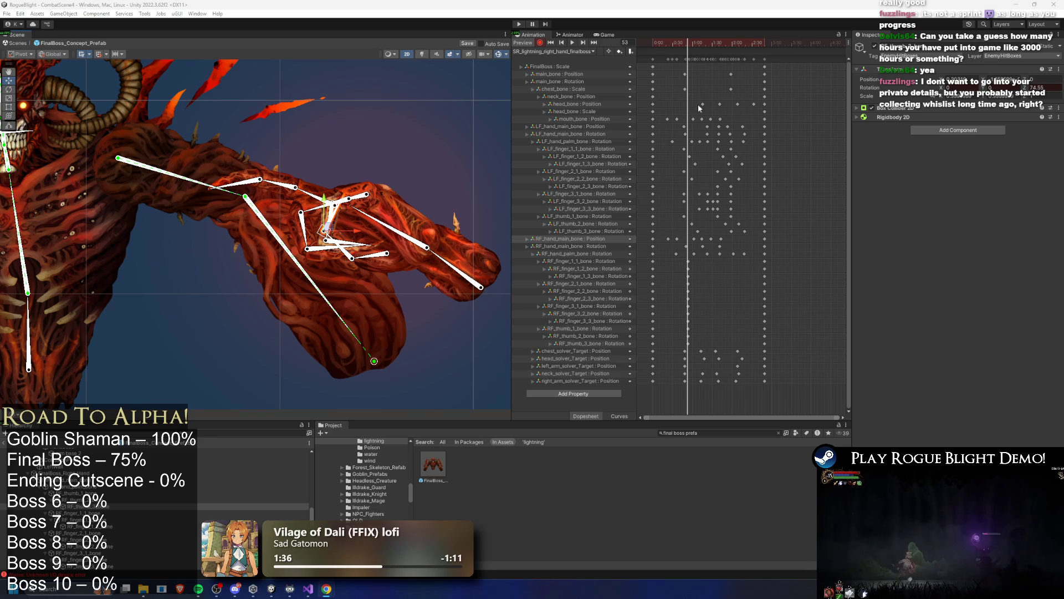
Paste the right-hand finger keyframes at frame 104 in the Dopesheet.
mouse_move(690, 49)
left_mouse_down()
mouse_move(656, 45)
mouse_move(736, 49)
left_mouse_up()
left_click_drag(697, 264, 686, 339)
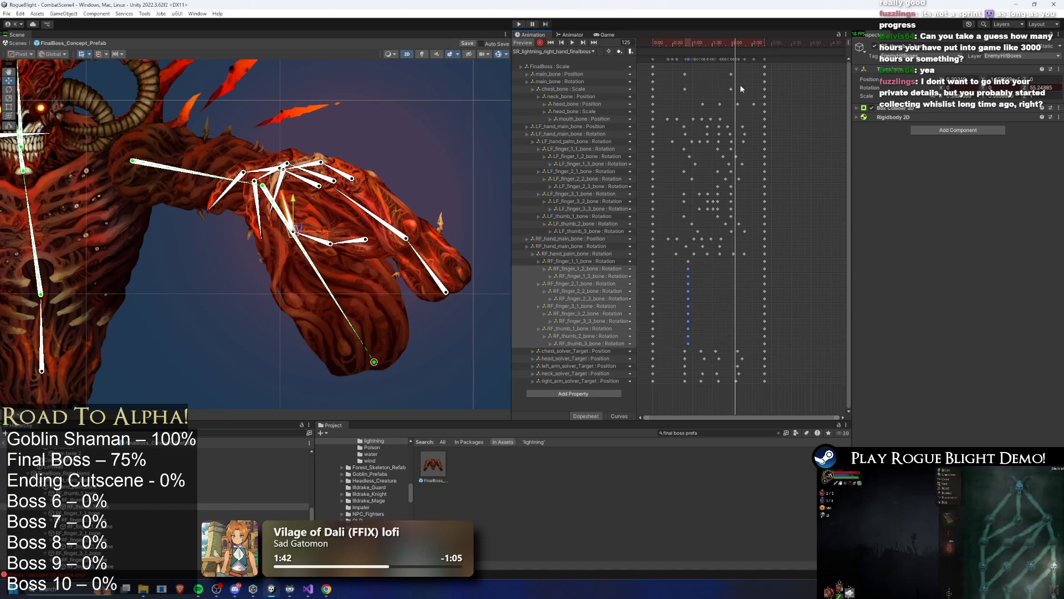
mouse_move(712, 47)
left_mouse_down()
mouse_move(729, 47)
mouse_move(674, 52)
mouse_move(720, 57)
left_mouse_up()
key("ctrl+v")
left_click_drag(744, 259, 720, 345)
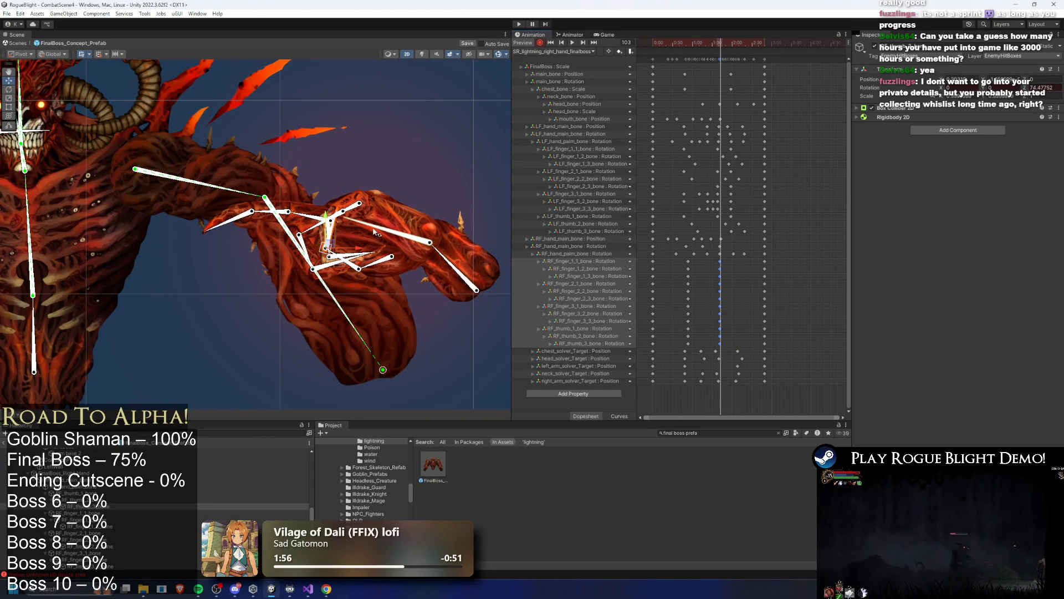
scroll(466, 242, "down", 2)
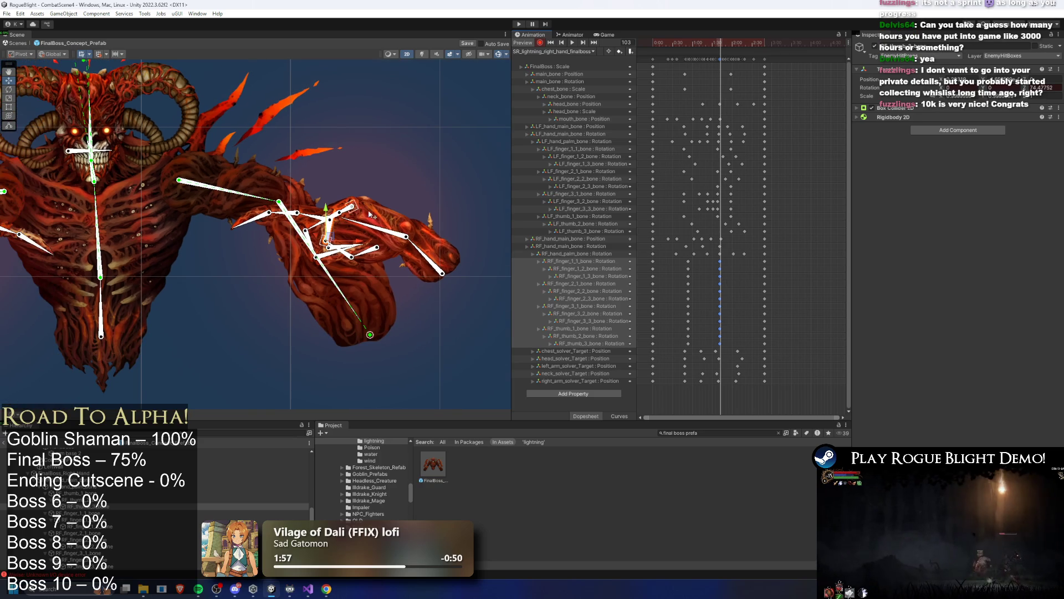
left_click(743, 266)
left_click_drag(720, 48, 689, 51)
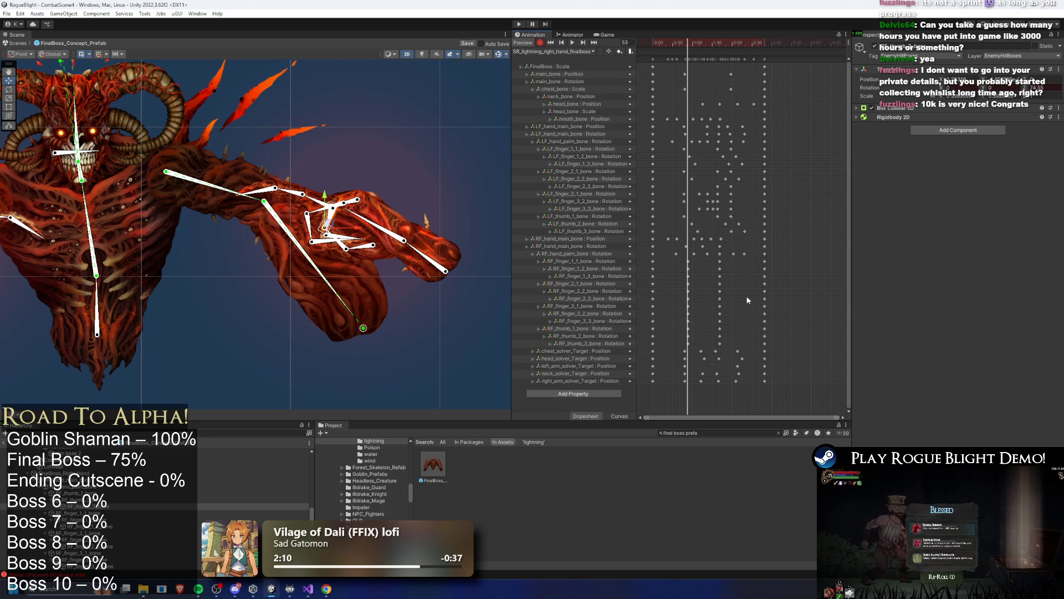
Scrub frames 72–104 to review the copied finger pose and frame the whole boss.
left_click_drag(679, 44, 687, 48)
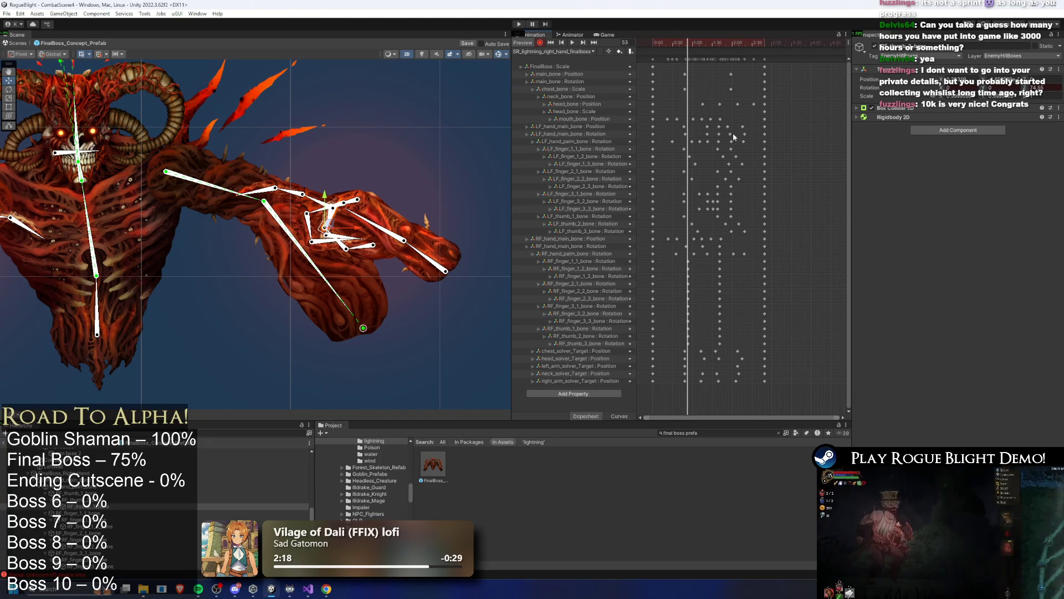
left_click(700, 44)
left_click_drag(700, 44, 720, 51)
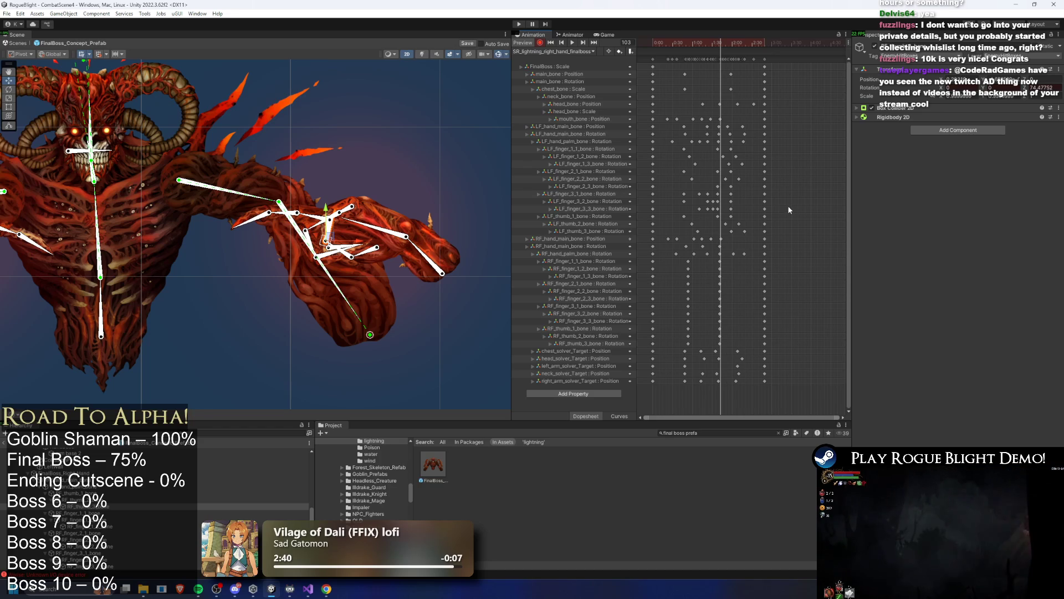
left_click(722, 44)
mouse_move(722, 44)
left_mouse_down()
mouse_move(688, 45)
mouse_move(723, 69)
mouse_move(675, 67)
mouse_move(706, 65)
mouse_move(708, 47)
left_mouse_up()
key("f")
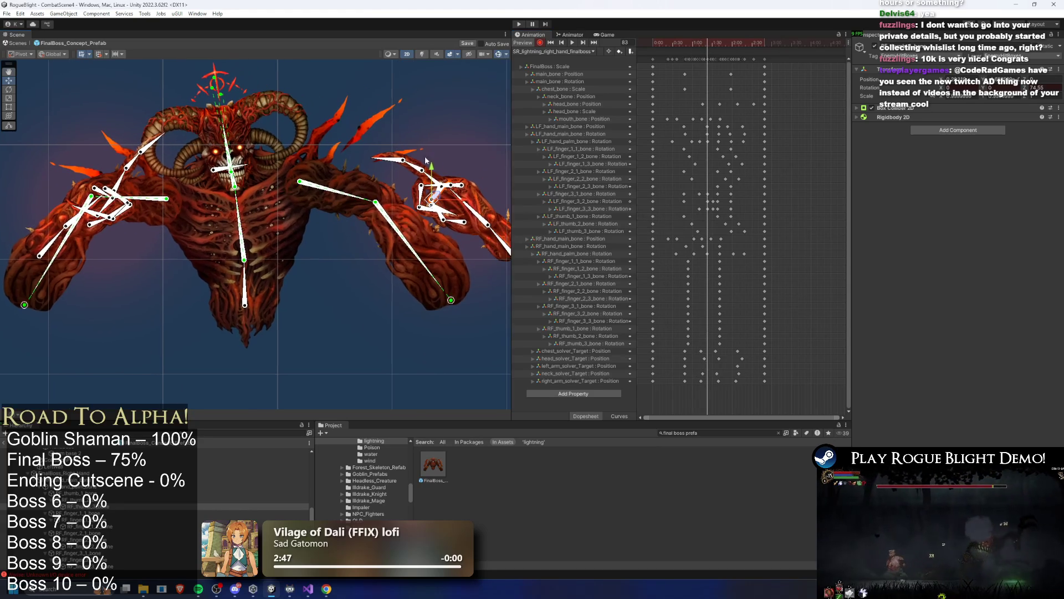
At frame 101, shift and rotate the boss's hand sprite into the attack pose.
scroll(424, 157, "up", 5)
left_click(487, 147)
scroll(434, 194, "up", 2)
mouse_move(710, 45)
left_mouse_down()
mouse_move(720, 48)
mouse_move(647, 51)
mouse_move(721, 61)
left_mouse_up()
scroll(427, 204, "up", 2)
left_click(404, 238)
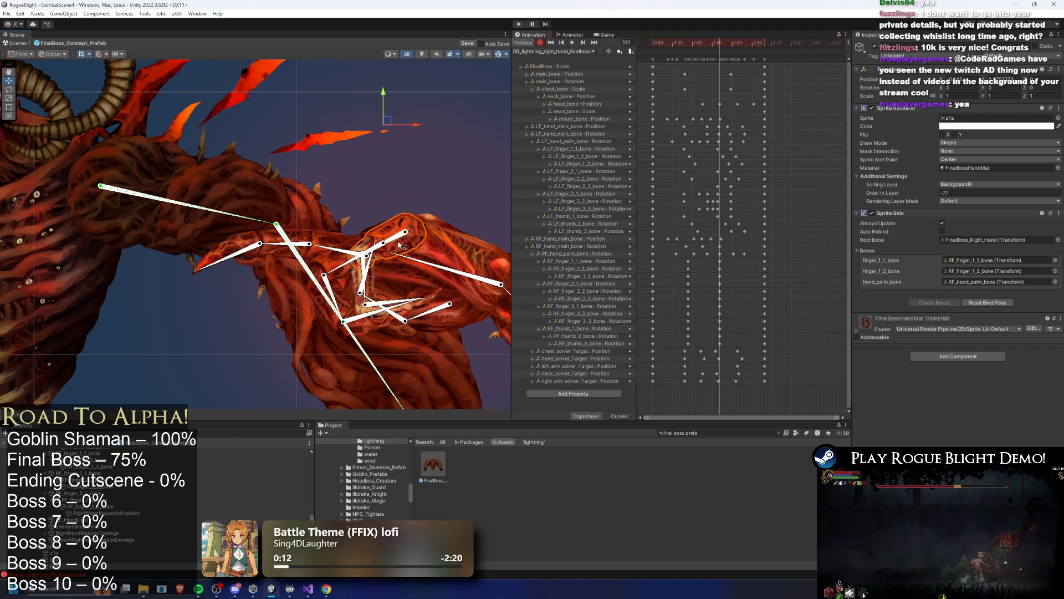
scroll(403, 242, "up", 3)
left_click(413, 312)
mouse_move(415, 309)
left_mouse_down()
mouse_move(318, 325)
mouse_move(362, 332)
mouse_move(384, 269)
mouse_move(427, 297)
mouse_move(325, 277)
mouse_move(331, 287)
left_mouse_up()
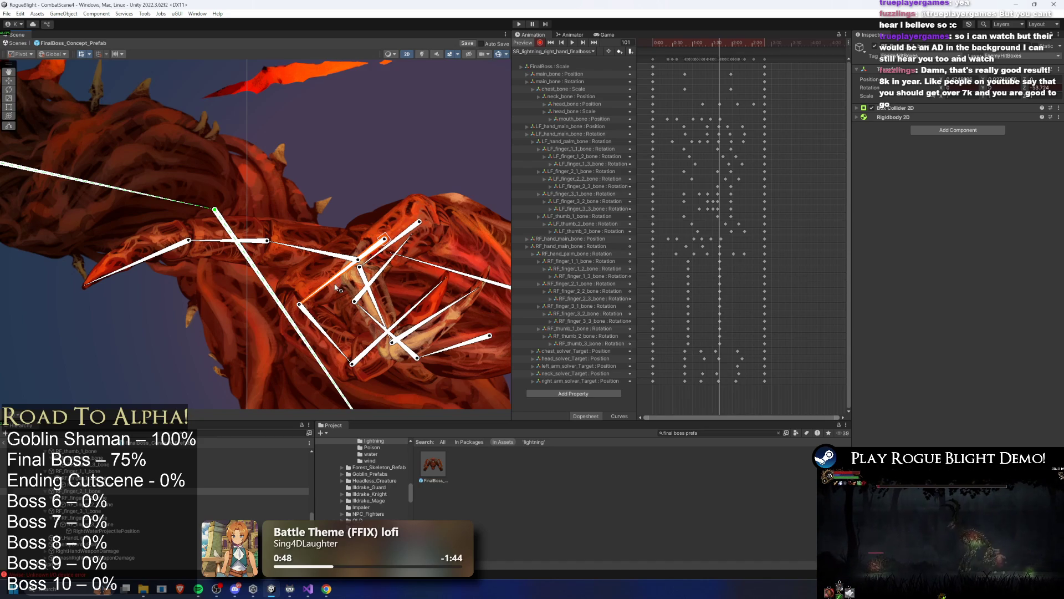
At frame 78, rotate the claw bone upward at its joint.
scroll(340, 282, "down", 1)
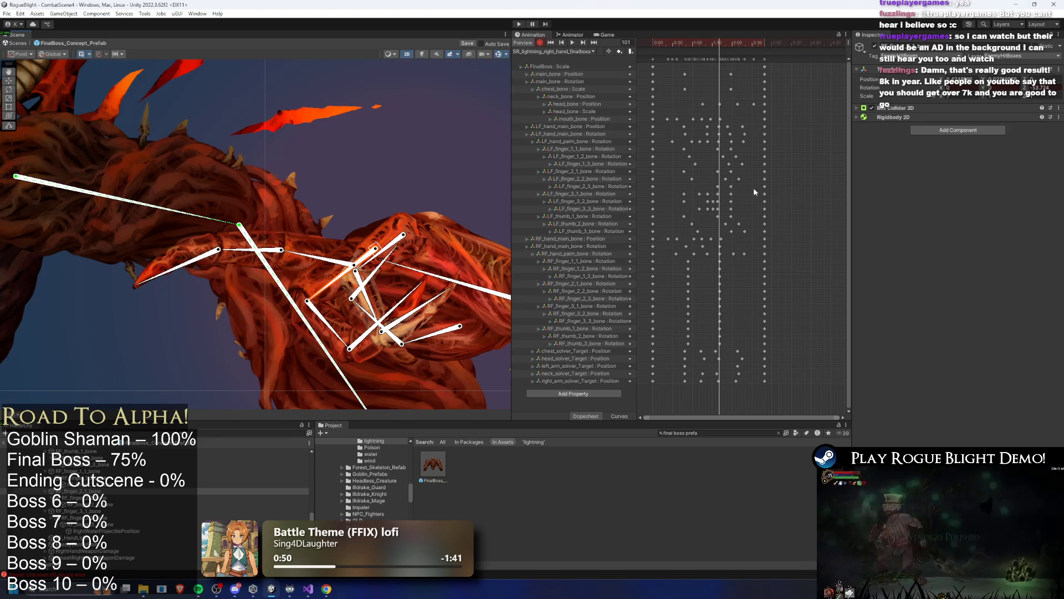
left_click_drag(720, 43, 705, 54)
scroll(385, 171, "up", 1)
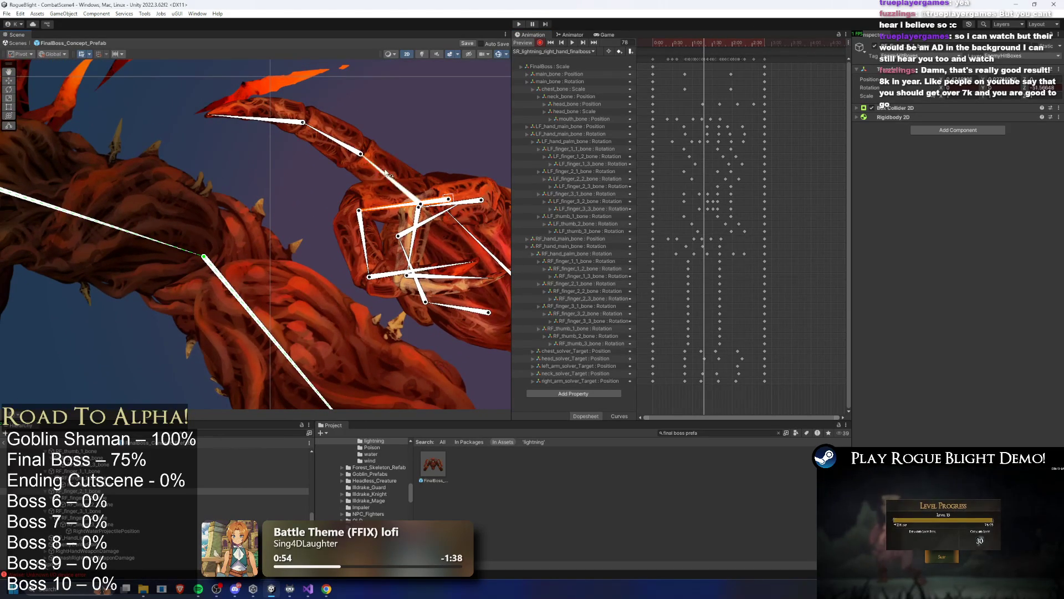
left_click_drag(262, 113, 266, 99)
mouse_move(706, 44)
left_mouse_down()
mouse_move(727, 47)
mouse_move(697, 51)
mouse_move(730, 55)
mouse_move(720, 55)
left_mouse_up()
Frame the boss and rotate the right arm and forearm bones further down.
key("f")
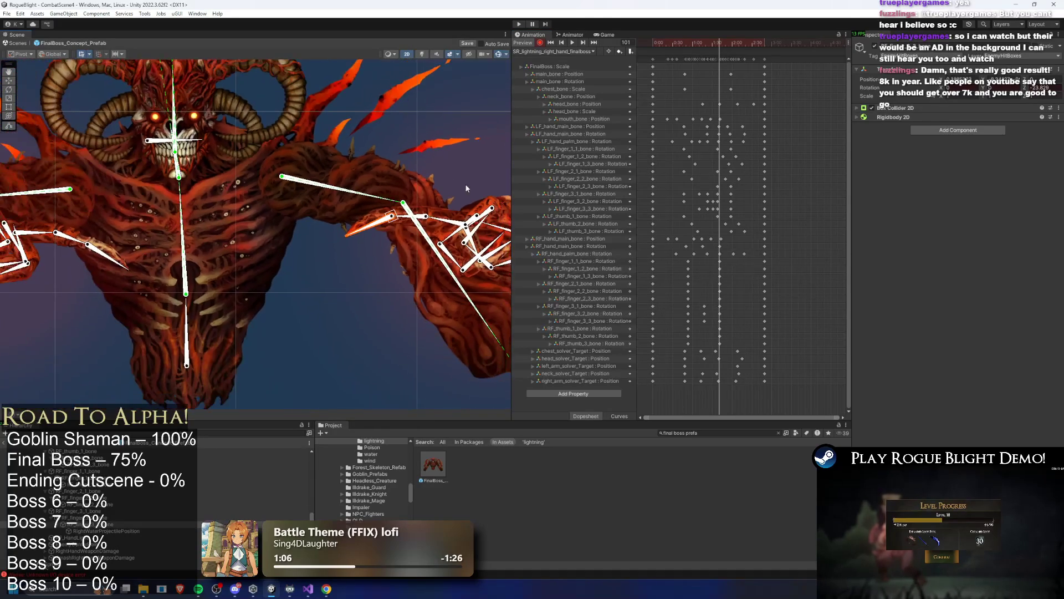
left_click_drag(446, 227, 377, 250)
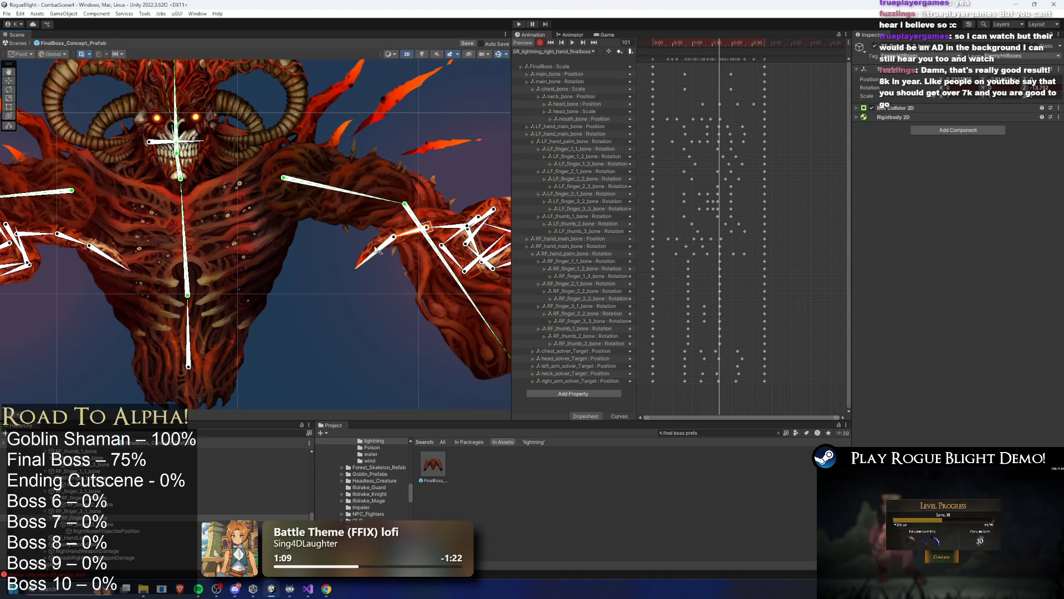
left_click(450, 229)
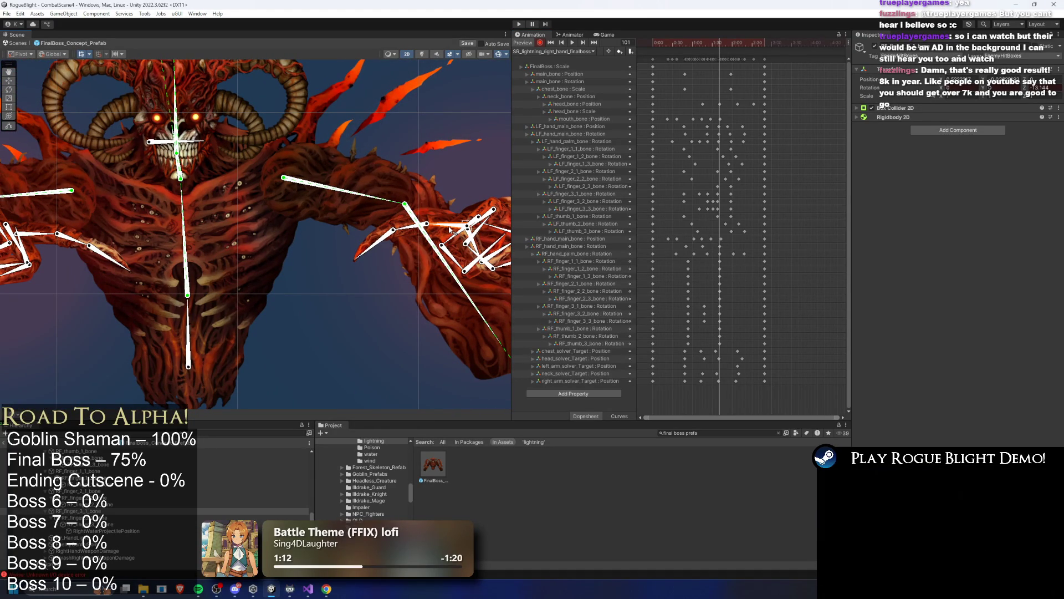
left_click_drag(451, 229, 447, 232)
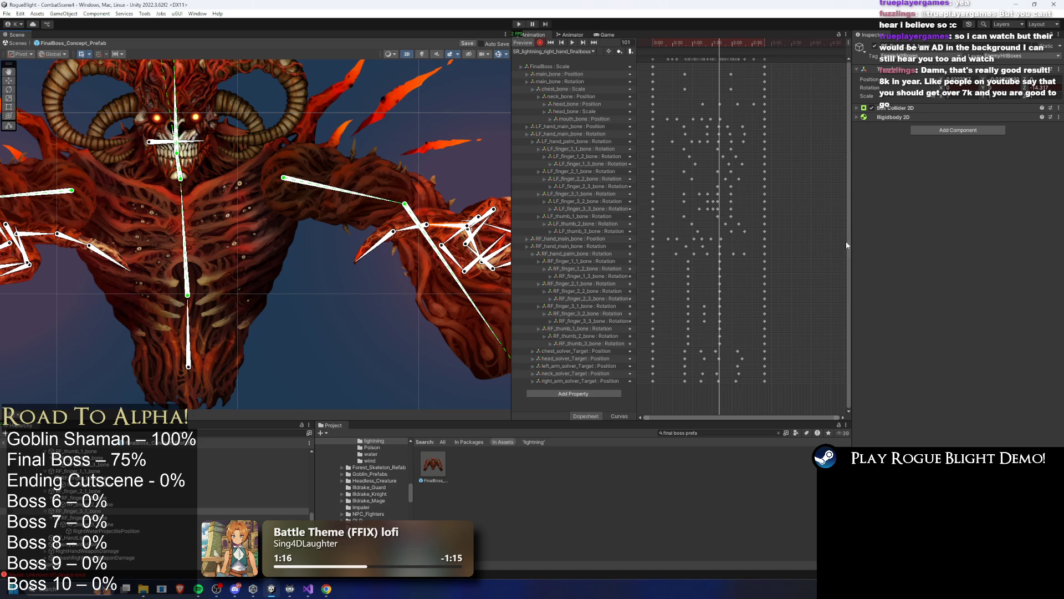
left_click_drag(704, 42, 704, 42)
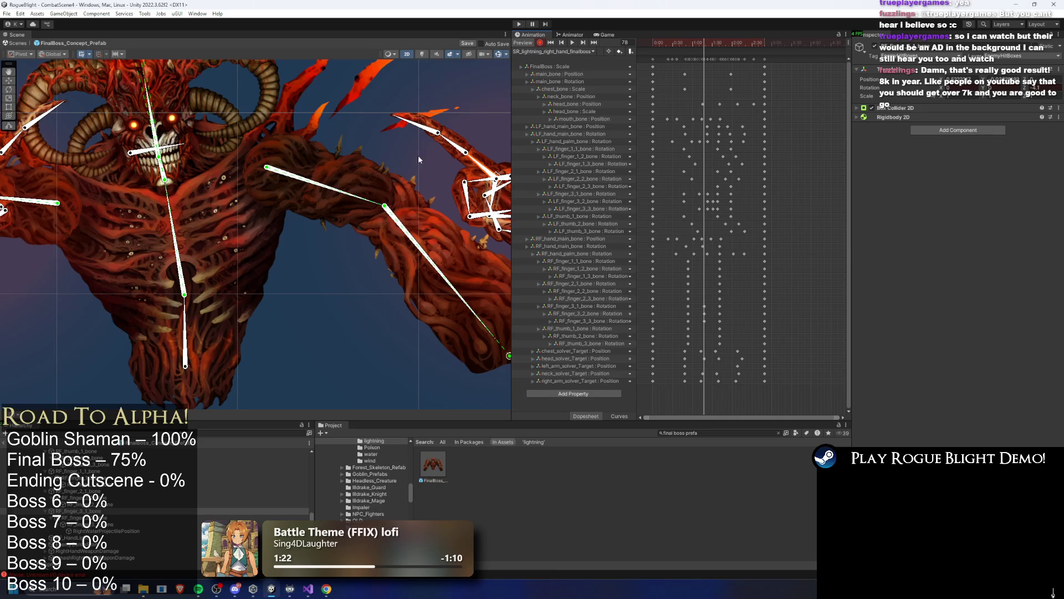
At frame 91, rotate the small right finger bone sharply upward.
scroll(419, 159, "down", 3)
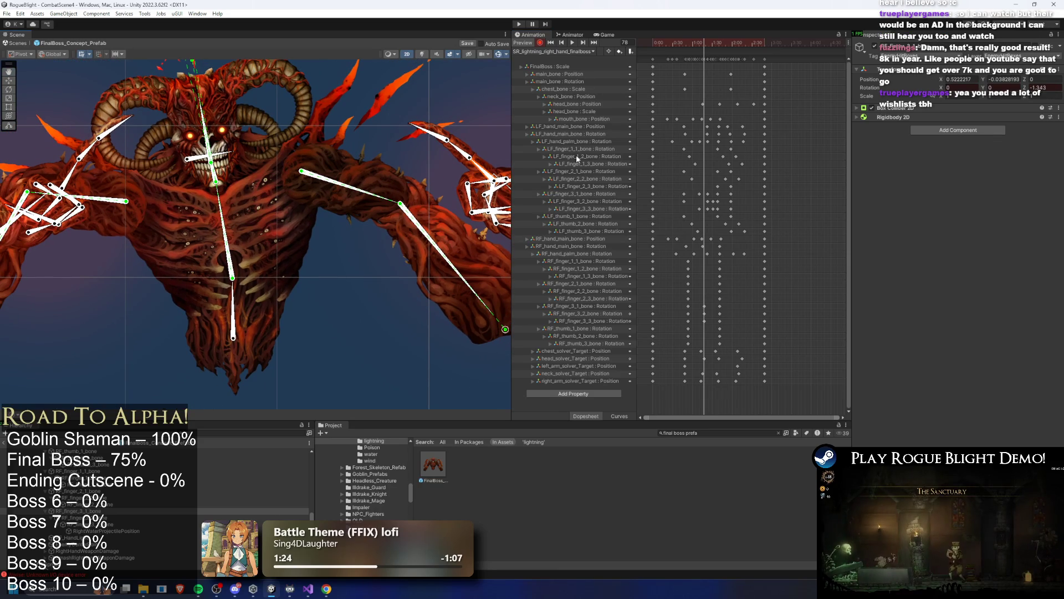
left_click_drag(706, 42, 714, 48)
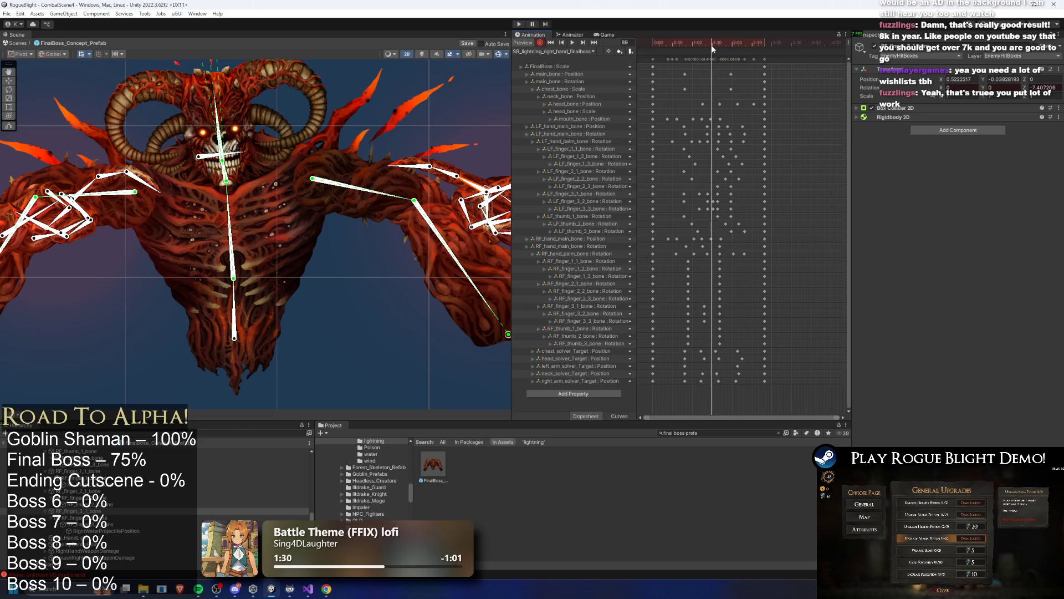
left_click(713, 49)
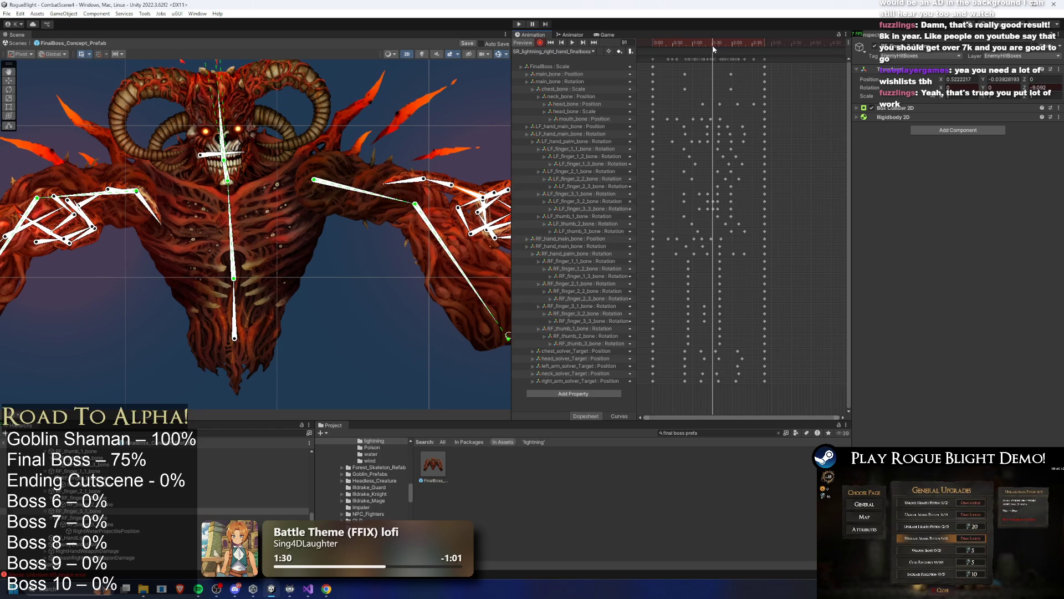
left_click(441, 185)
left_click_drag(419, 200, 475, 185)
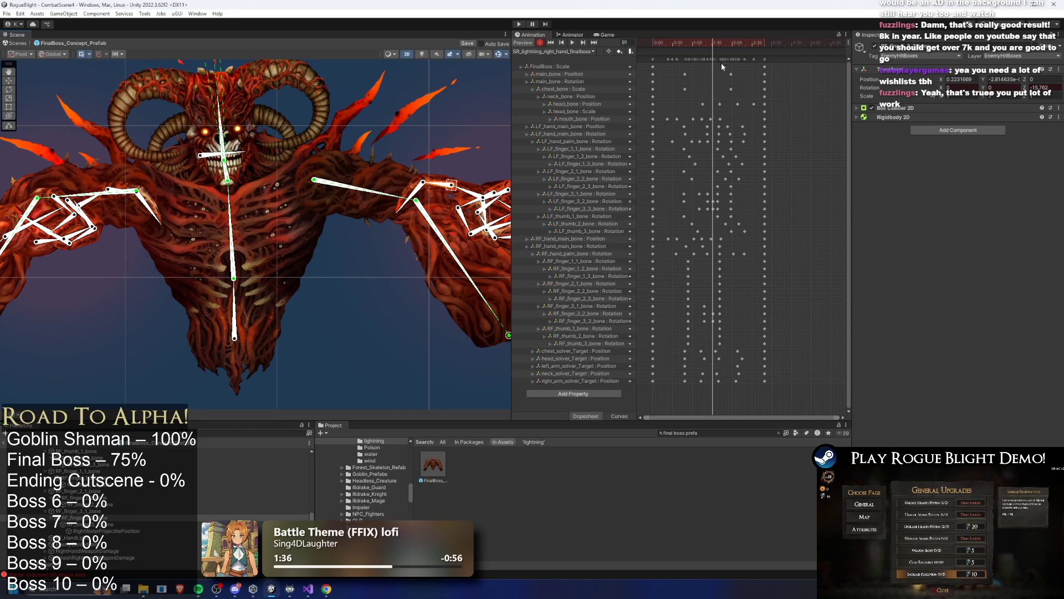
Rotate RF_hand_palm_bone slightly at frame 113 and the right hand bone further at frame 100.
mouse_move(714, 44)
left_mouse_down()
mouse_move(757, 56)
mouse_move(687, 43)
mouse_move(714, 48)
mouse_move(688, 45)
mouse_move(704, 47)
left_mouse_up()
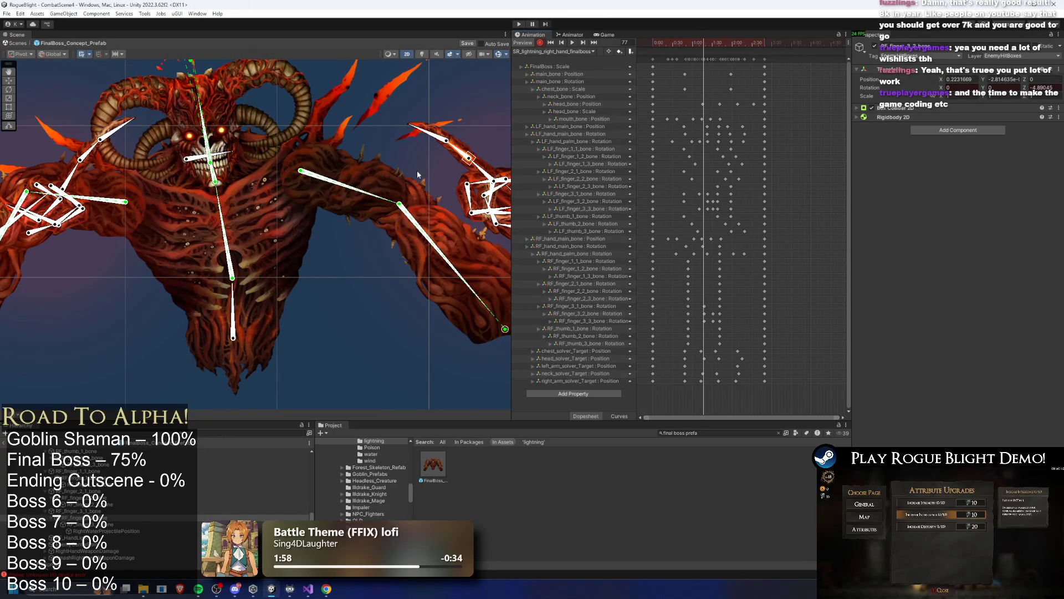
scroll(481, 168, "down", 3)
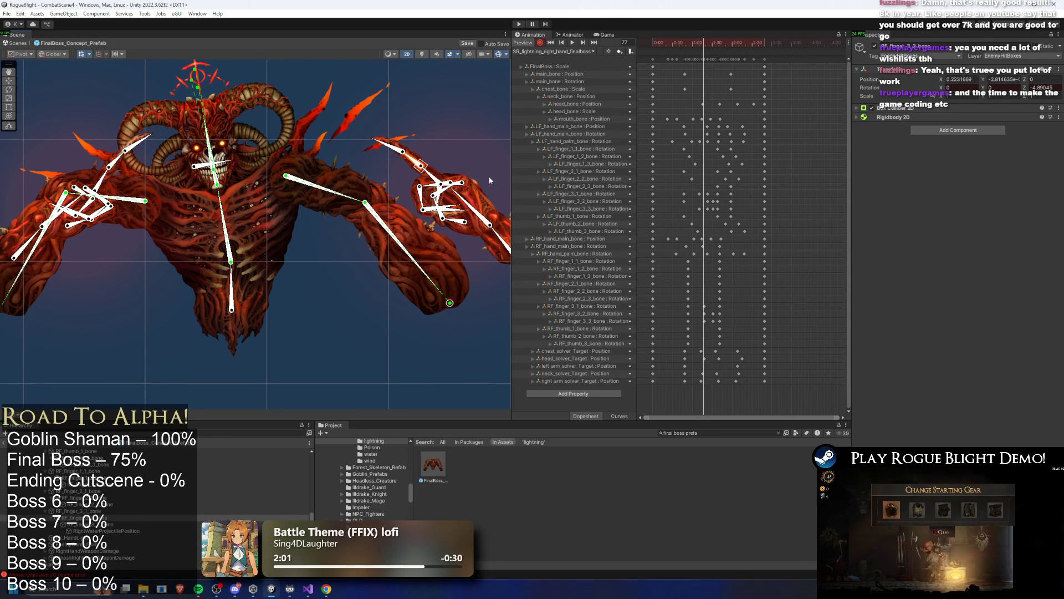
left_click(467, 204)
left_click_drag(467, 204, 464, 202)
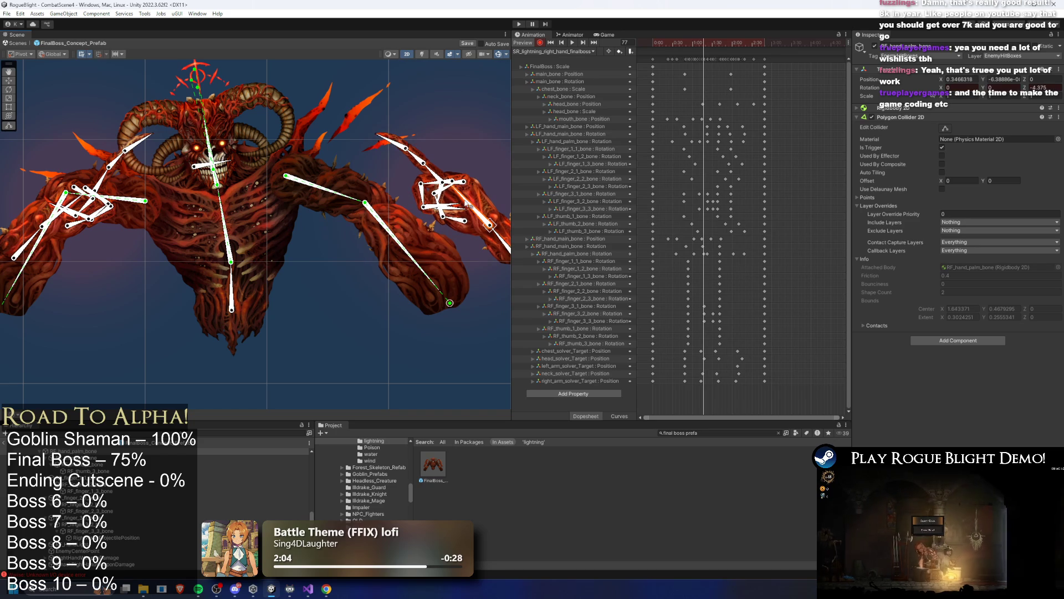
left_click_drag(699, 46, 720, 51)
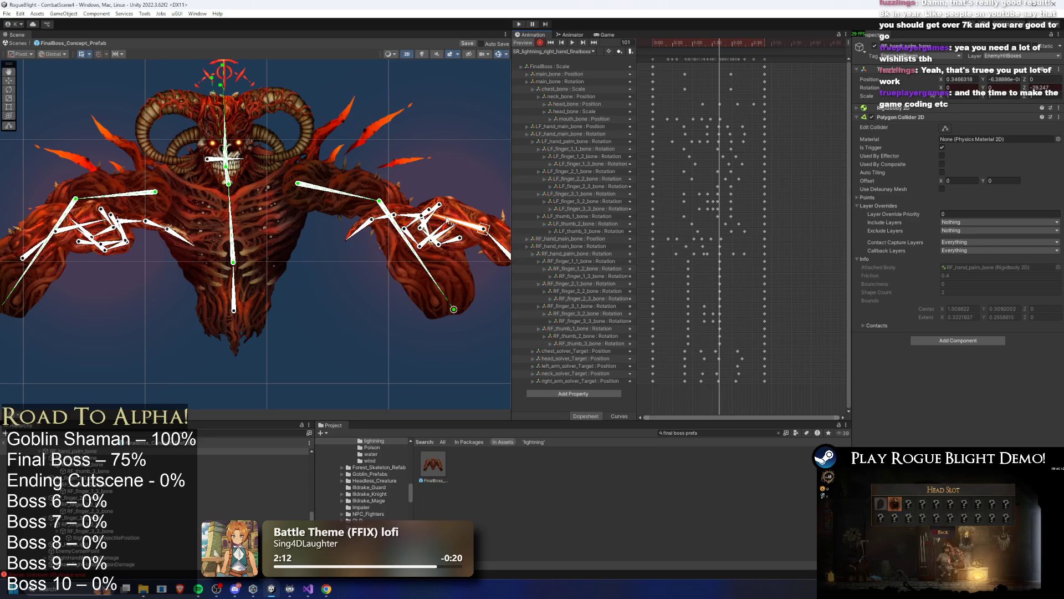
left_click_drag(452, 220, 454, 222)
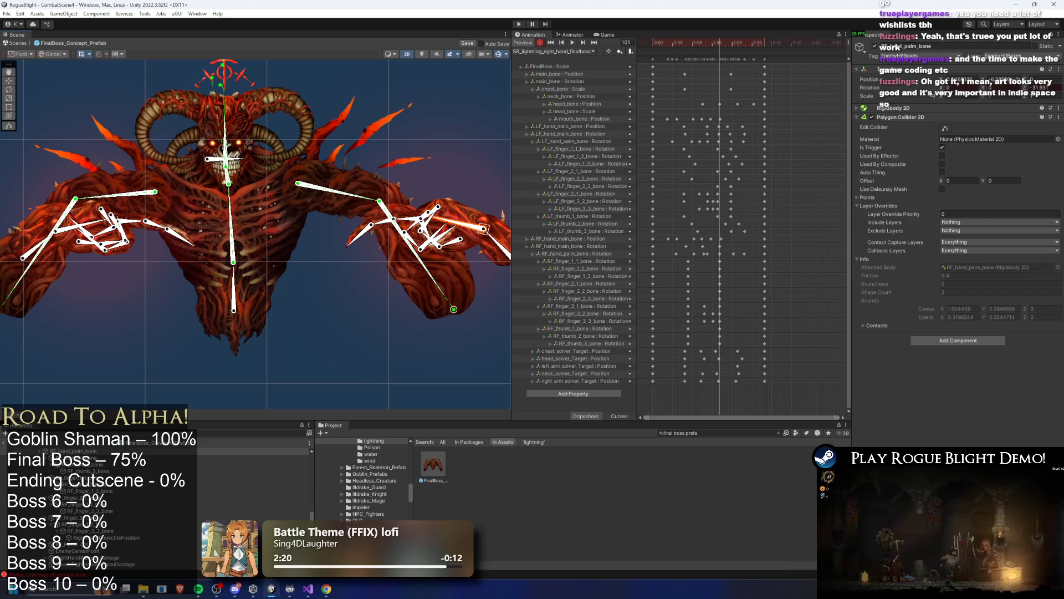
scroll(290, 214, "down", 2)
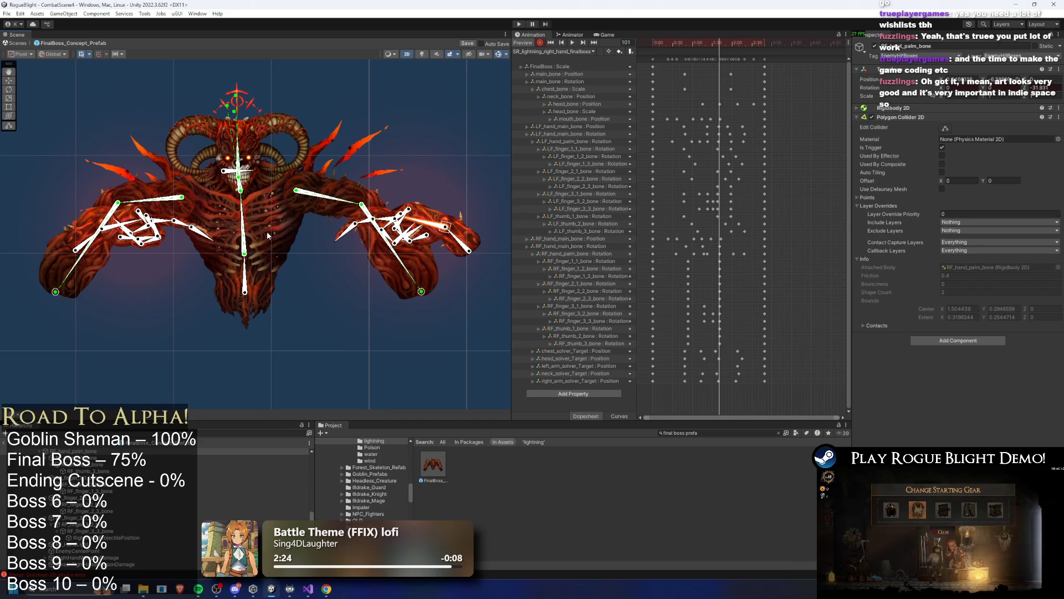
left_click(245, 291)
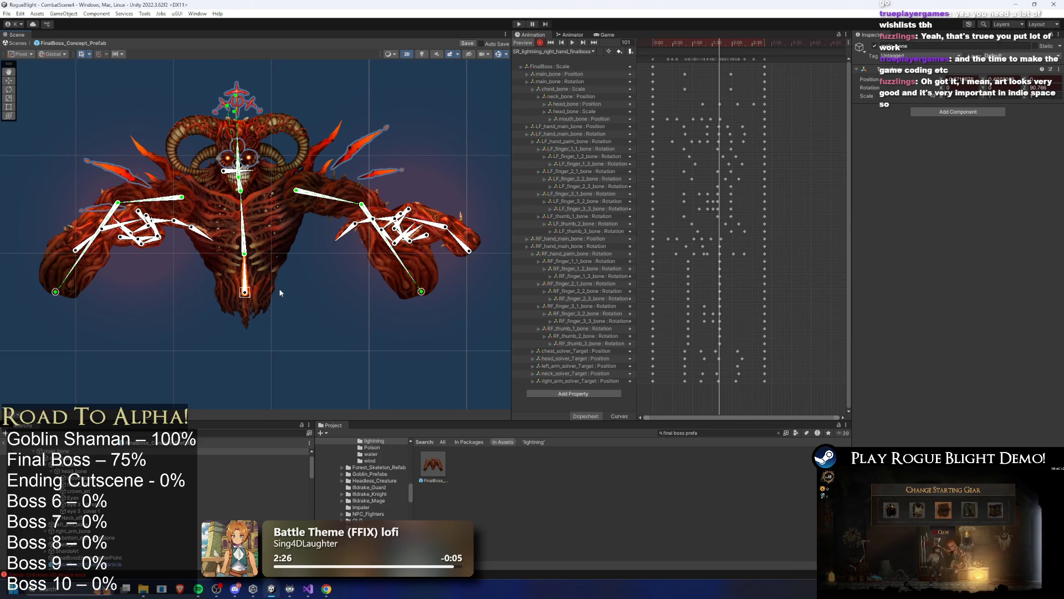
Start moving main_bone right at frame 48, restoring its accidentally deleted Position track.
key("w")
left_click_drag(279, 292, 305, 292)
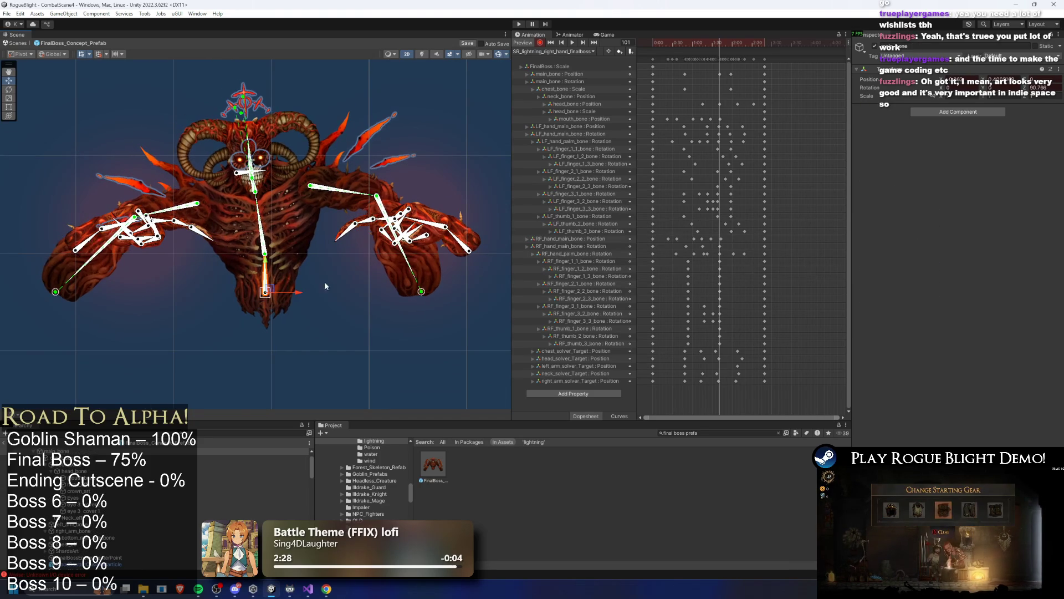
key("ctrl+z")
left_click(686, 39)
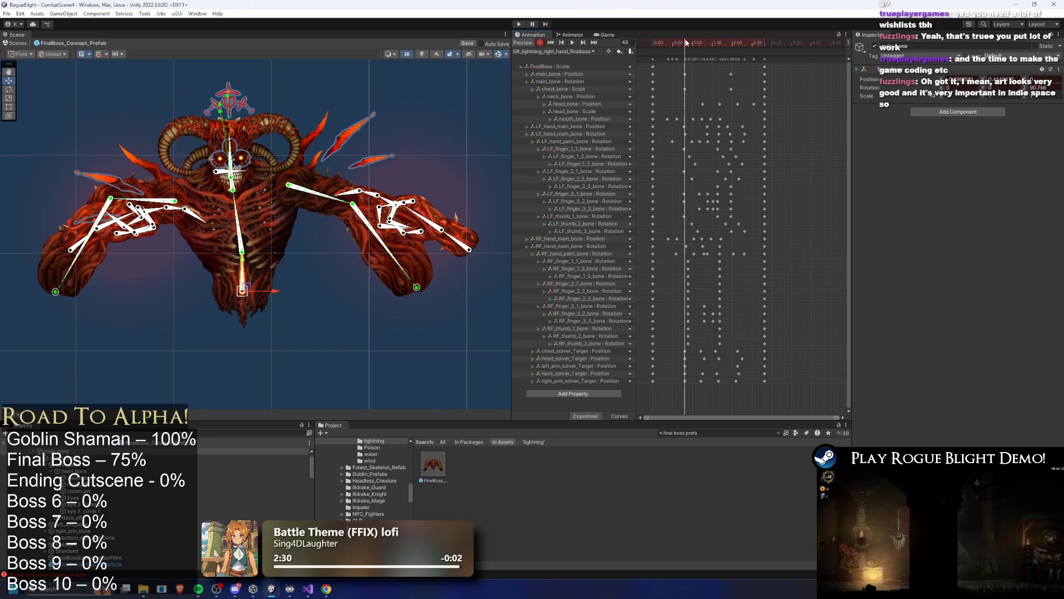
mouse_move(284, 290)
left_mouse_down()
mouse_move(305, 283)
mouse_move(280, 289)
left_mouse_up()
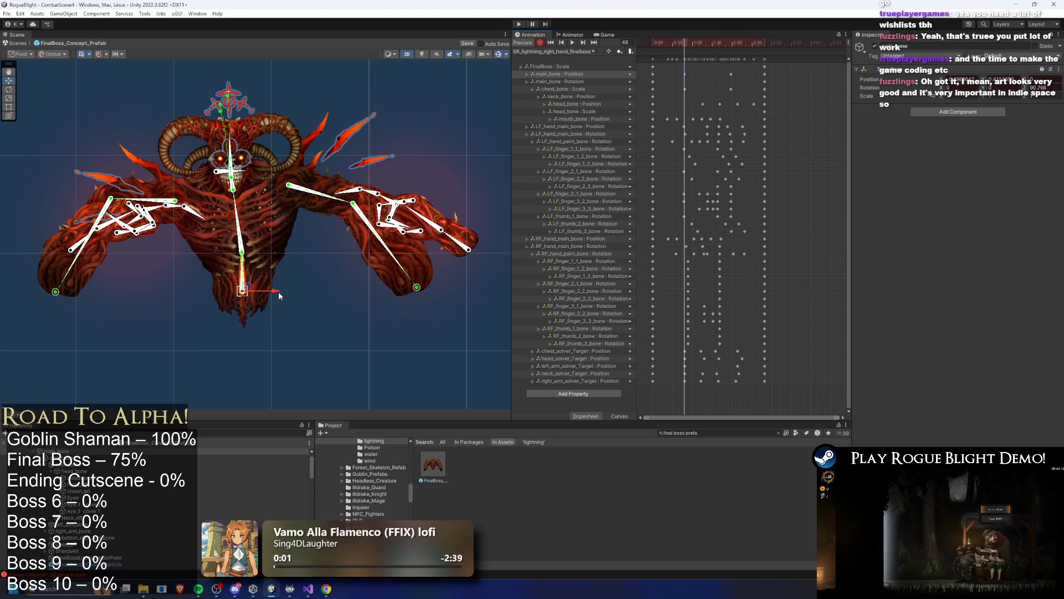
left_click(569, 77)
key("Delete")
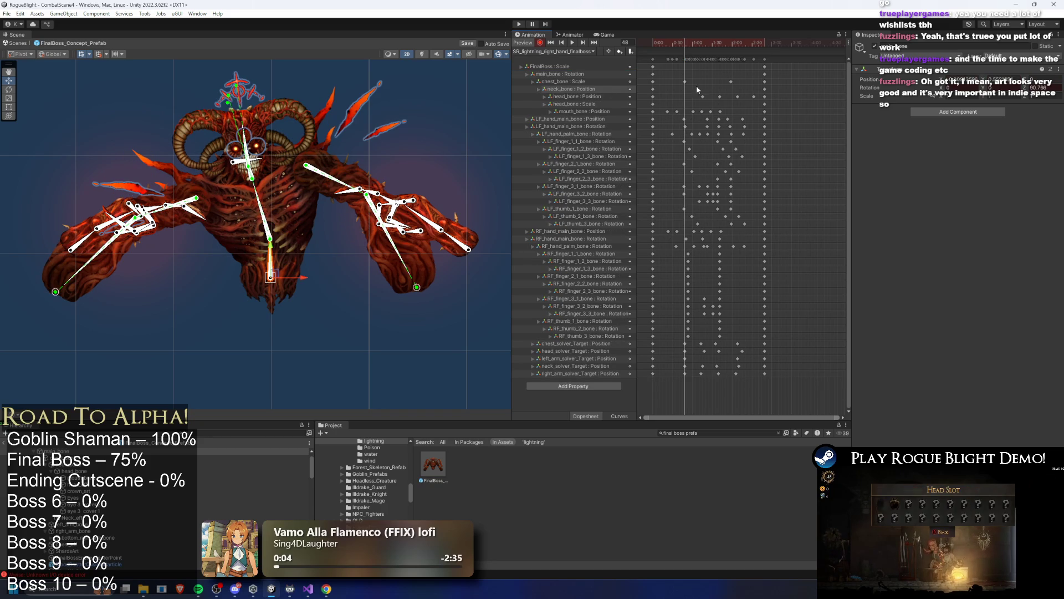
key("ctrl+z")
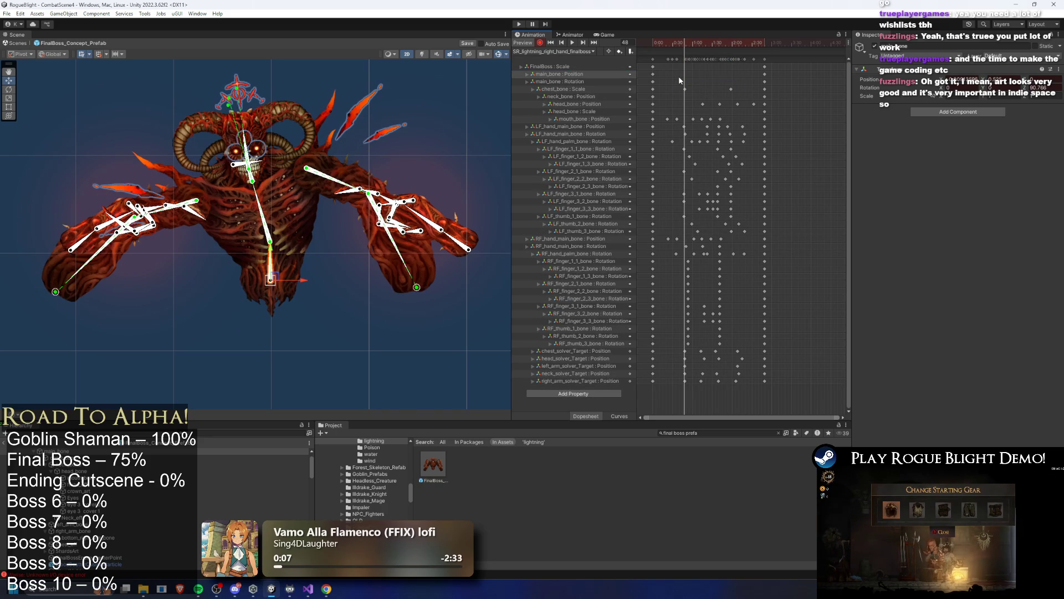
Select the main_bone Position keyframes and shift the boss's body right across them.
left_click_drag(682, 83, 735, 71)
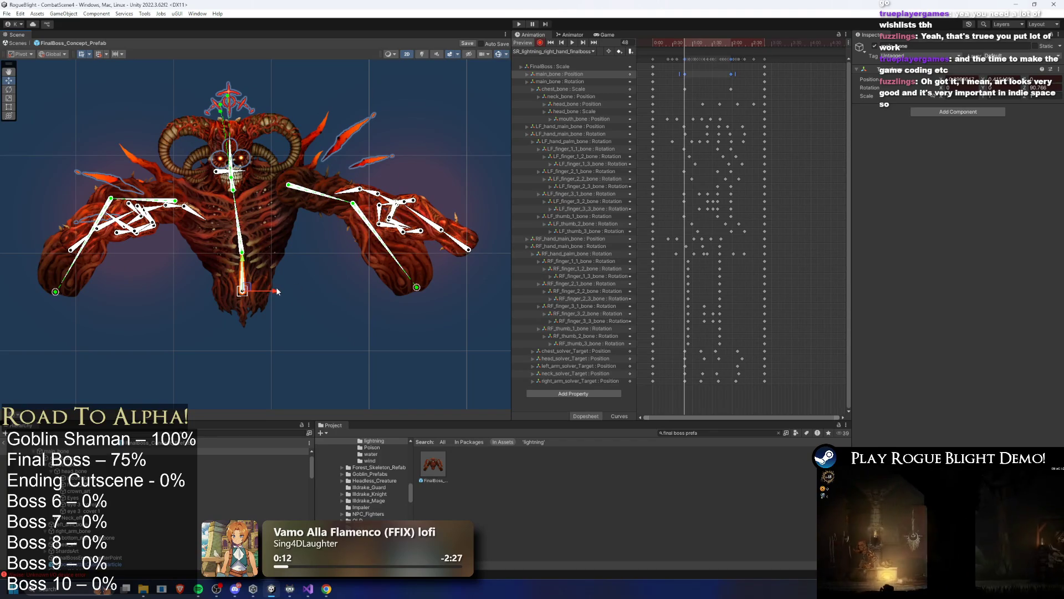
left_click_drag(277, 294, 327, 295)
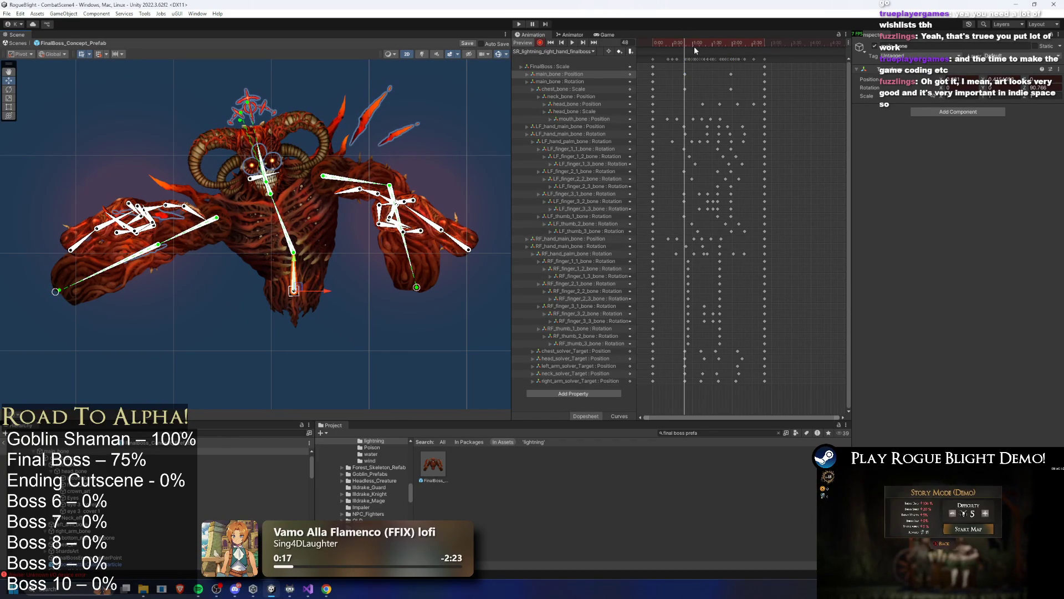
mouse_move(694, 50)
left_mouse_down()
mouse_move(741, 53)
mouse_move(731, 50)
left_mouse_up()
left_click_drag(325, 295, 329, 296)
mouse_move(700, 41)
left_mouse_down()
mouse_move(688, 40)
mouse_move(731, 45)
mouse_move(672, 45)
left_mouse_up()
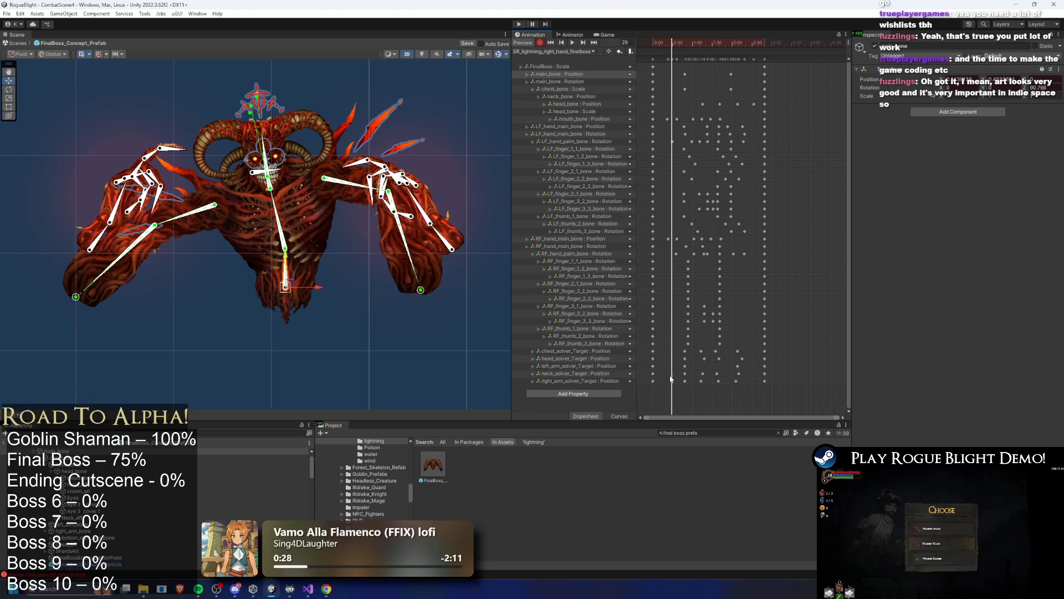
scroll(288, 183, "down", 3)
scroll(411, 165, "down", 1)
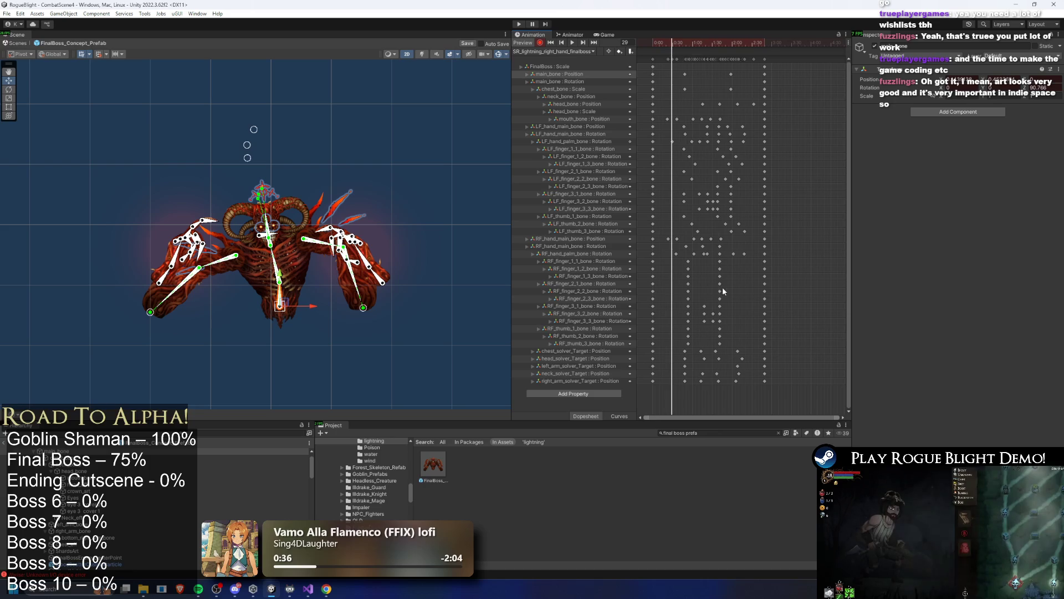
scroll(710, 288, "up", 2)
scroll(267, 267, "up", 2)
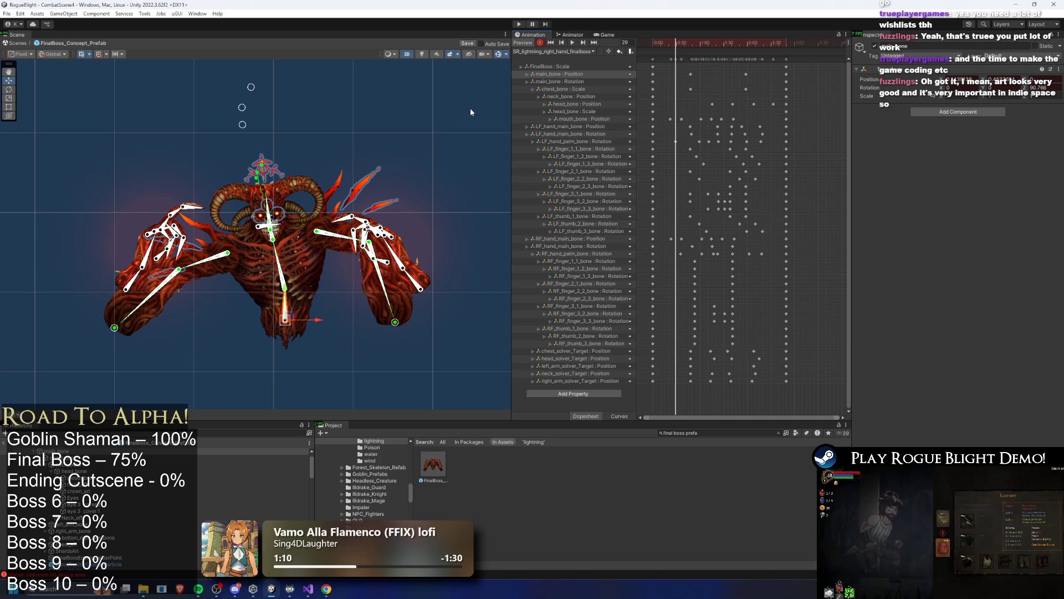
At frame 48, pull the lower, middle and top head IK targets to the right.
left_click(690, 43)
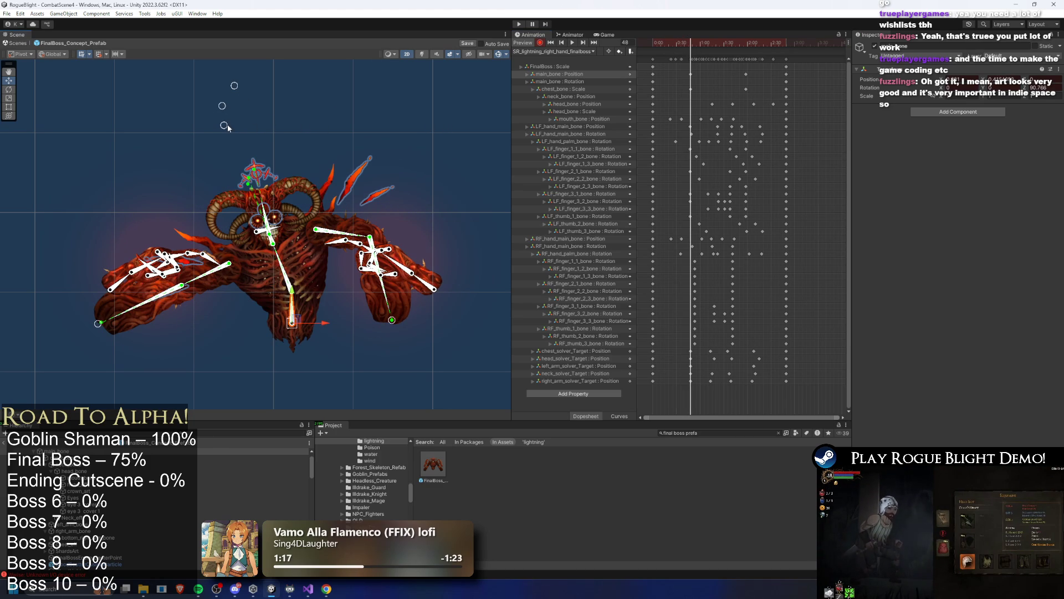
left_click_drag(225, 126, 323, 124)
left_click_drag(223, 107, 326, 104)
left_click_drag(233, 86, 319, 86)
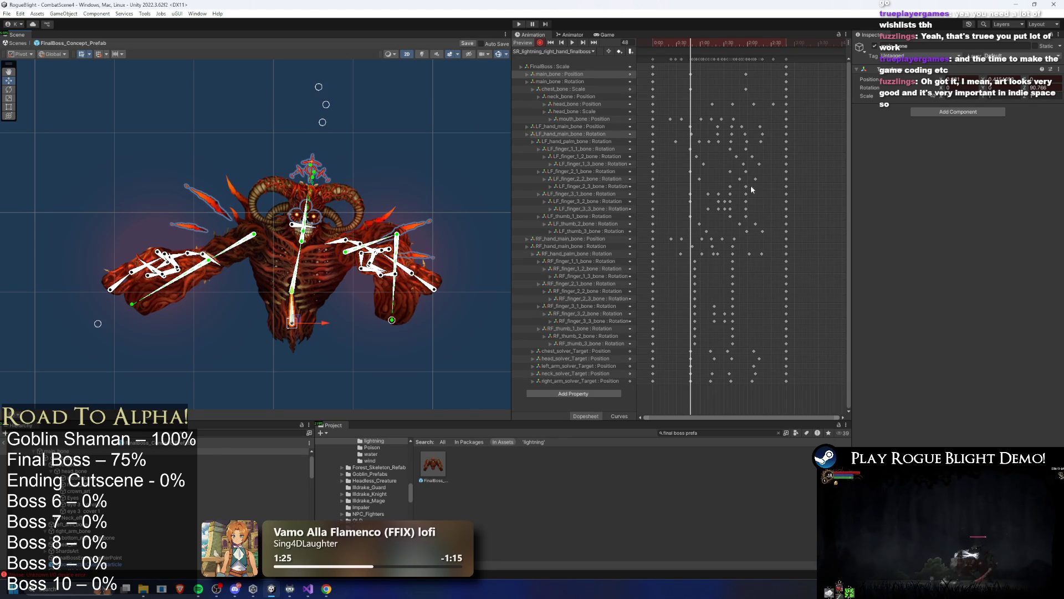
key("Delete")
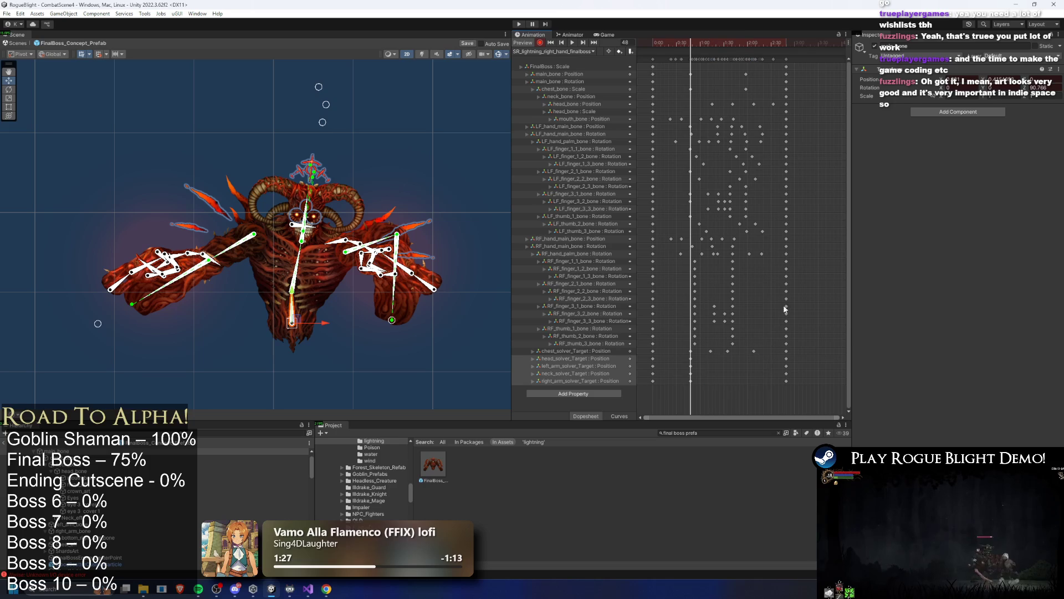
left_click_drag(694, 44, 700, 44)
key("ctrl+z")
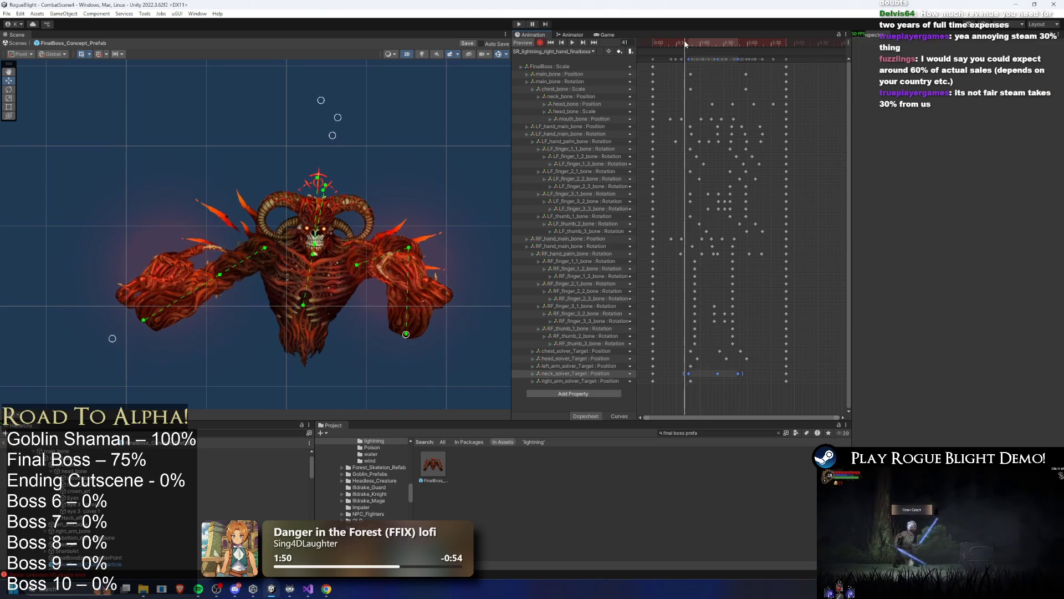
At frame 52, stretch the right arm IK target outward and nudge the left one right.
left_click_drag(407, 335, 456, 349)
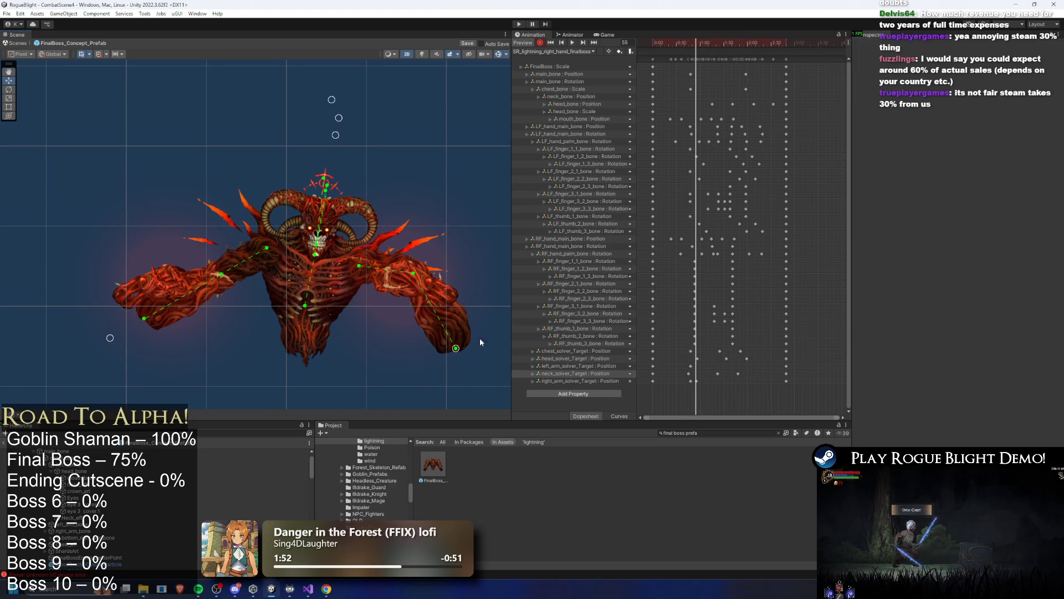
key("ctrl+z")
left_click(691, 46)
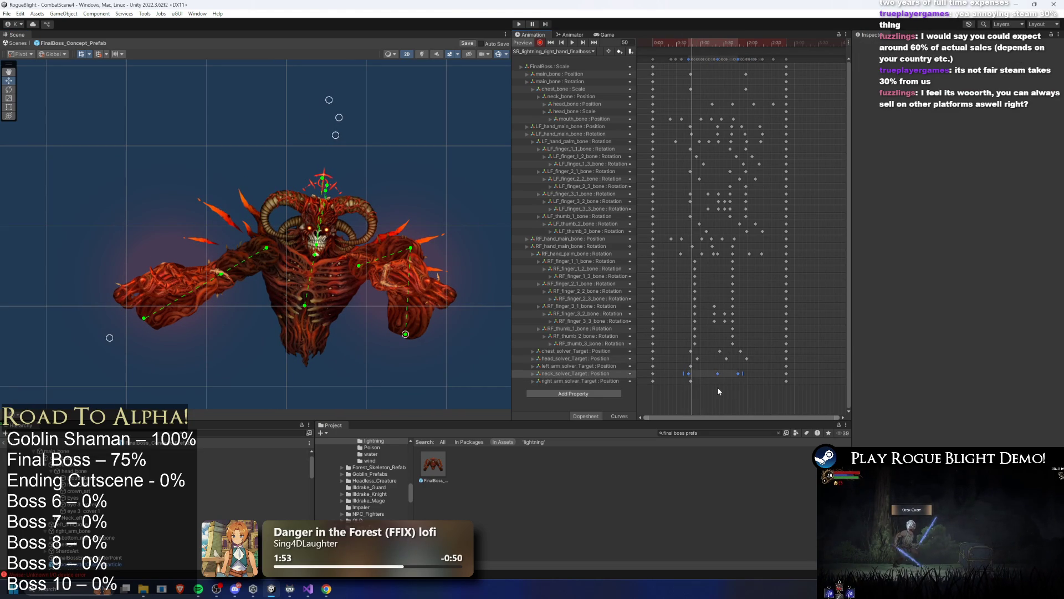
key("ctrl+z")
key("ctrl+z")
key("ctrl+z")
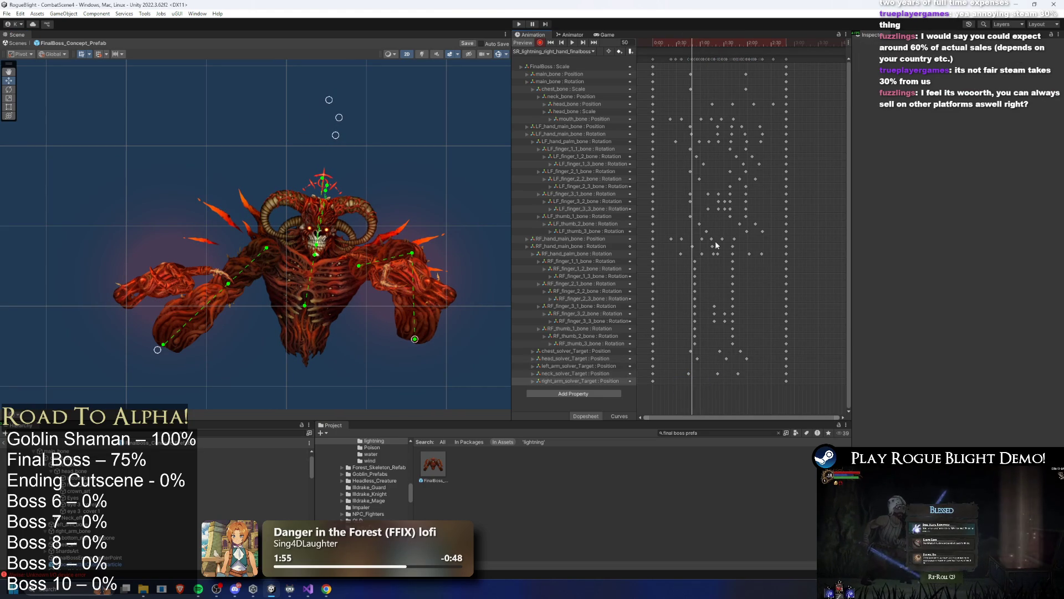
left_click(693, 43)
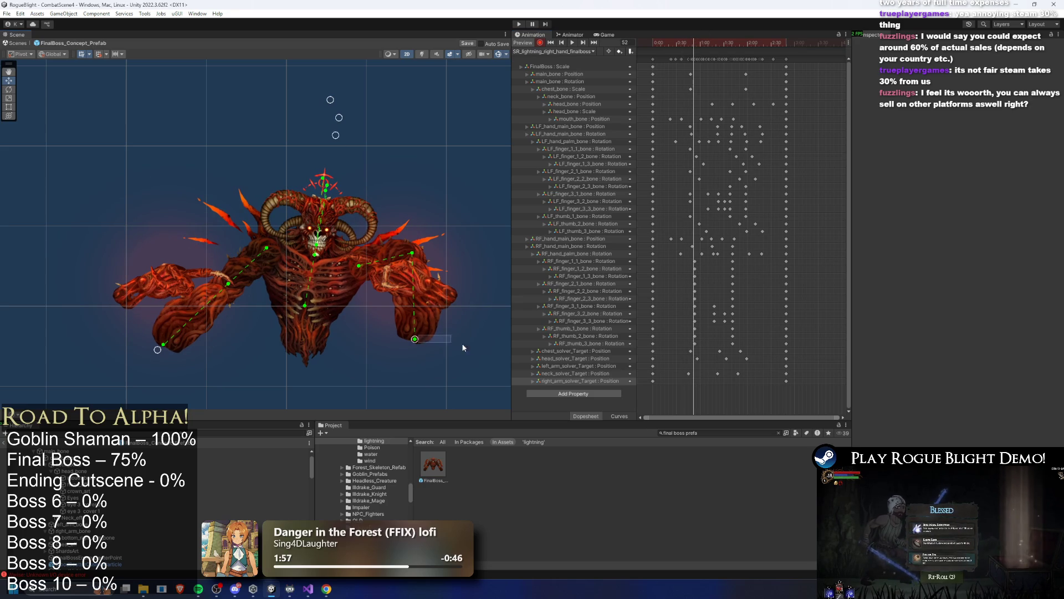
left_click_drag(418, 344, 463, 339)
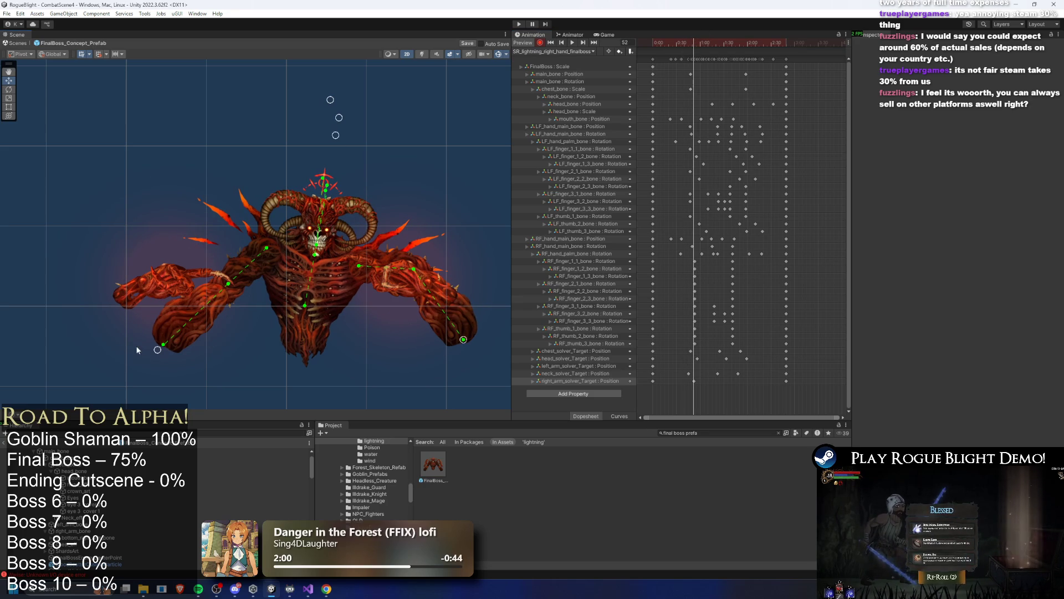
left_click_drag(158, 349, 181, 346)
left_click(694, 365)
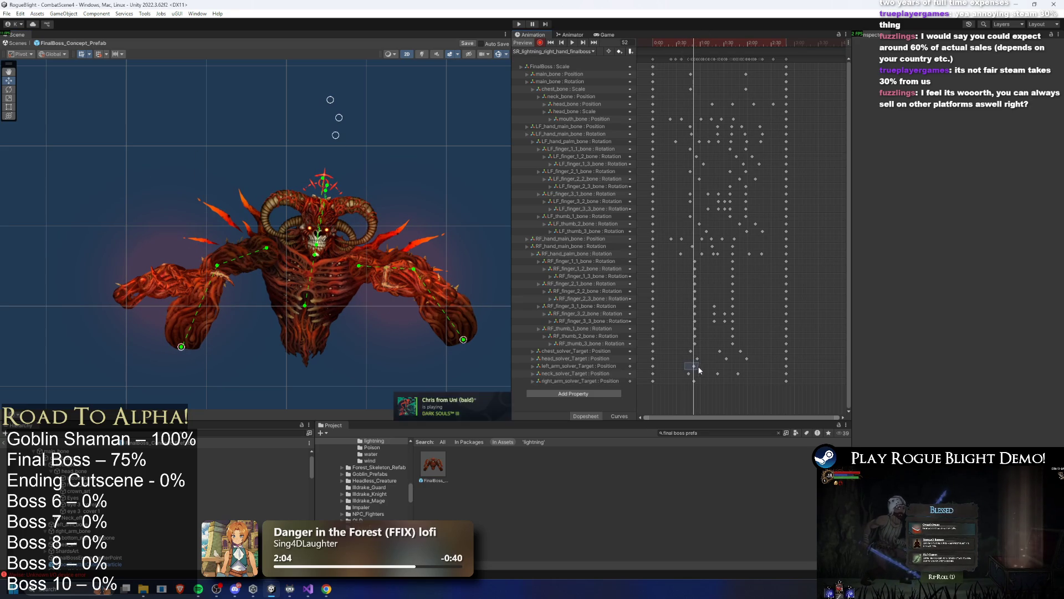
left_click(694, 381)
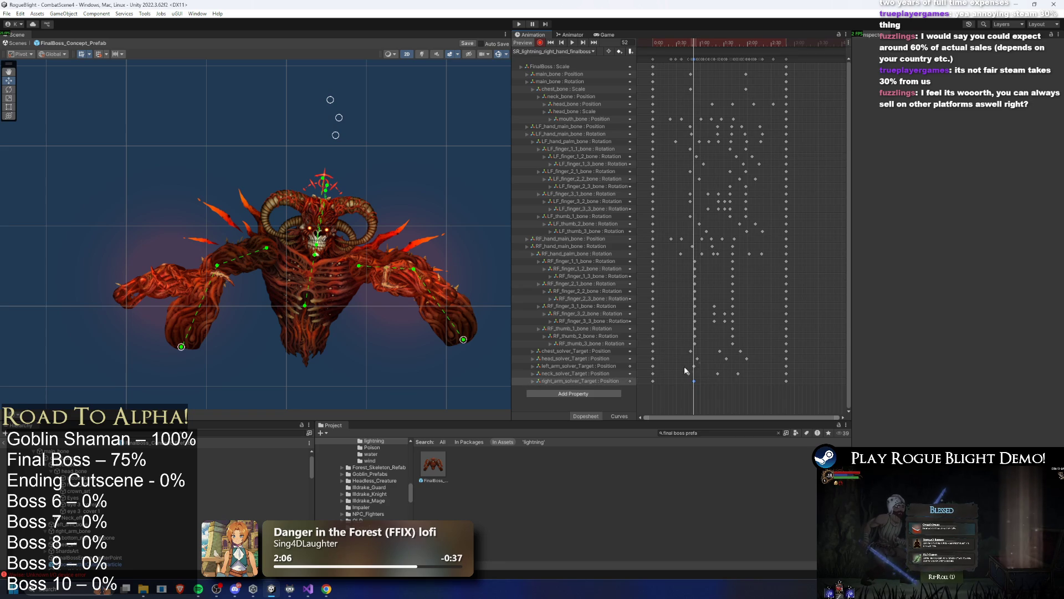
Raise the right arm at frame 91 and fine-tune both hand IK targets.
left_click_drag(710, 43, 727, 47)
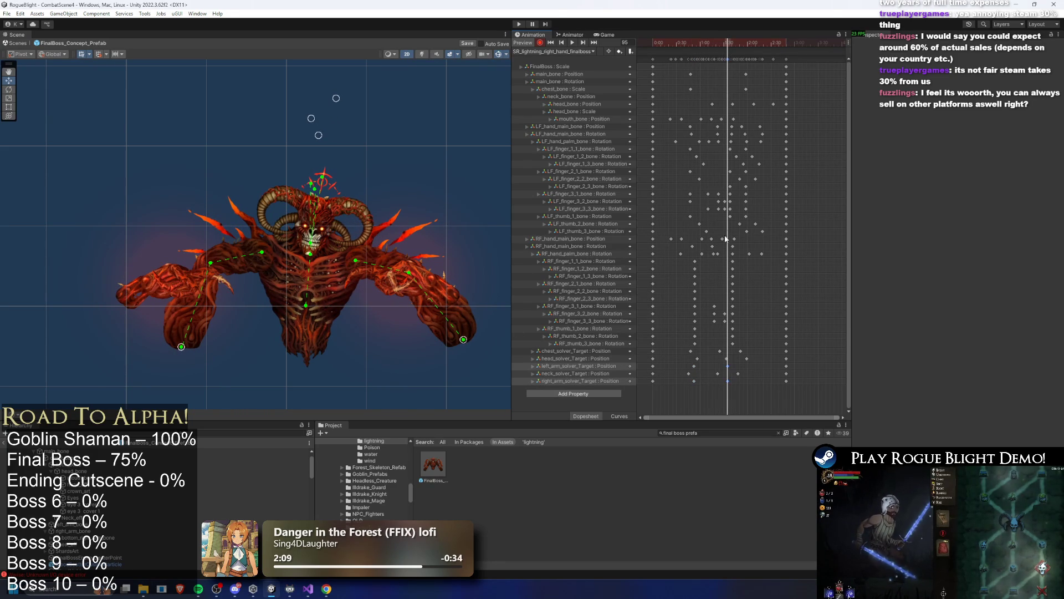
left_click_drag(462, 340, 471, 333)
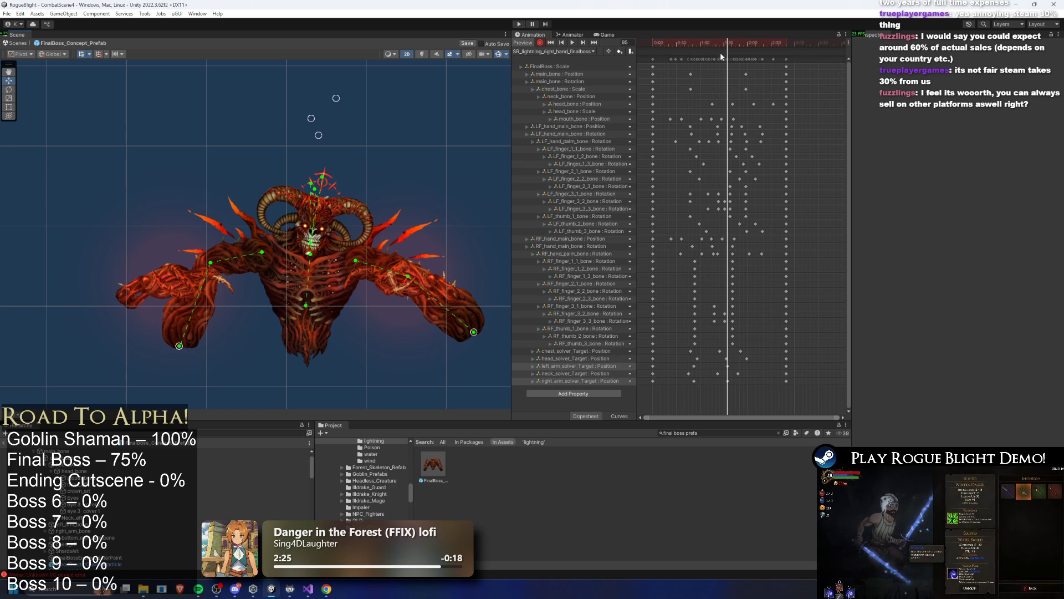
left_click(701, 43)
left_click_drag(693, 41, 746, 58)
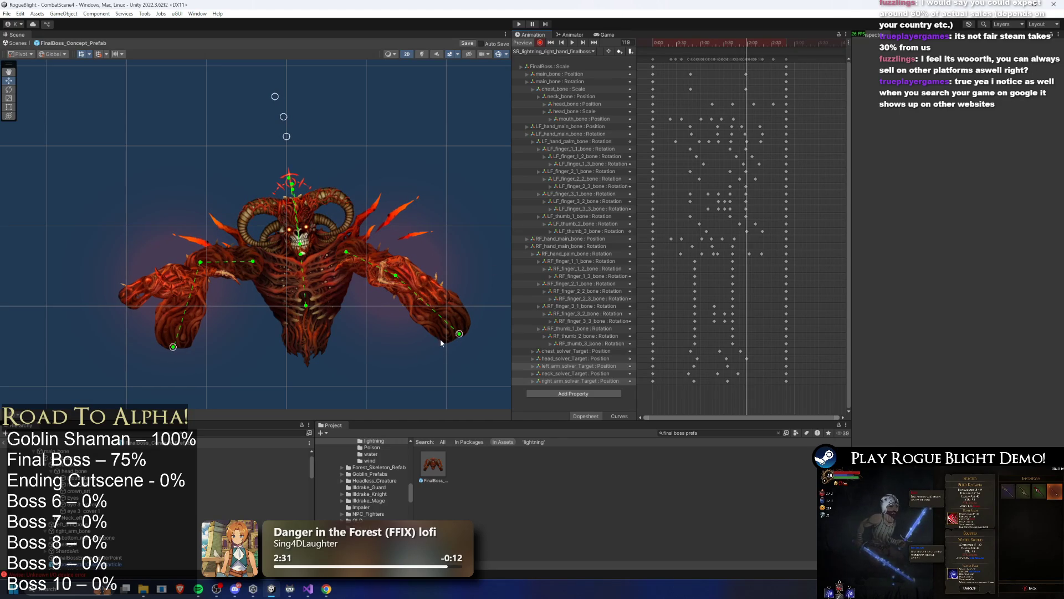
left_click_drag(459, 335, 456, 335)
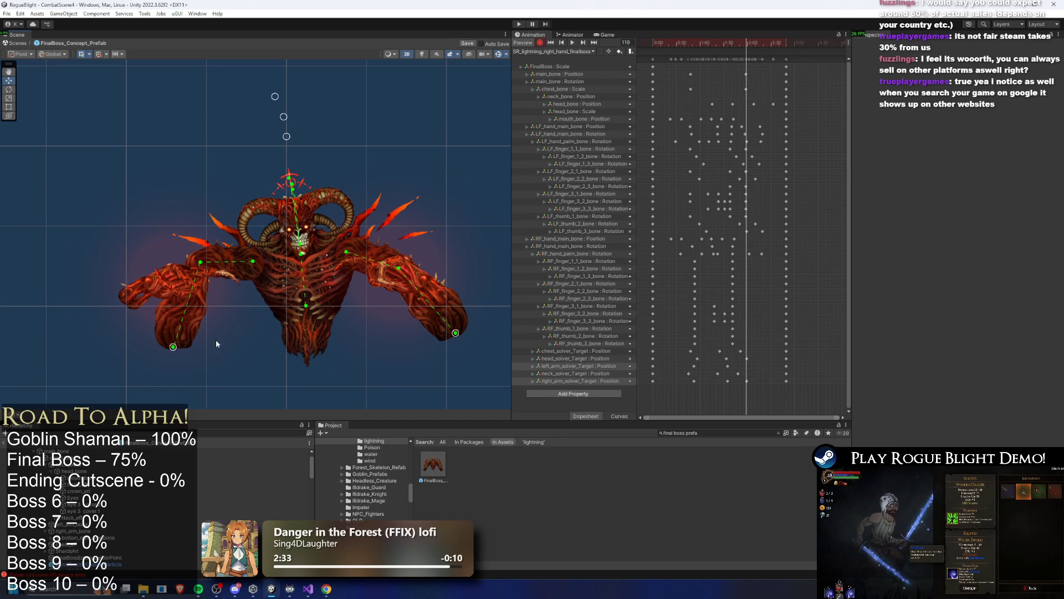
left_click_drag(175, 348, 171, 343)
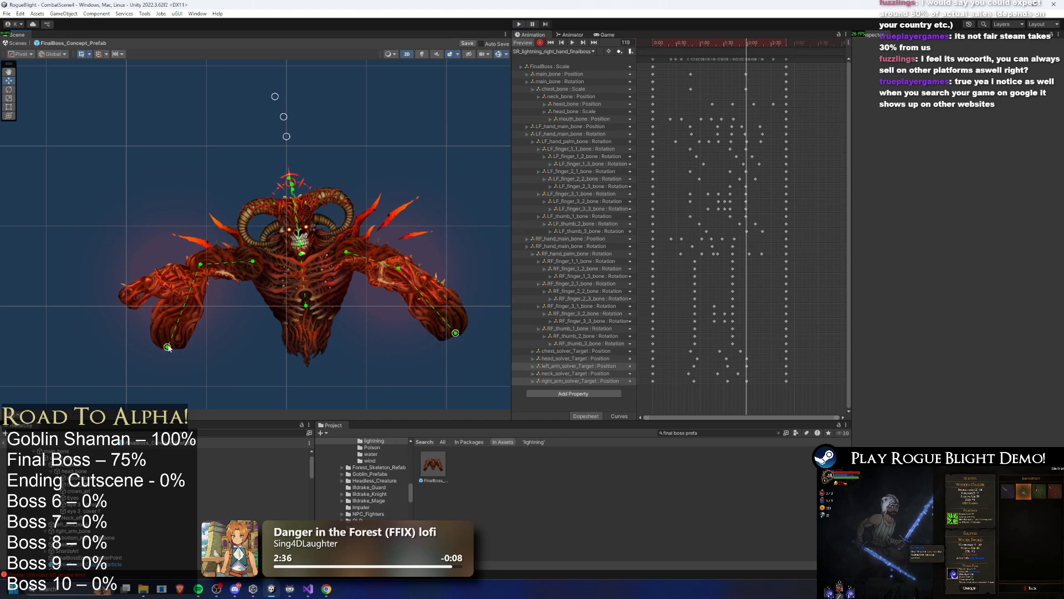
Play the clip and pull the right-hand IK target slightly inward.
left_click(572, 42)
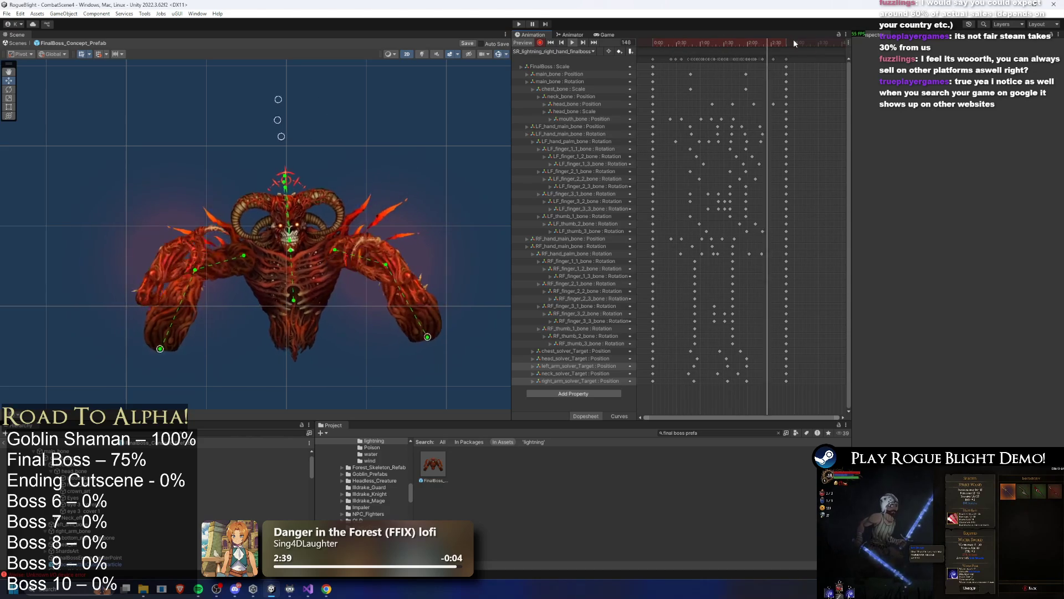
left_click(700, 48)
left_click_drag(710, 57, 747, 63)
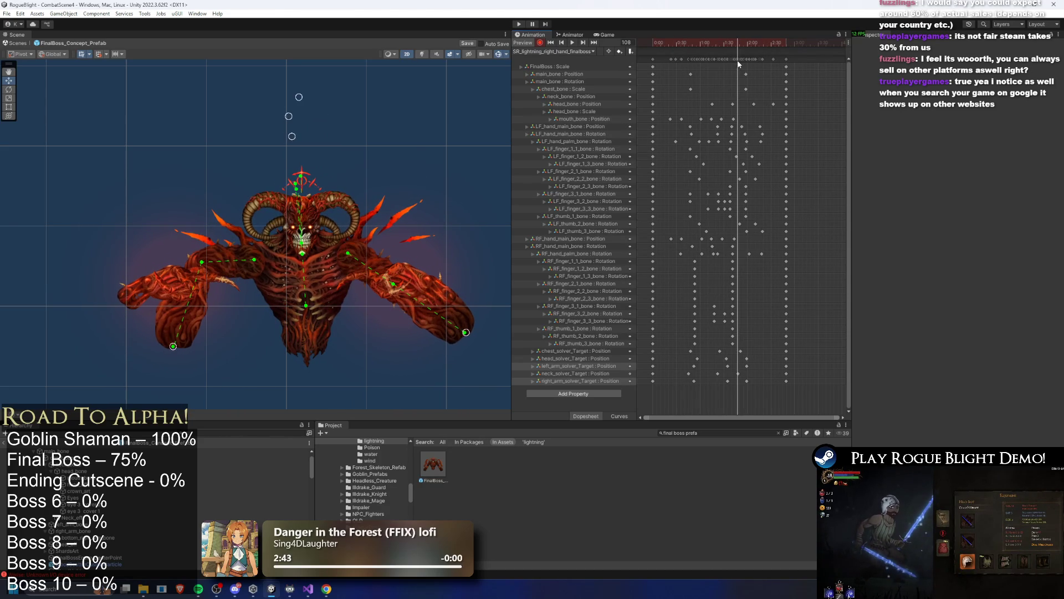
left_click_drag(458, 333, 458, 334)
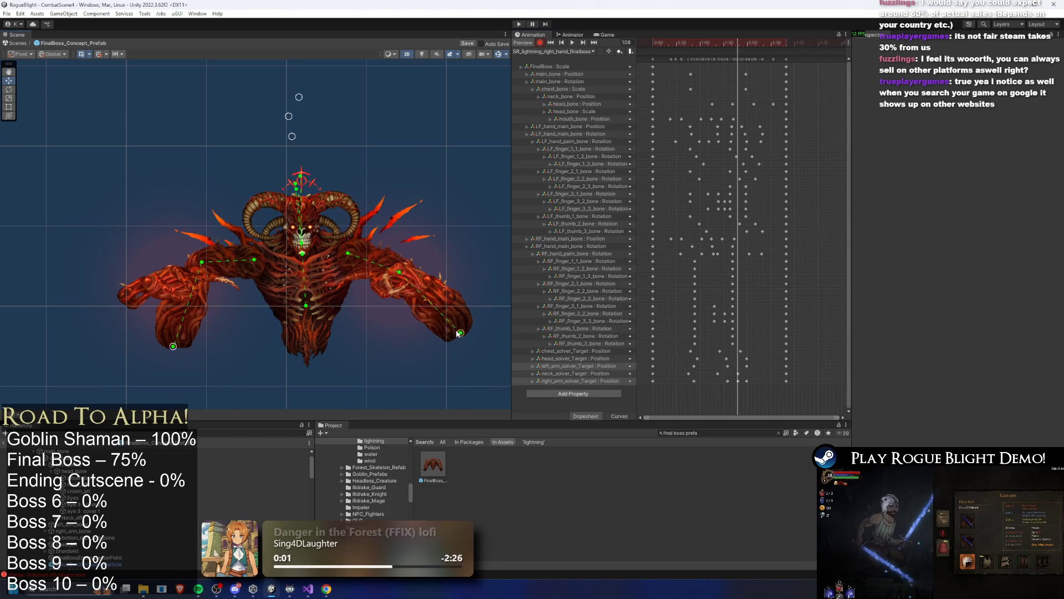
left_click_drag(708, 44, 702, 43)
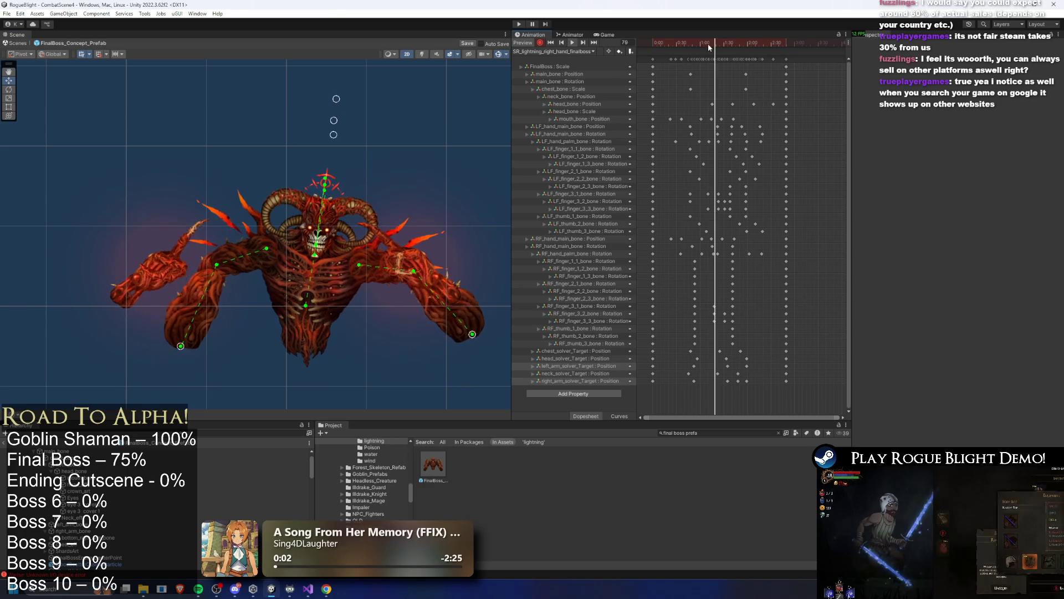
key("space")
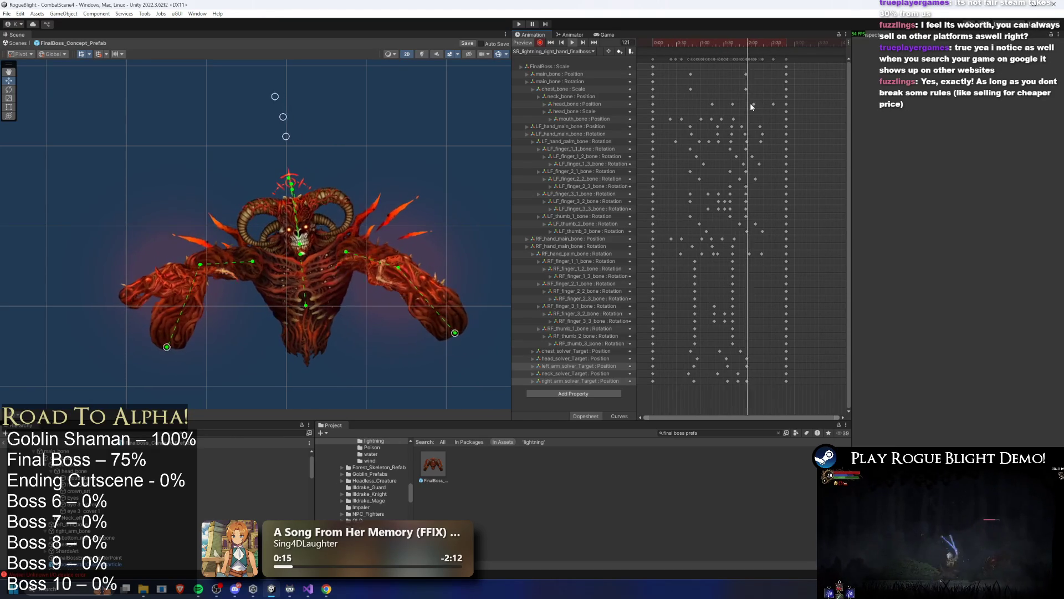
Select the boss's left hand hitbox at frame 49.
left_click(691, 39)
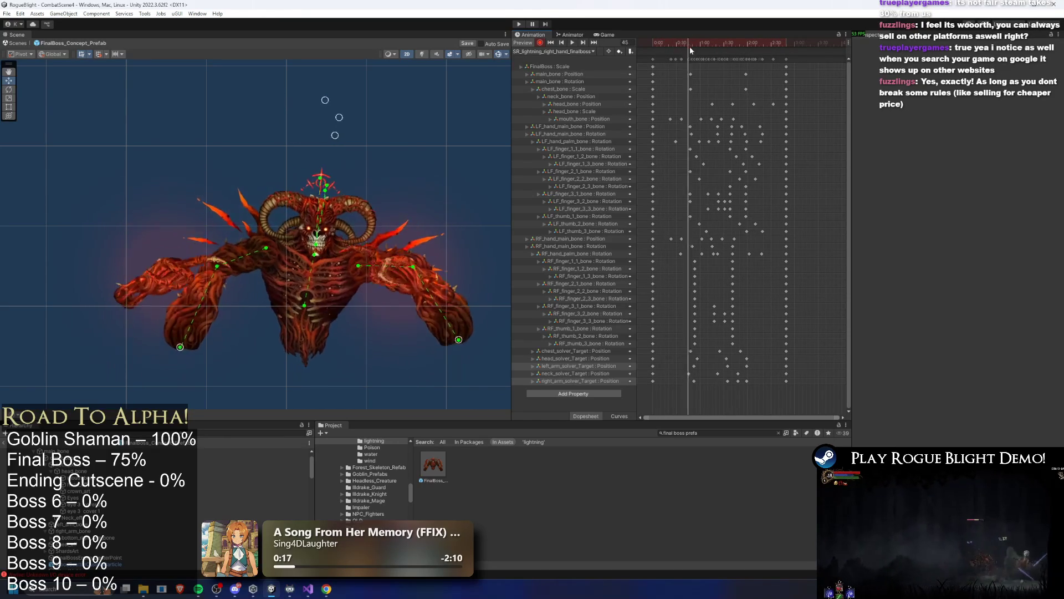
left_click(127, 304)
left_click(127, 305)
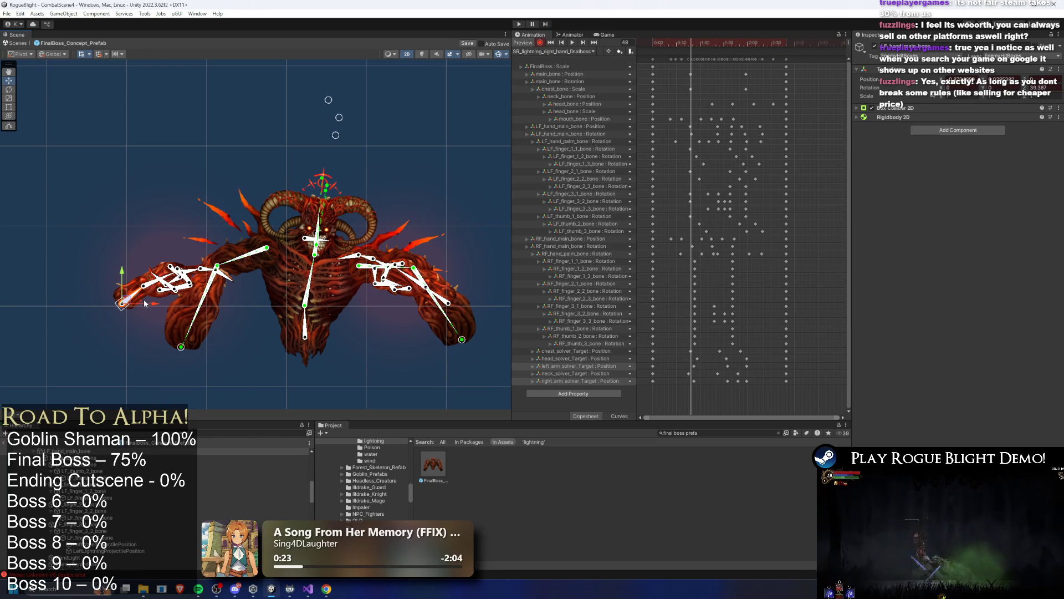
Discard two trial left-hand rotations and delete the left hand and finger keyframes.
left_click_drag(143, 298, 129, 288)
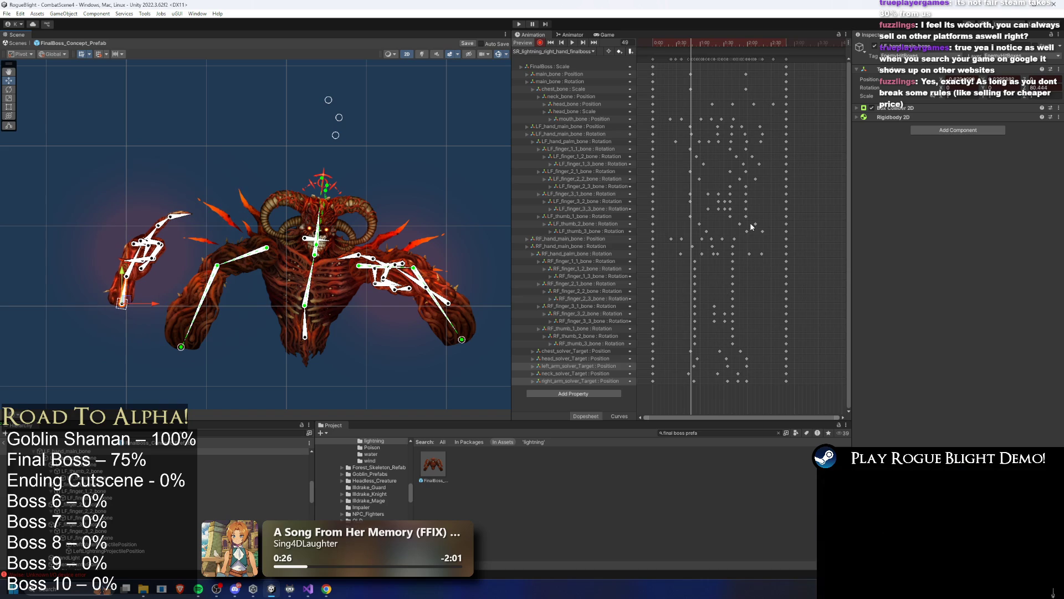
key("ctrl+z")
left_click_drag(149, 298, 155, 305)
key("ctrl+z")
mouse_move(668, 125)
left_mouse_down()
mouse_move(769, 155)
mouse_move(790, 221)
mouse_move(778, 231)
left_mouse_up()
key("Delete")
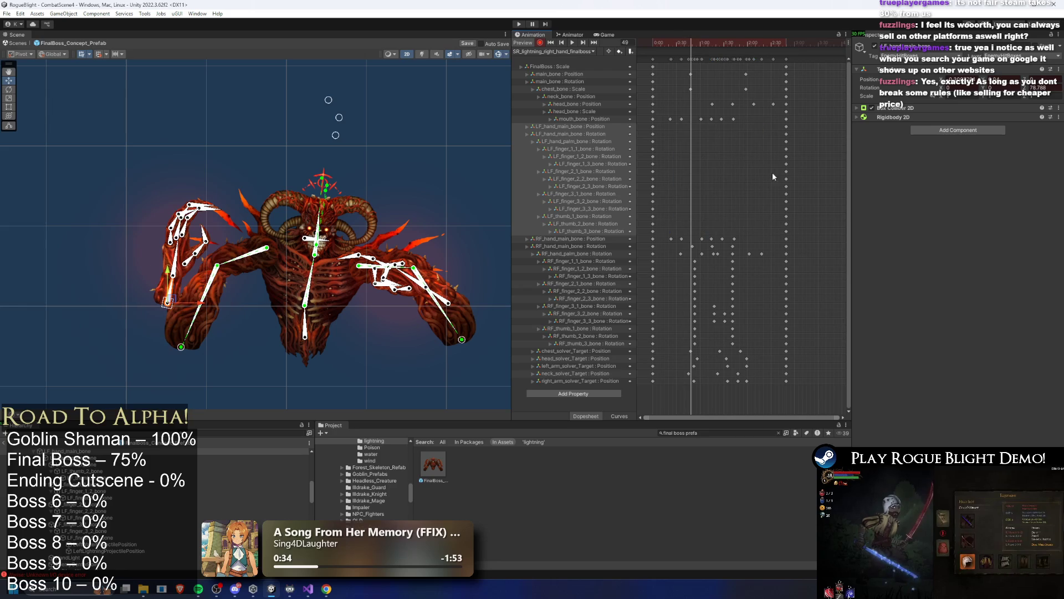
Slide the left-hand IK target around frame 42 and key its position.
mouse_move(671, 43)
left_mouse_down()
mouse_move(748, 48)
mouse_move(662, 48)
mouse_move(686, 44)
left_mouse_up()
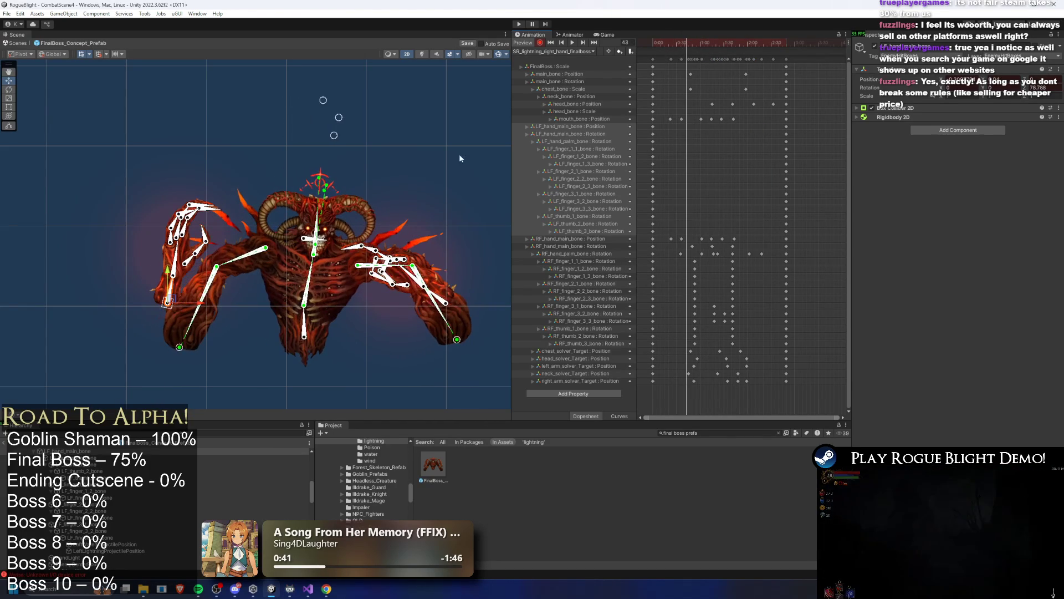
left_click_drag(213, 304, 229, 304)
mouse_move(692, 44)
left_mouse_down()
mouse_move(657, 45)
mouse_move(748, 49)
left_mouse_up()
key("ctrl+v")
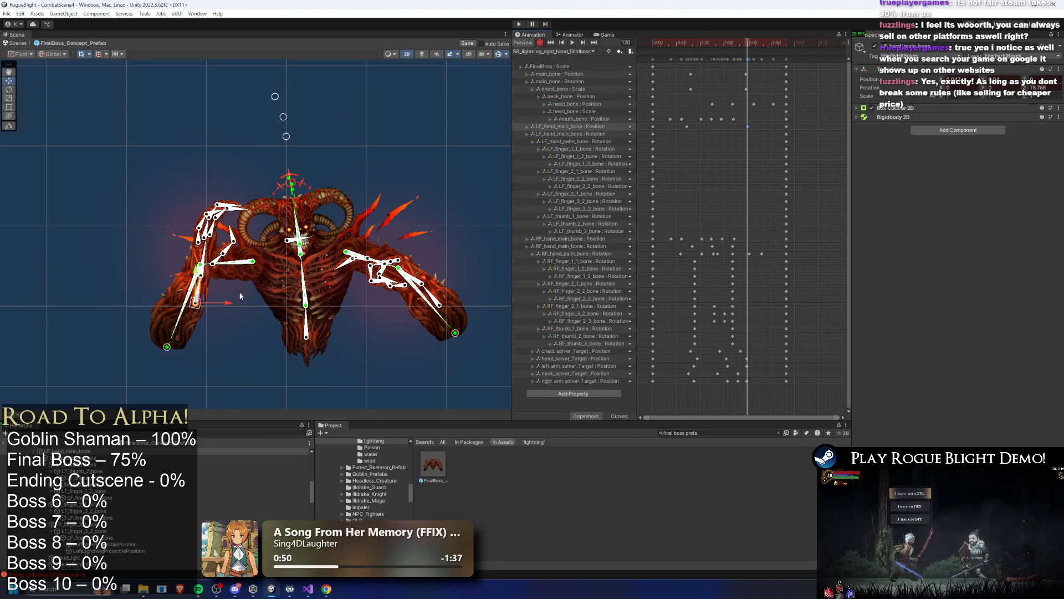
left_click_drag(227, 305, 218, 305)
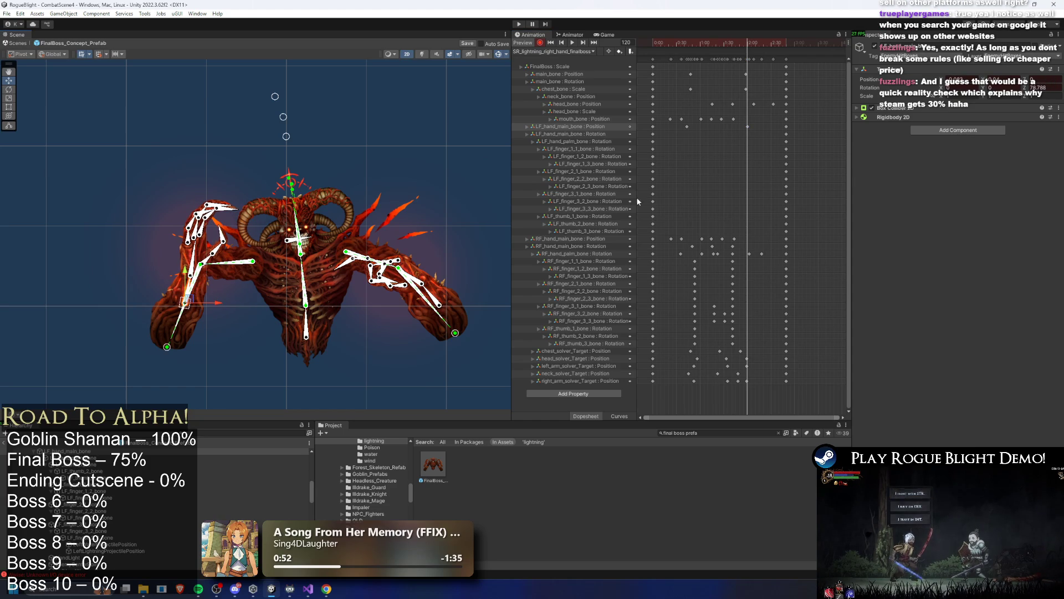
Drag the left-hand position key later and review the motion from frame 55 to 106.
left_click_drag(753, 43, 763, 43)
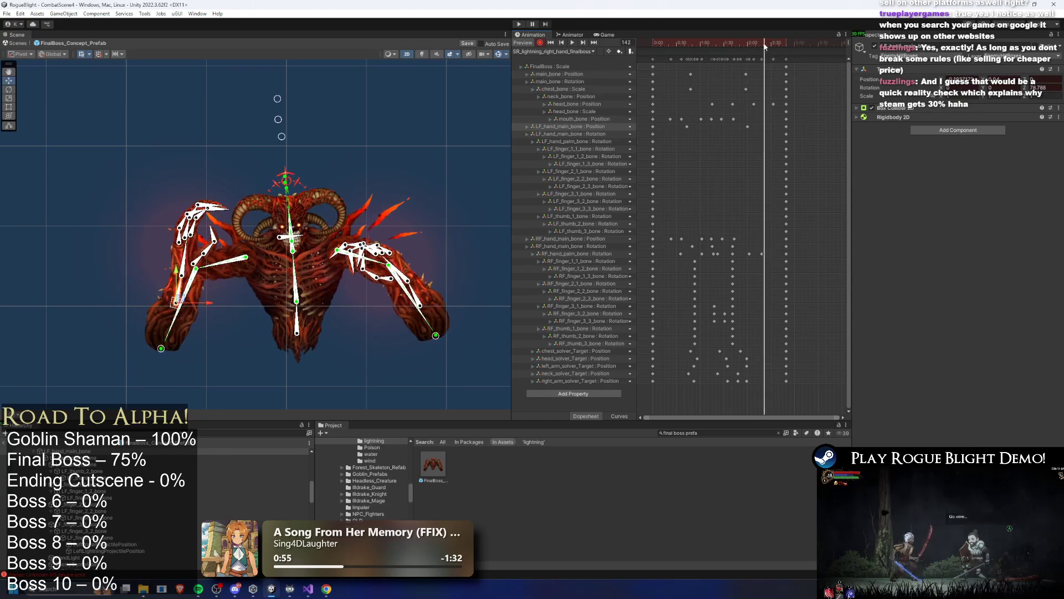
left_click_drag(748, 126, 754, 127)
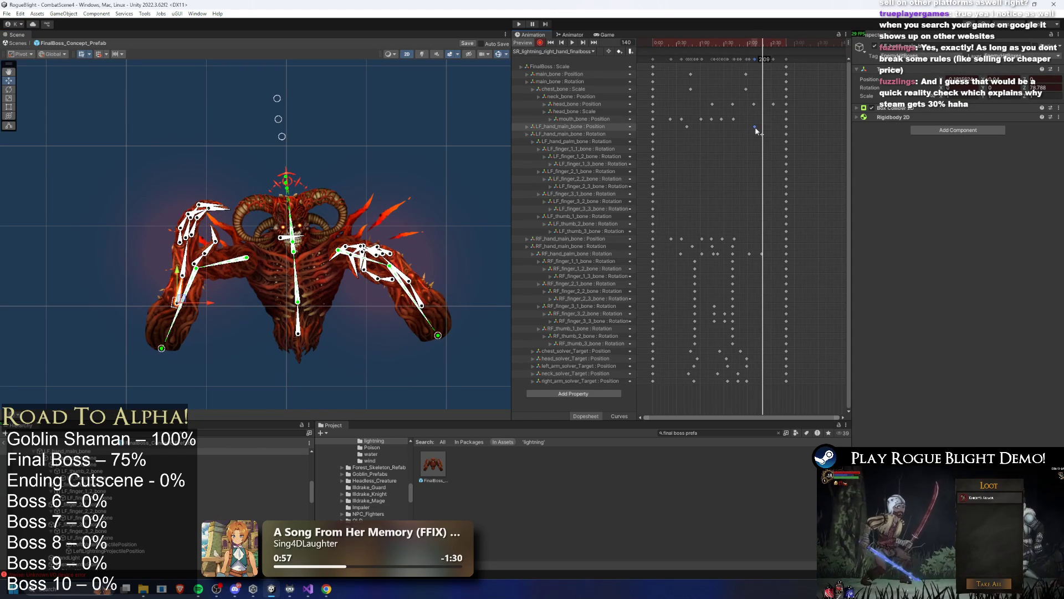
left_click(755, 44)
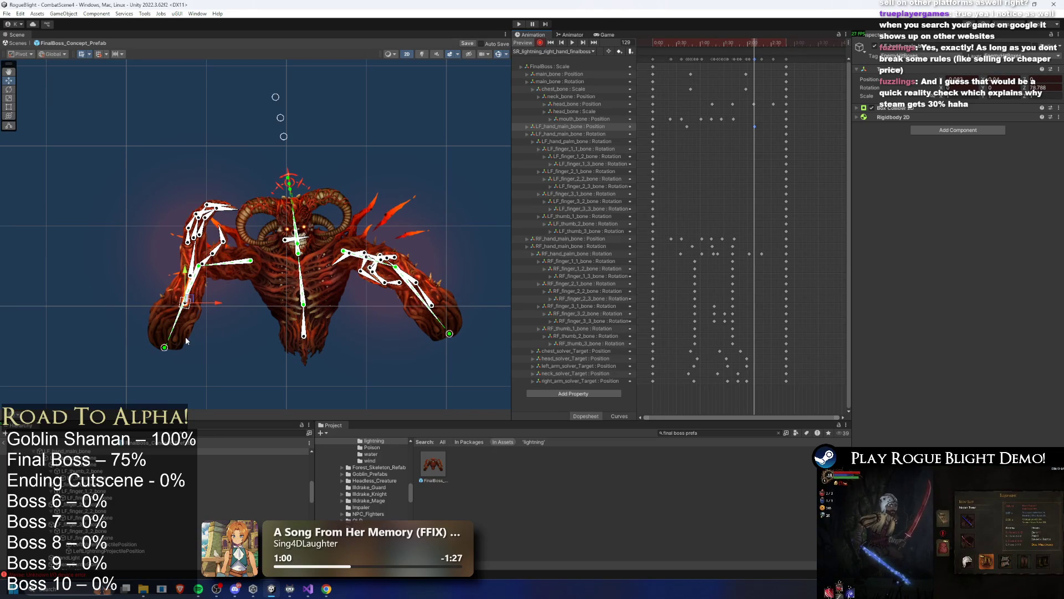
left_click(699, 43)
left_click_drag(701, 42, 754, 54)
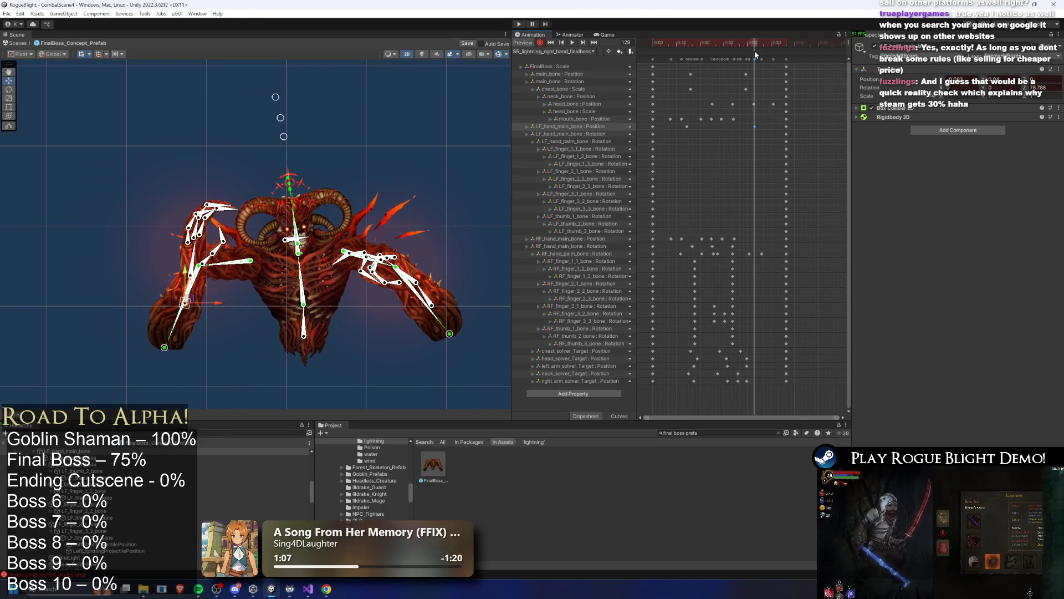
Nudge the left-arm IK target, shift its position key slightly later, and preview to frame 53.
left_click_drag(212, 307, 216, 303)
left_click_drag(756, 42, 701, 46)
left_click_drag(693, 130, 697, 130)
key("space")
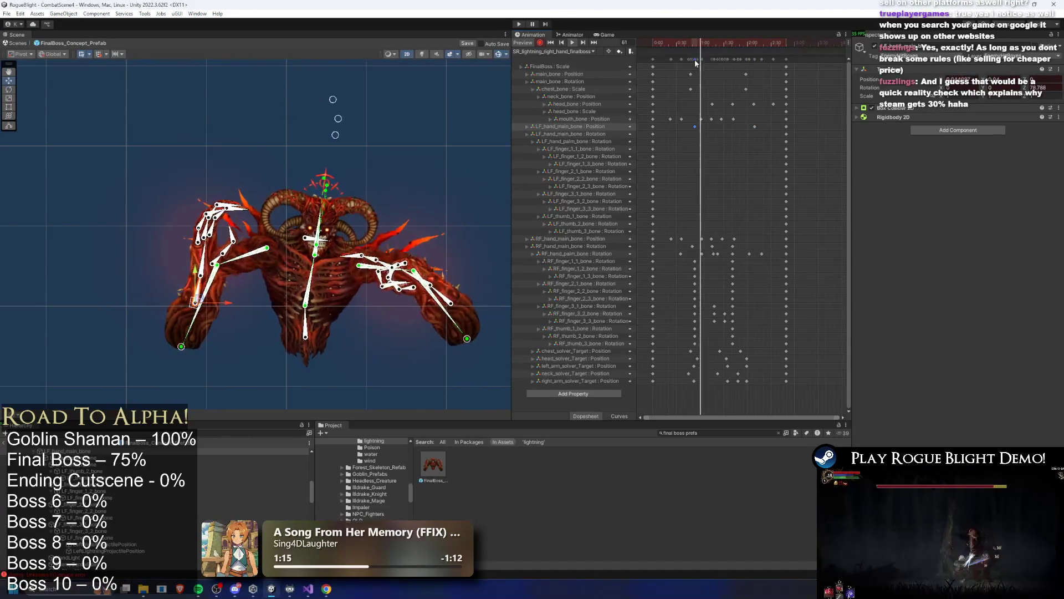
left_click_drag(736, 44, 687, 45)
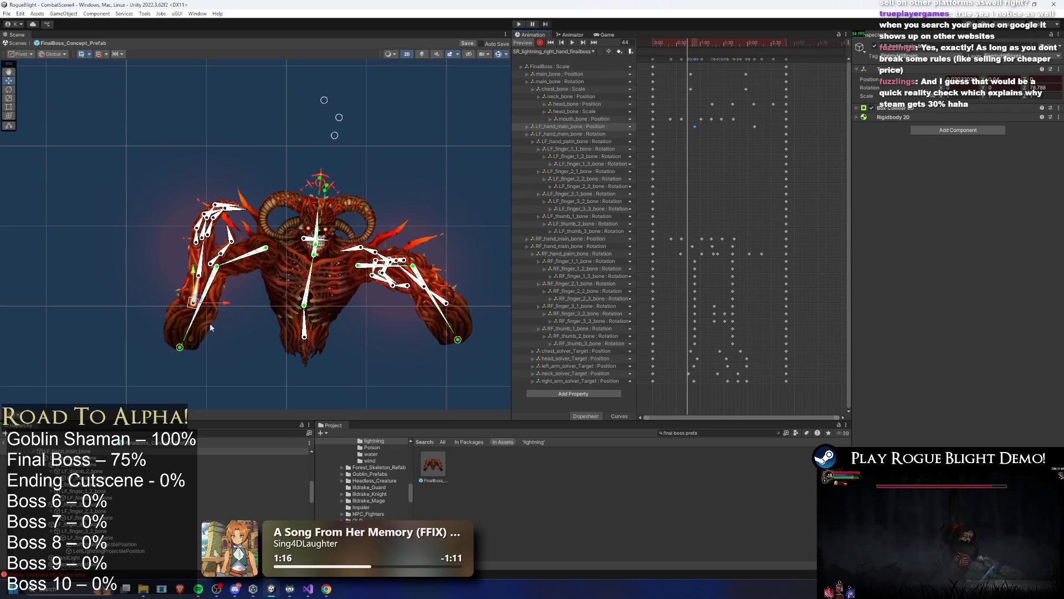
left_click(198, 351)
left_click(695, 127)
left_click_drag(690, 45, 694, 44)
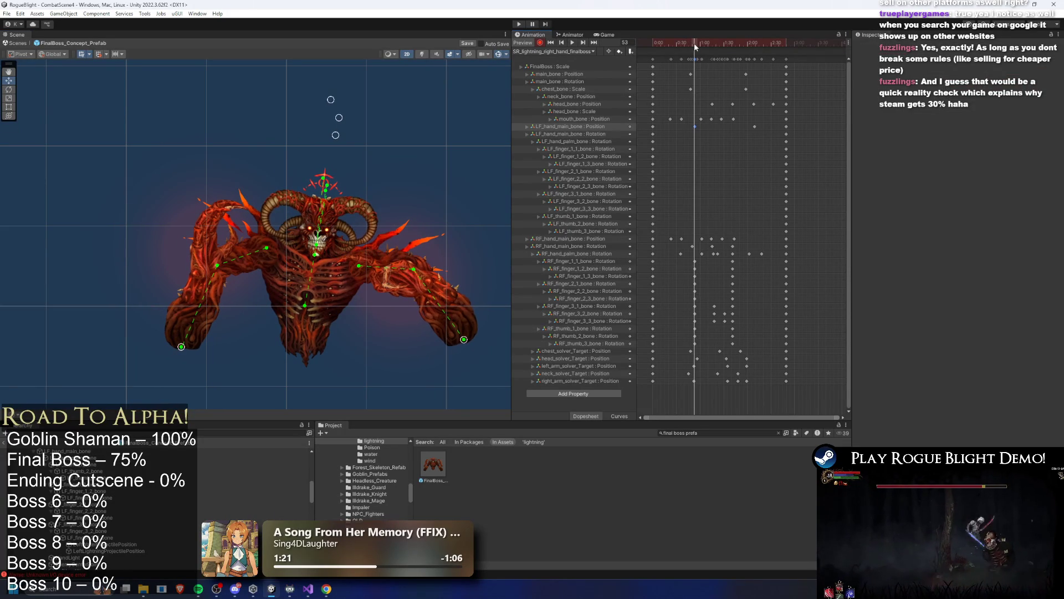
Pull the left IK target left at frame 53, bend the arm at frame 96, then play from frame 59.
left_click_drag(183, 348, 178, 349)
mouse_move(701, 43)
left_mouse_down()
mouse_move(674, 44)
mouse_move(735, 43)
left_mouse_up()
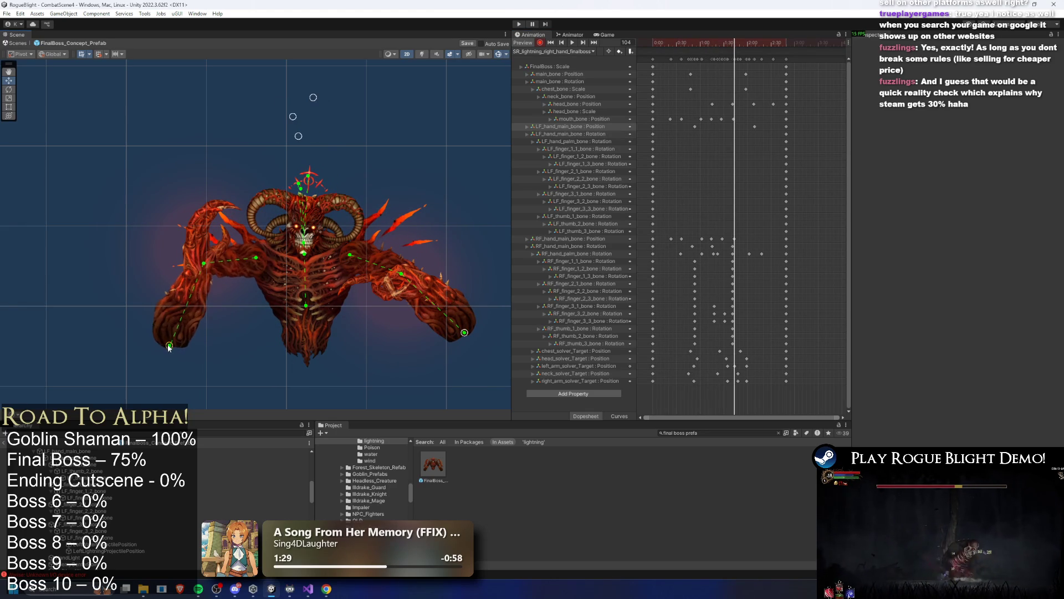
left_click(727, 43)
left_click_drag(727, 44, 728, 44)
left_click_drag(179, 343, 169, 352)
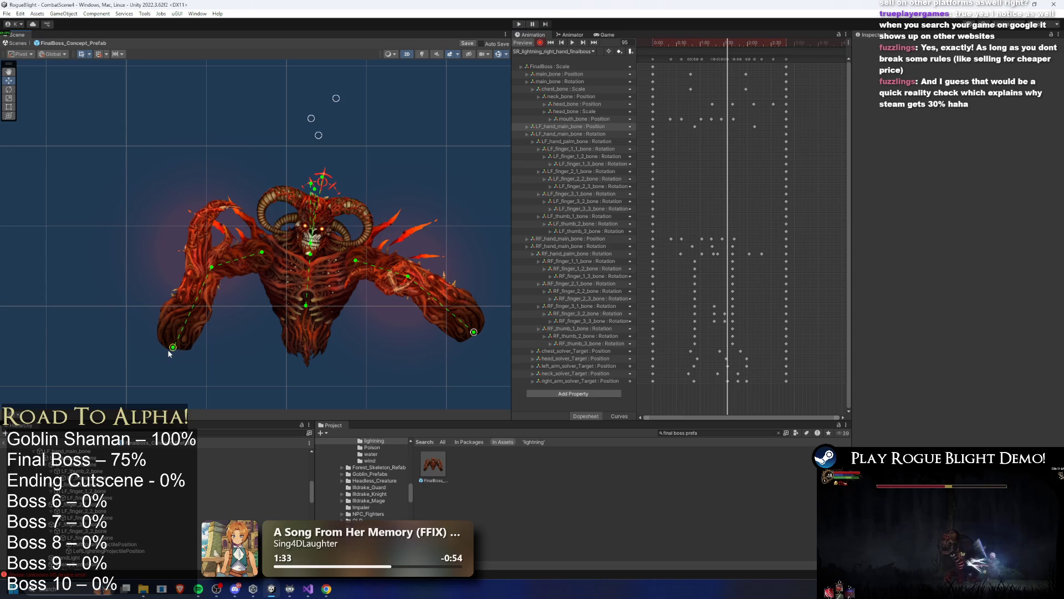
mouse_move(729, 44)
left_mouse_down()
mouse_move(754, 42)
mouse_move(746, 44)
left_mouse_up()
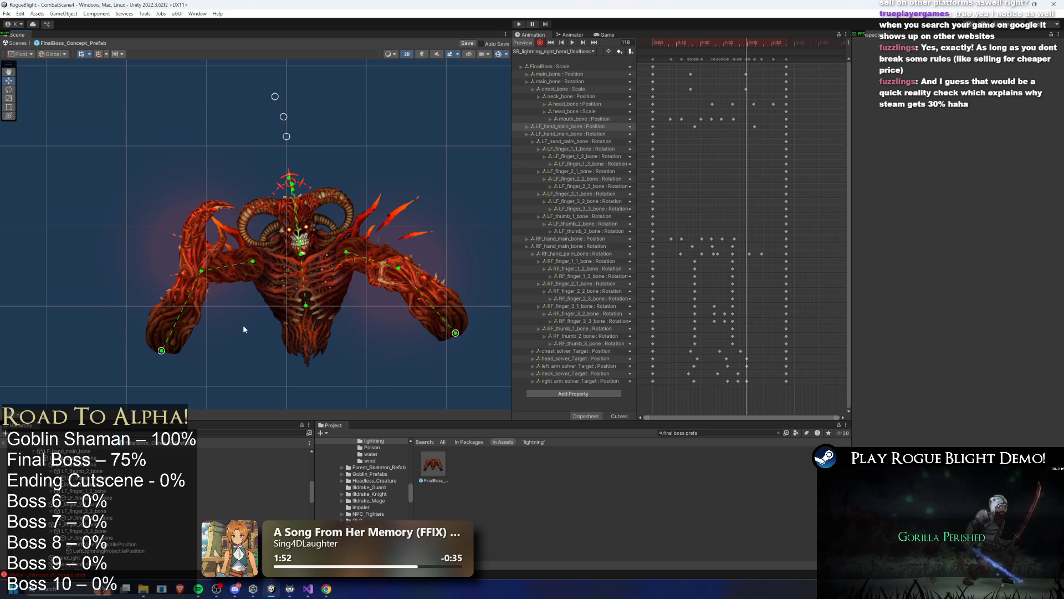
left_click(697, 44)
key("space")
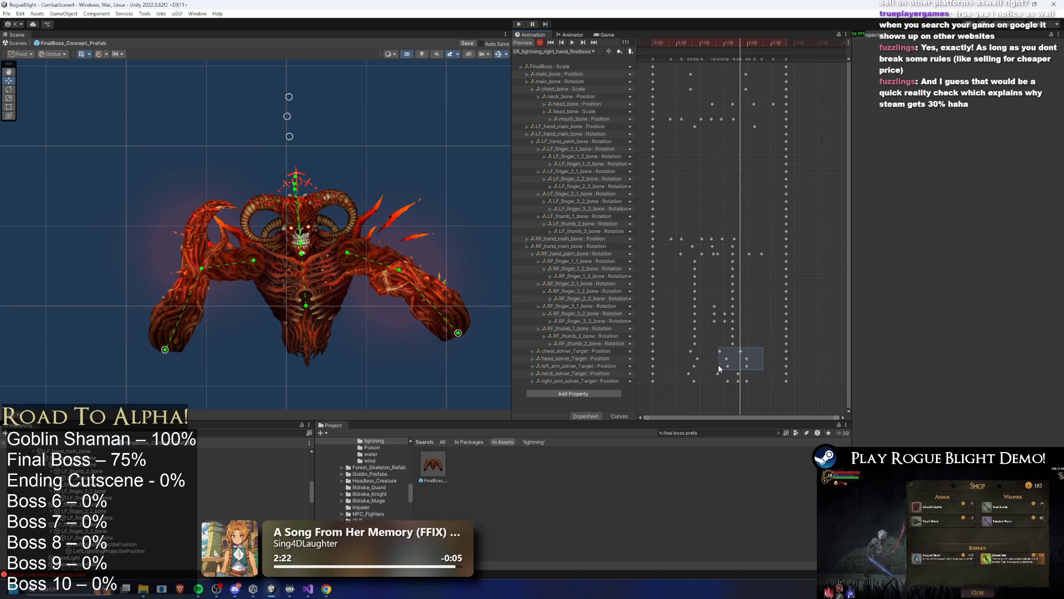
left_click_drag(719, 369, 721, 368)
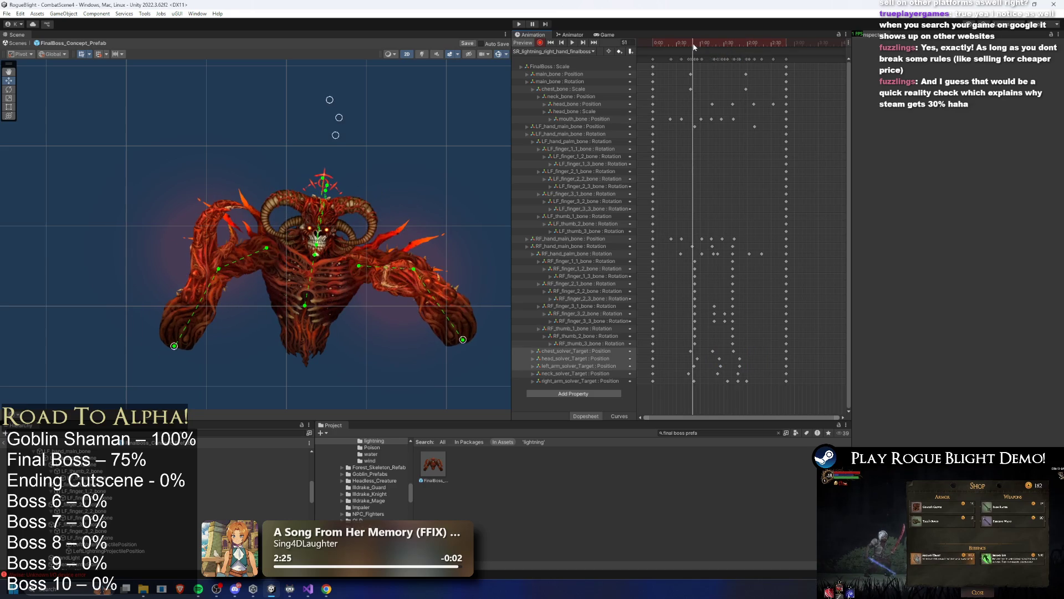
mouse_move(719, 44)
left_mouse_down()
mouse_move(756, 45)
mouse_move(694, 44)
mouse_move(734, 50)
mouse_move(724, 53)
left_mouse_up()
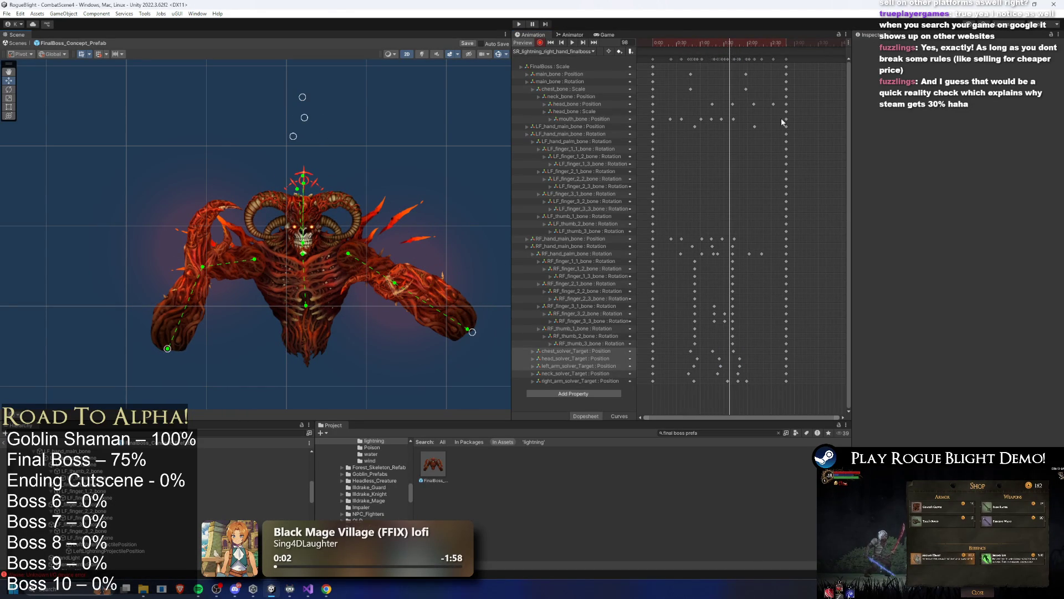
left_click_drag(736, 50, 729, 45)
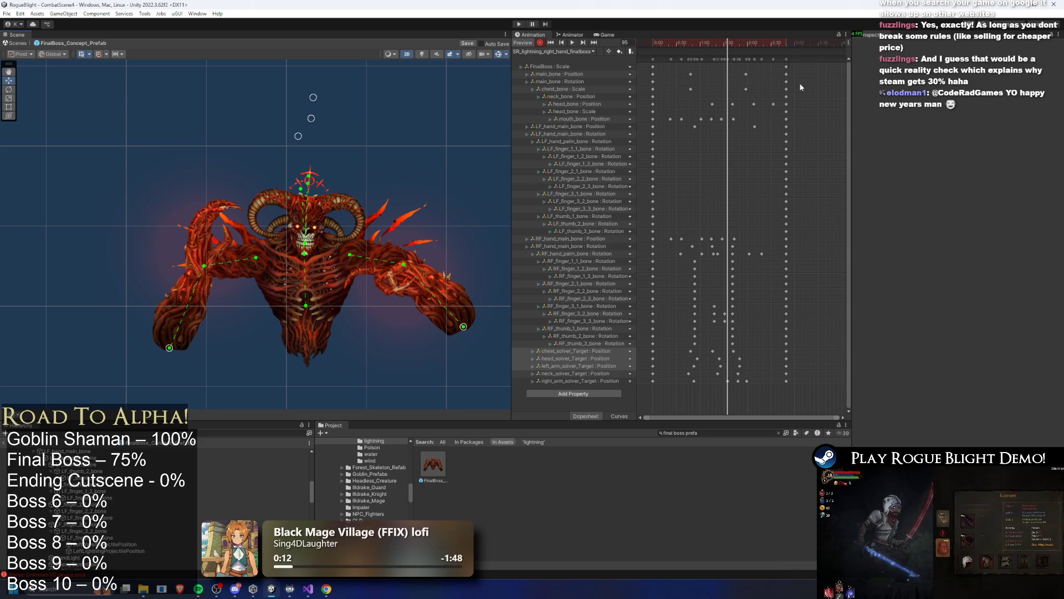
left_click_drag(733, 42, 739, 42)
key("space")
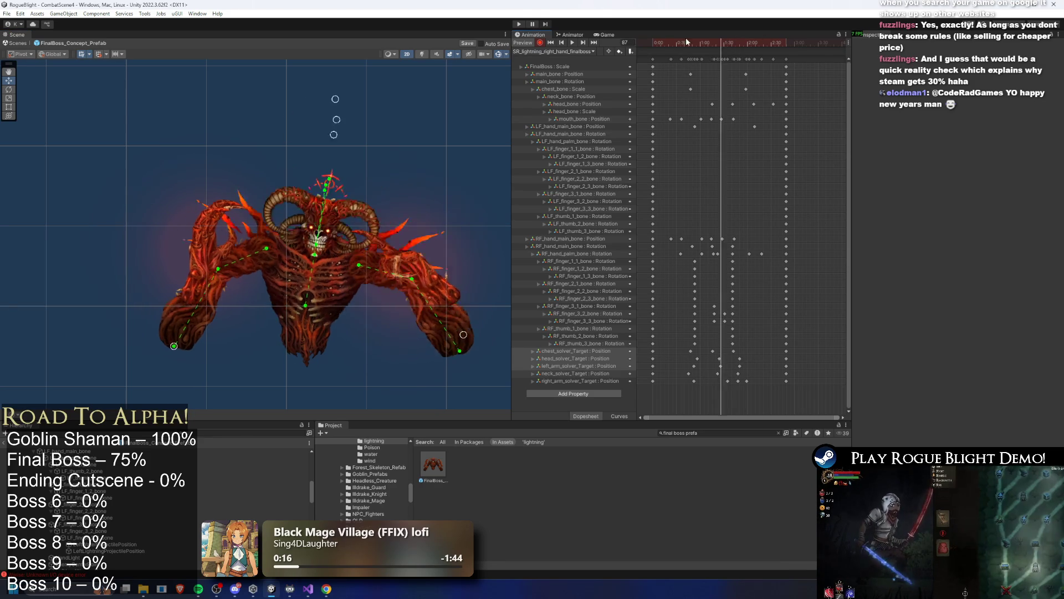